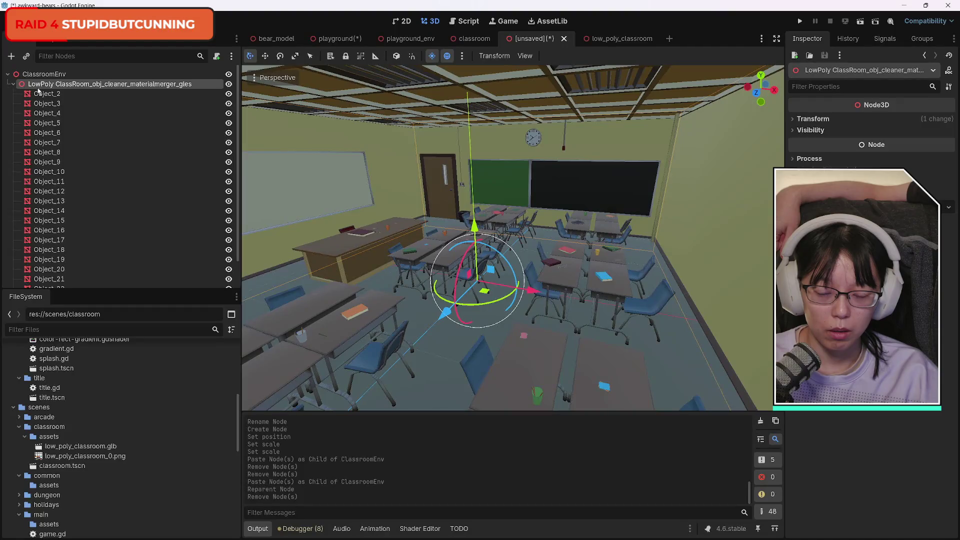
# Select Object_2 through Object_5, then Object_24, to inspect the classroom model's meshes
pyautogui.click(31, 94)
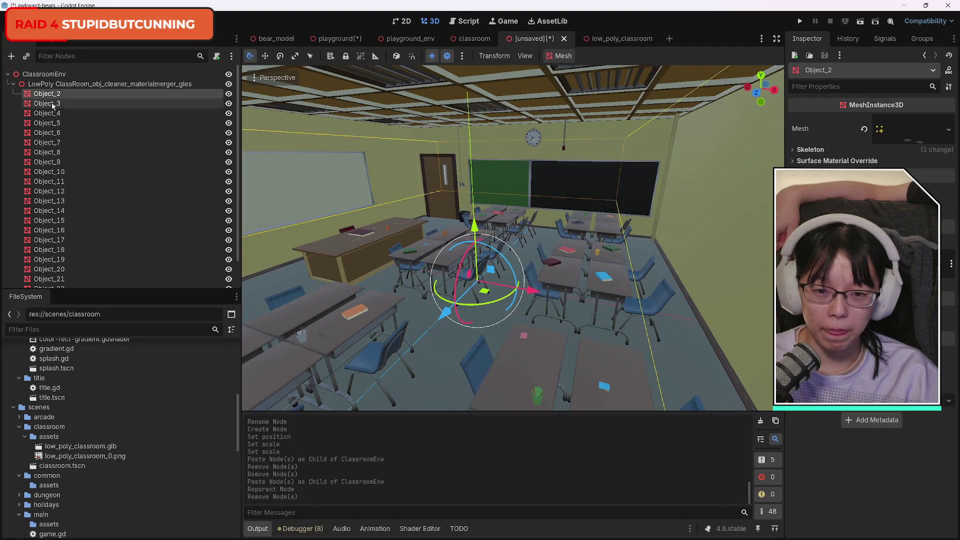
pyautogui.click(47, 103)
pyautogui.click(47, 113)
pyautogui.click(47, 123)
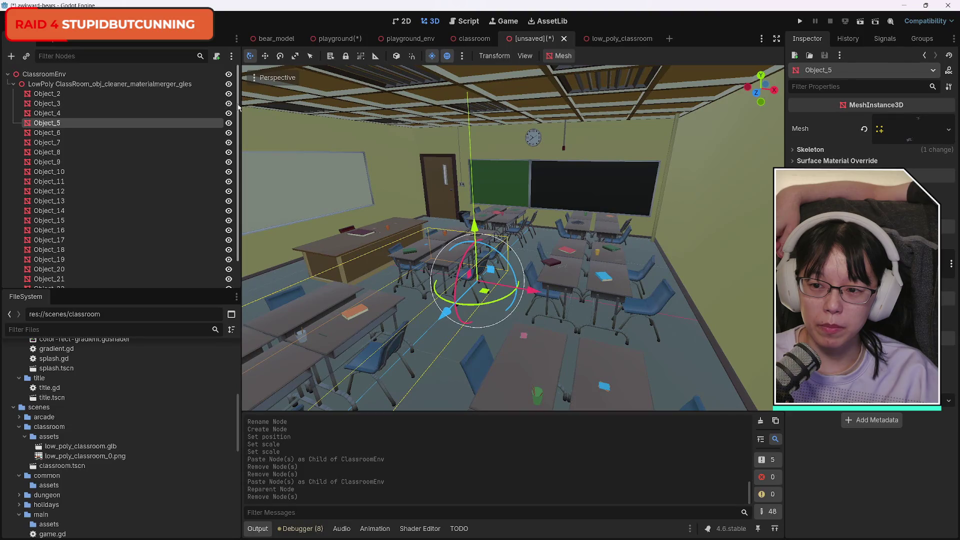
pyautogui.scroll(-2, 238, 107)
pyautogui.click(70, 278)
# Hide and reshow Object_24, Object_23 and Object_22 to identify them, then centre the view on Object_24
pyautogui.click(228, 278)
pyautogui.click(229, 278)
pyautogui.click(229, 269)
pyautogui.click(228, 269)
pyautogui.click(228, 259)
pyautogui.click(229, 259)
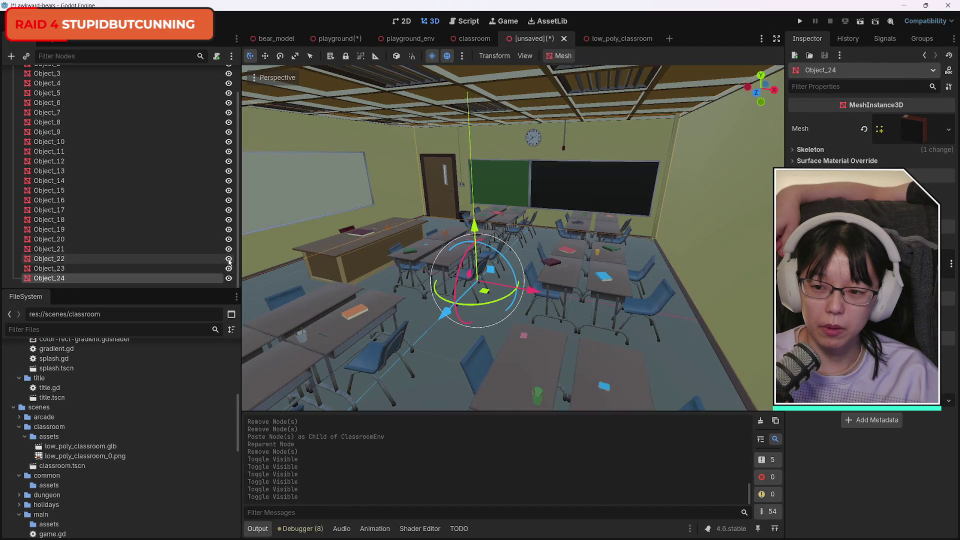
pyautogui.click(229, 259)
pyautogui.click(228, 259)
pyautogui.press('f')
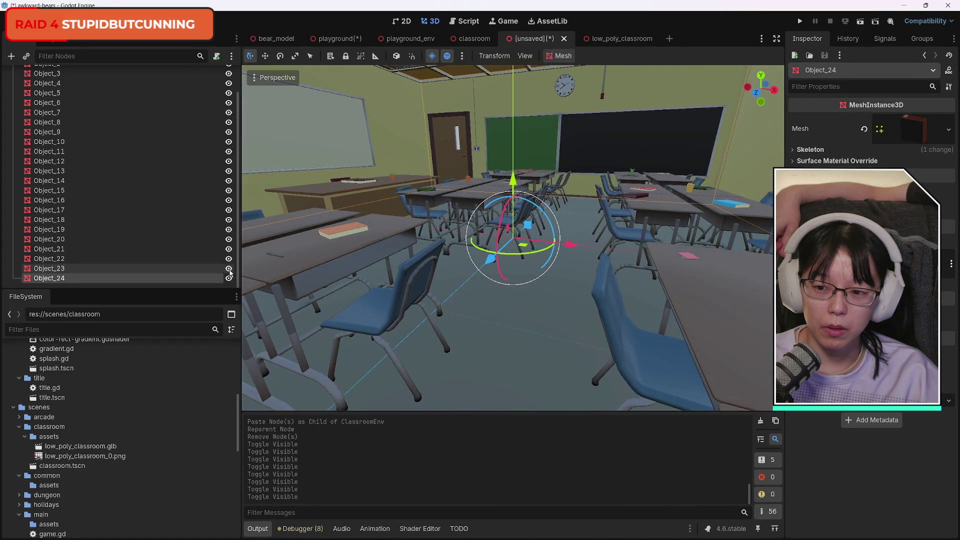
# Select Object_23 and toggle its visibility repeatedly to confirm it is the chalkboards
pyautogui.click(214, 270)
pyautogui.click(228, 268)
pyautogui.click(228, 268)
pyautogui.click(231, 269)
pyautogui.click(231, 269)
pyautogui.click(231, 269)
pyautogui.click(230, 269)
pyautogui.click(231, 269)
pyautogui.click(231, 269)
pyautogui.click(230, 269)
pyautogui.click(230, 269)
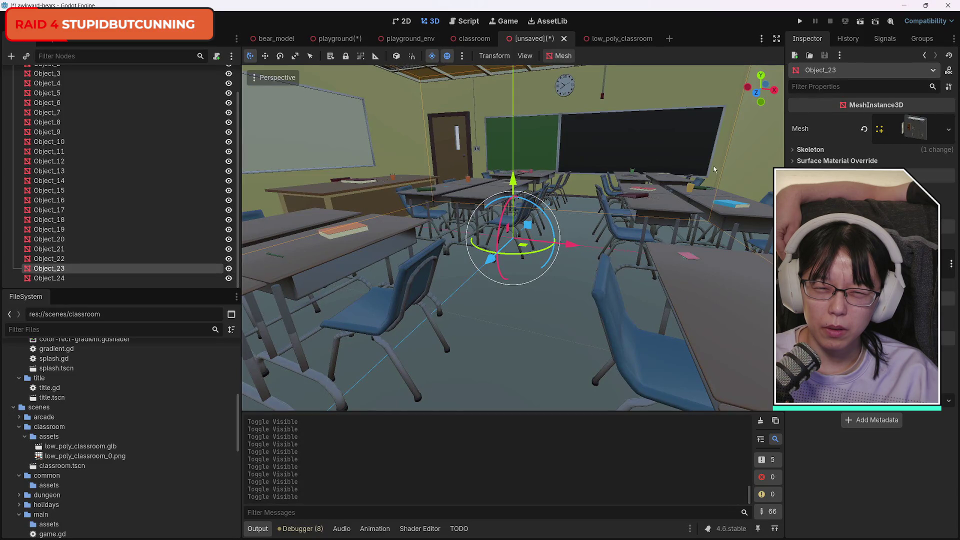
pyautogui.click(230, 269)
pyautogui.click(231, 269)
# Hide and reshow the chair on the right to identify it
pyautogui.click(228, 258)
pyautogui.click(228, 258)
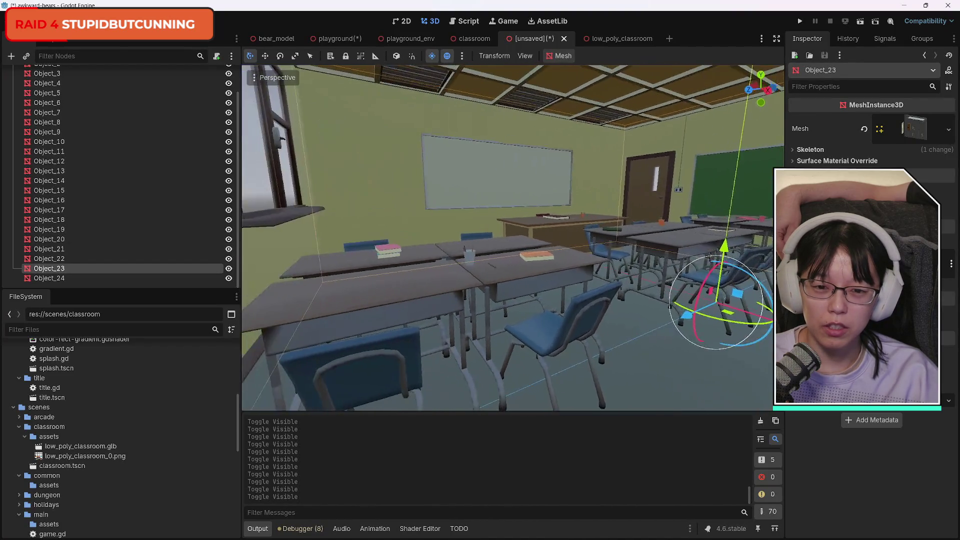
pyautogui.scroll(-3, 356, 247)
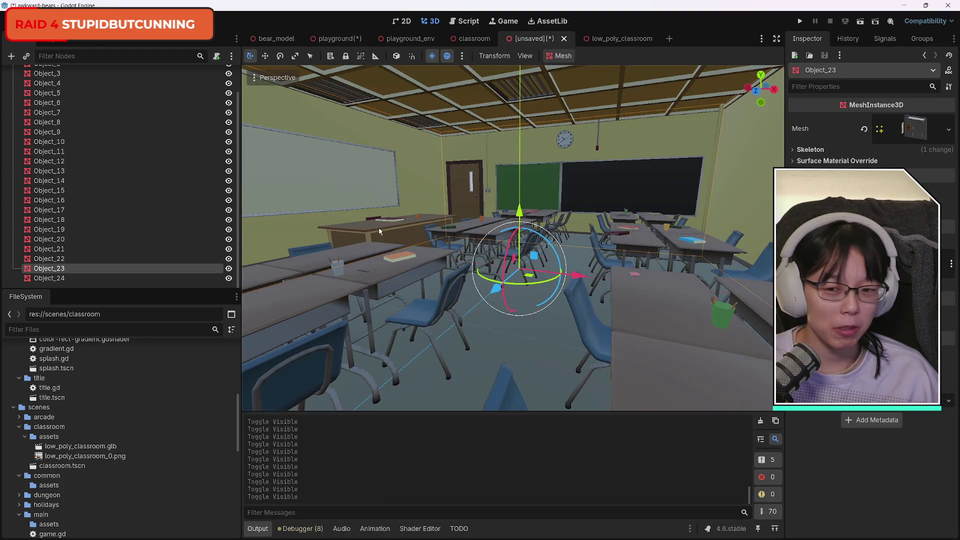
# Save the scene as classroom_env.tscn in the res://scenes/classroom folder
pyautogui.hotkey('ctrl', 's')
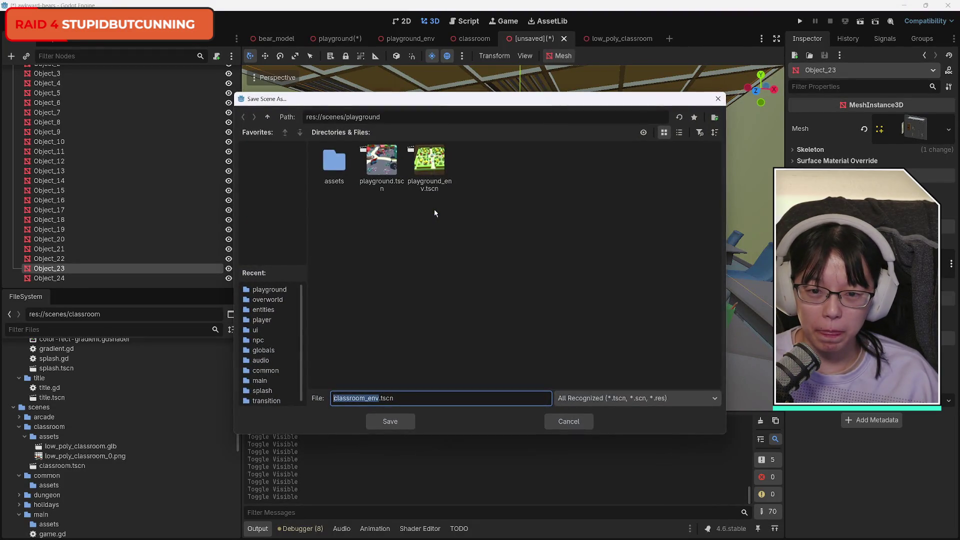
pyautogui.write('classroom')
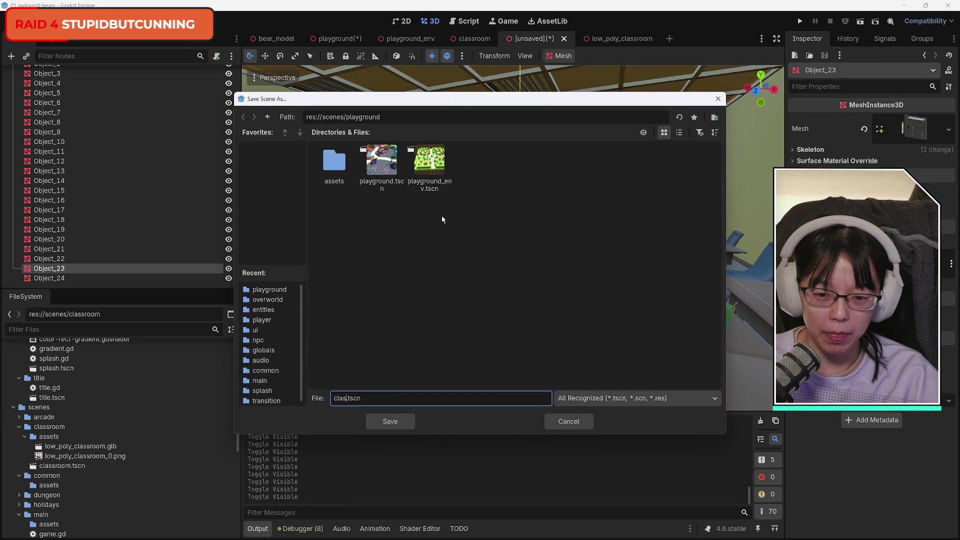
pyautogui.write('_ev')
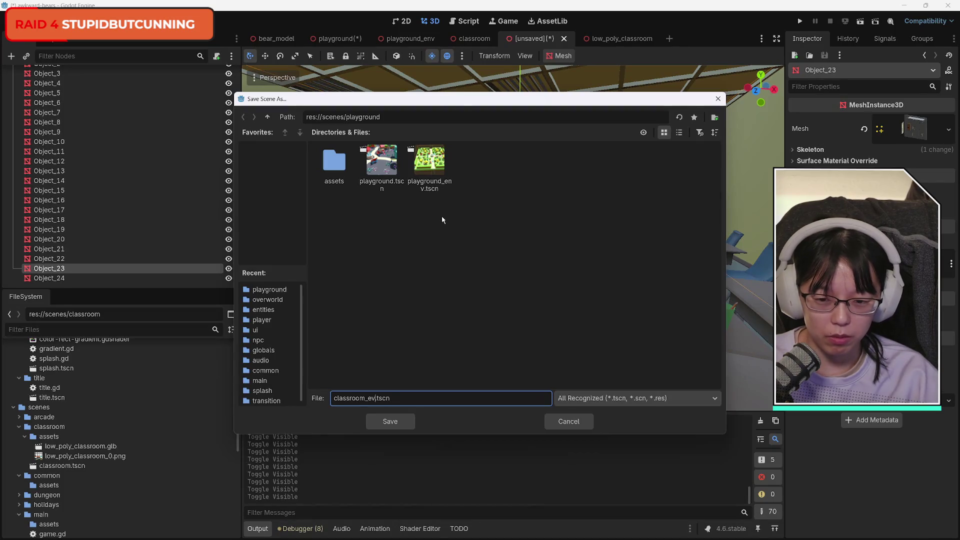
pyautogui.write('n')
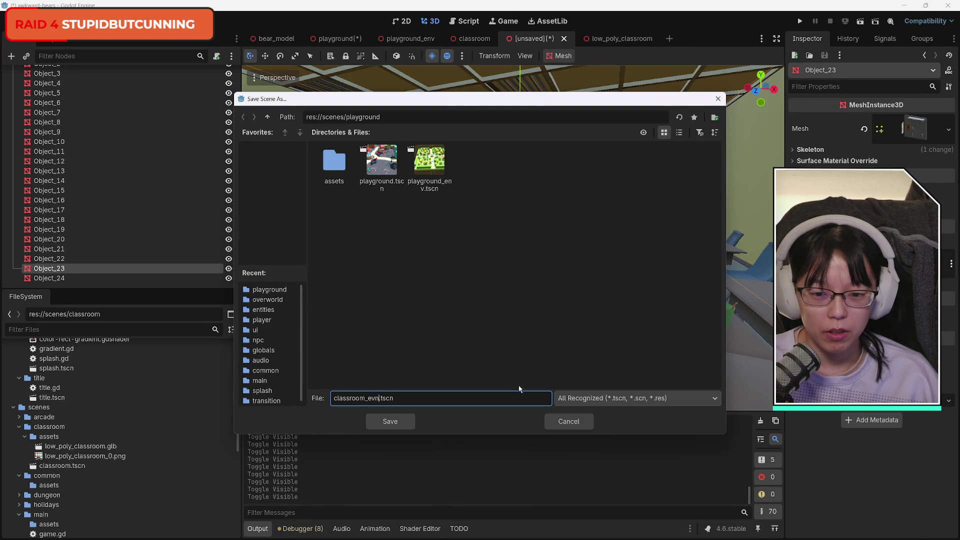
pyautogui.press('BackSpace')
pyautogui.press('BackSpace')
pyautogui.write('nv')
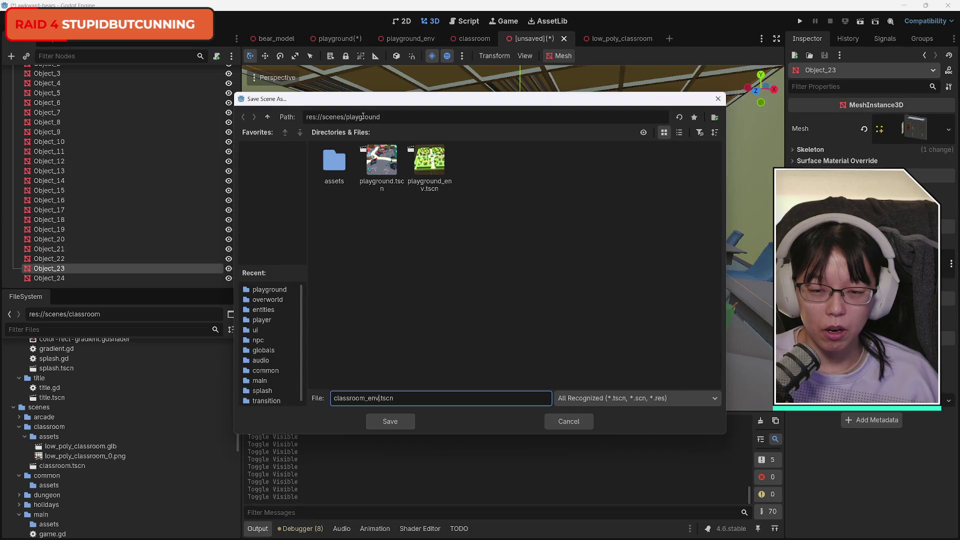
pyautogui.click(267, 117)
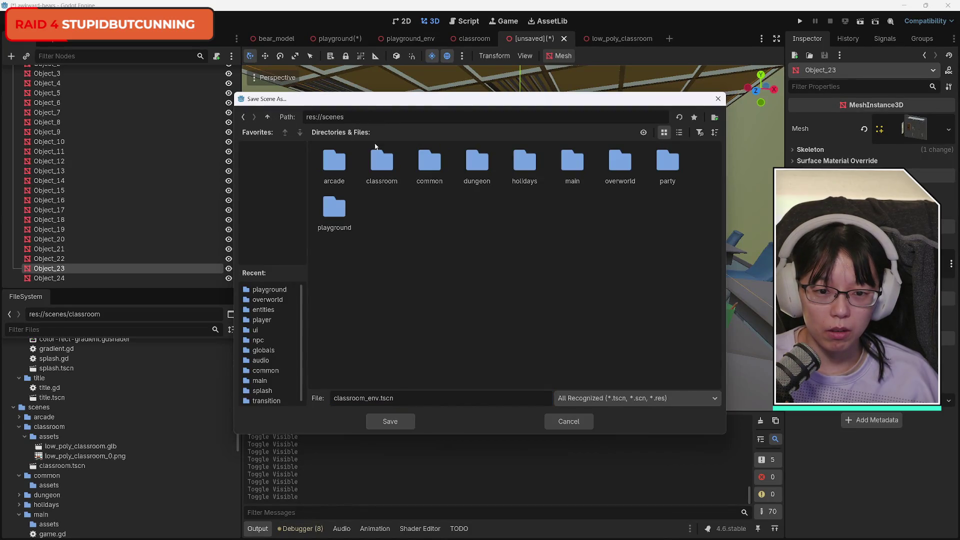
pyautogui.doubleClick(382, 160)
pyautogui.click(390, 421)
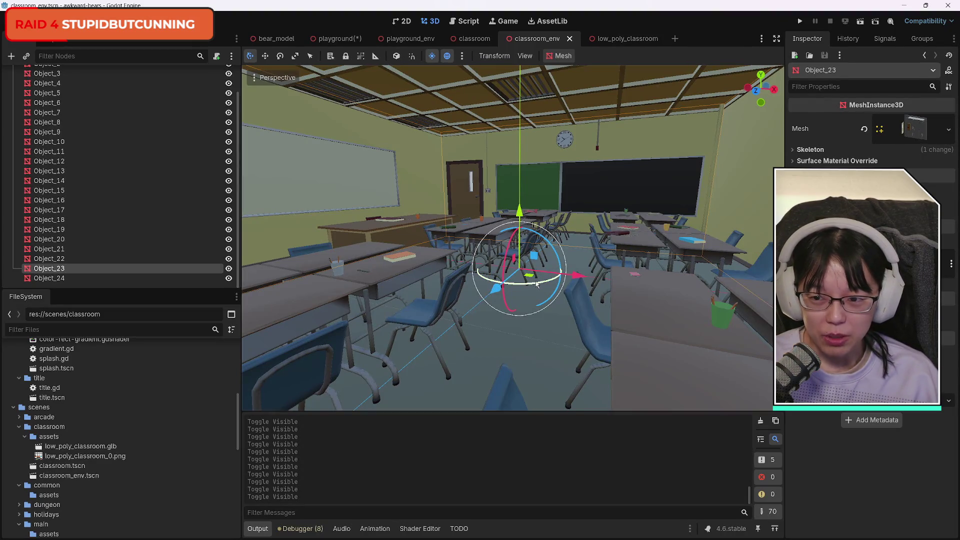
pyautogui.scroll(3, 109, 251)
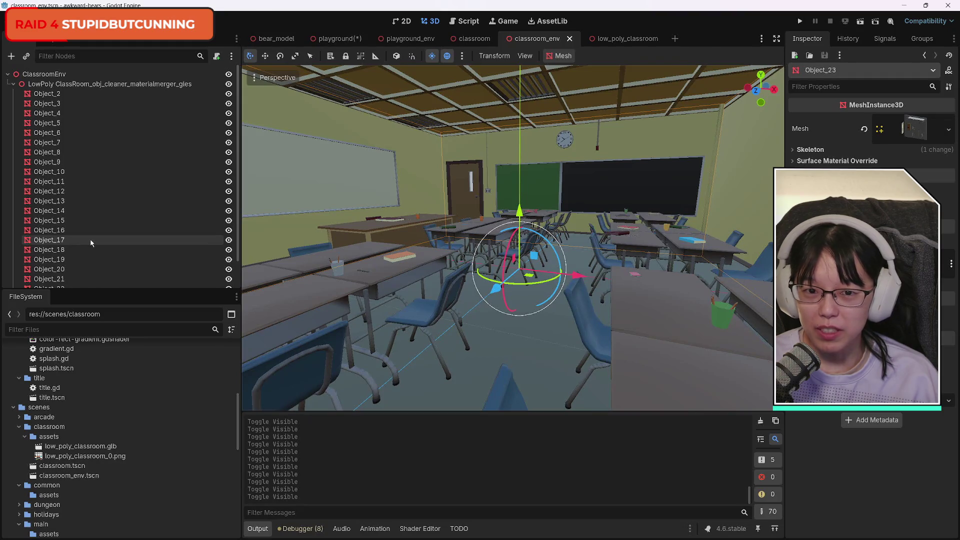
# Compare the classroom_env and low_poly_classroom scenes, then close low_poly_classroom
pyautogui.click(627, 40)
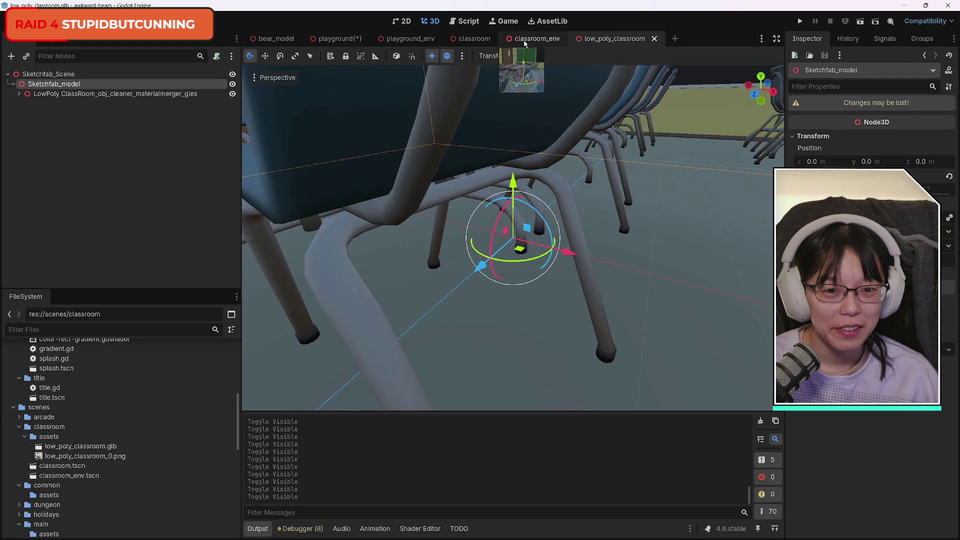
pyautogui.click(536, 40)
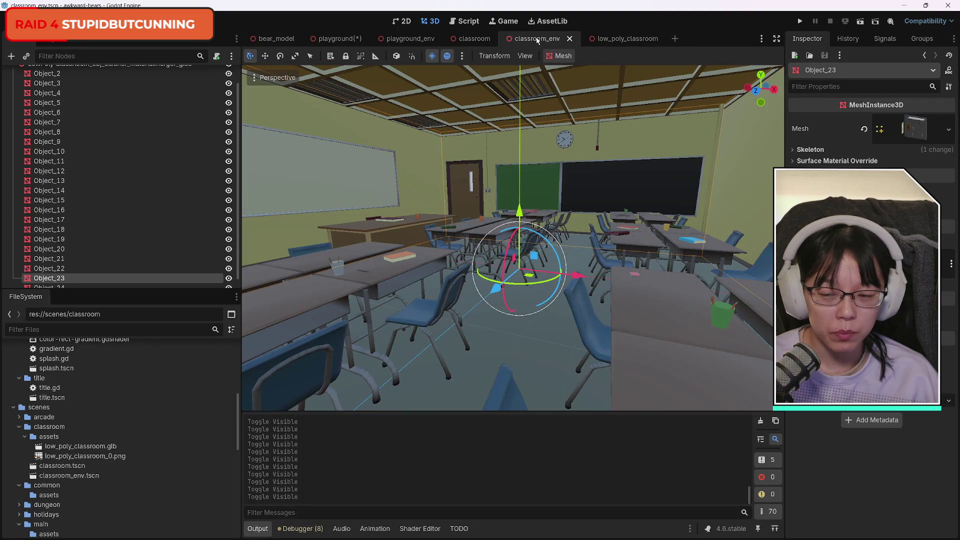
pyautogui.click(617, 40)
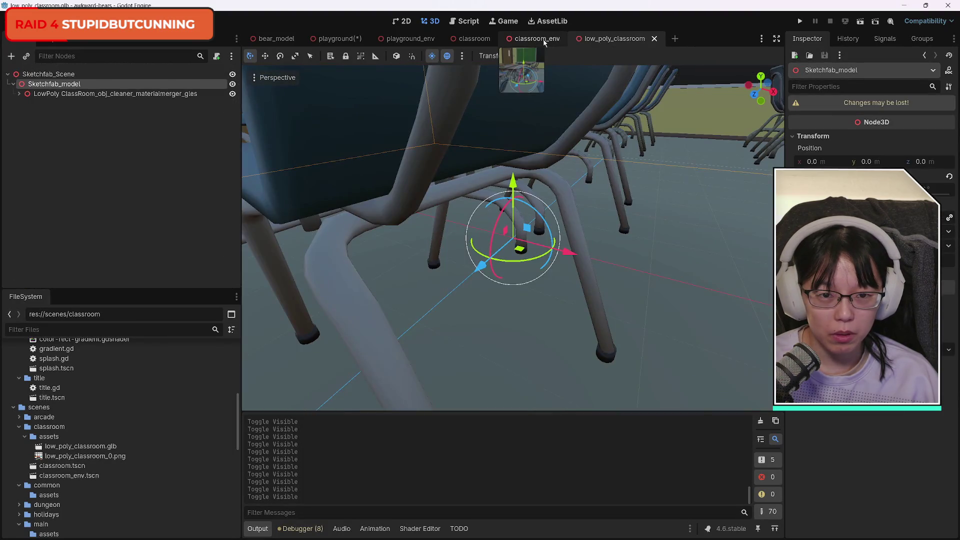
pyautogui.click(544, 42)
pyautogui.scroll(-4, 531, 213)
pyautogui.scroll(4, 531, 213)
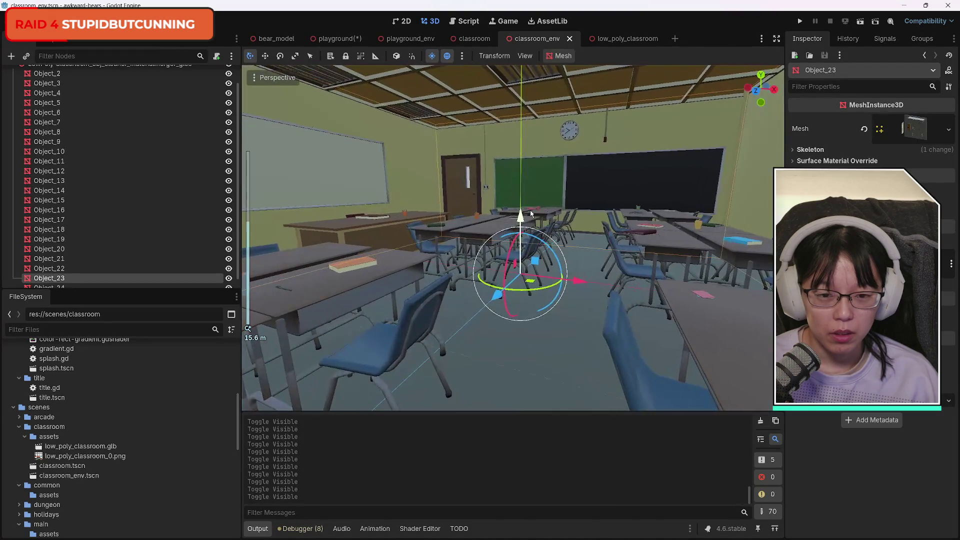
pyautogui.click(615, 38)
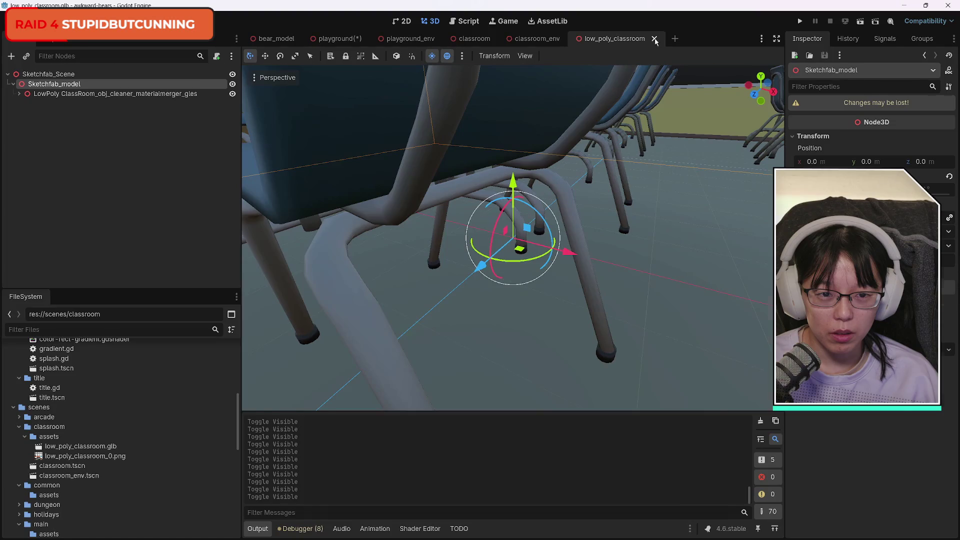
pyautogui.click(654, 39)
# Compare classroom with classroom_env, selecting desk mesh Object_22 and orbiting over the desks
pyautogui.click(478, 40)
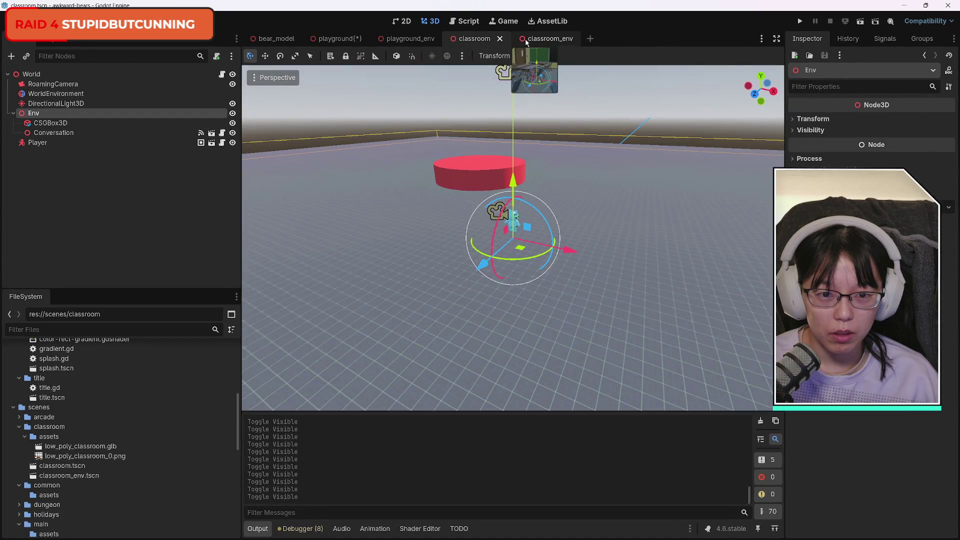
pyautogui.click(546, 40)
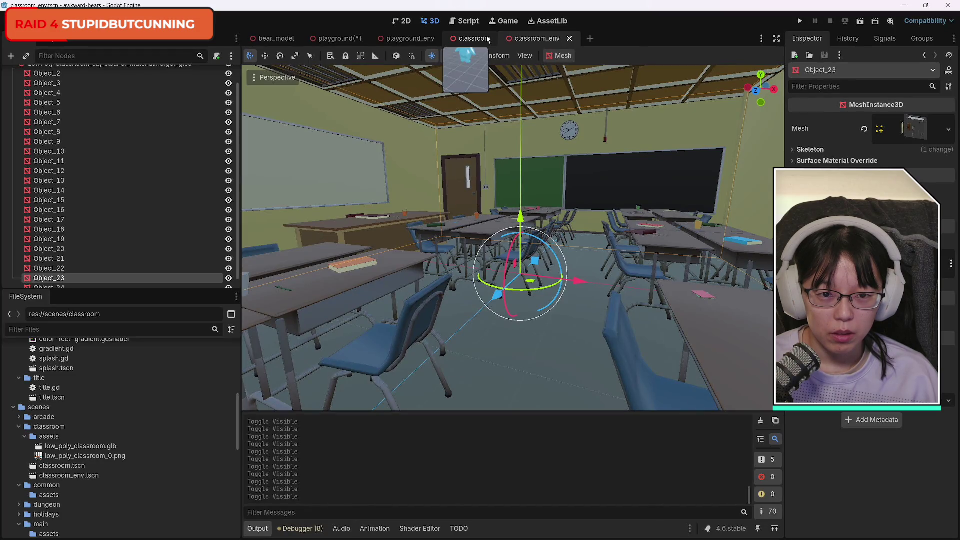
pyautogui.click(481, 40)
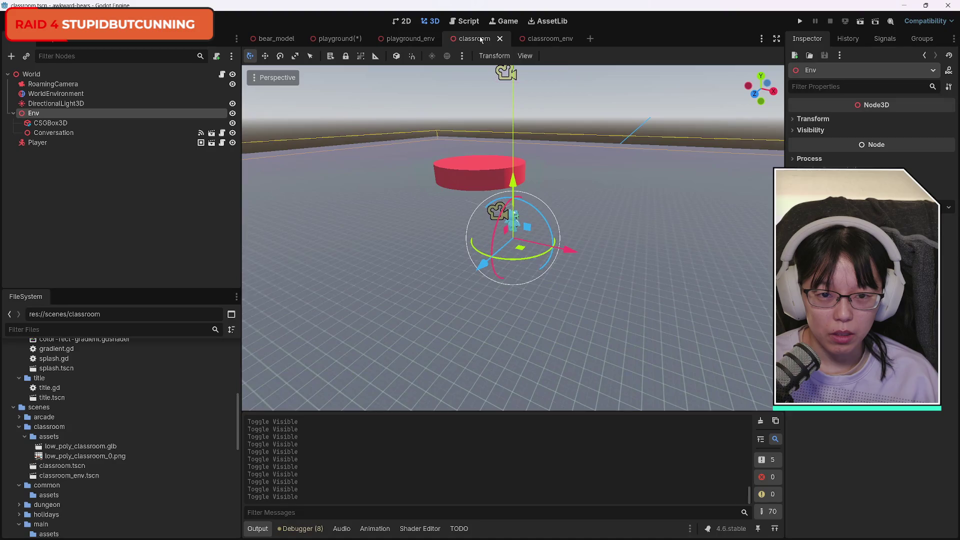
pyautogui.click(539, 40)
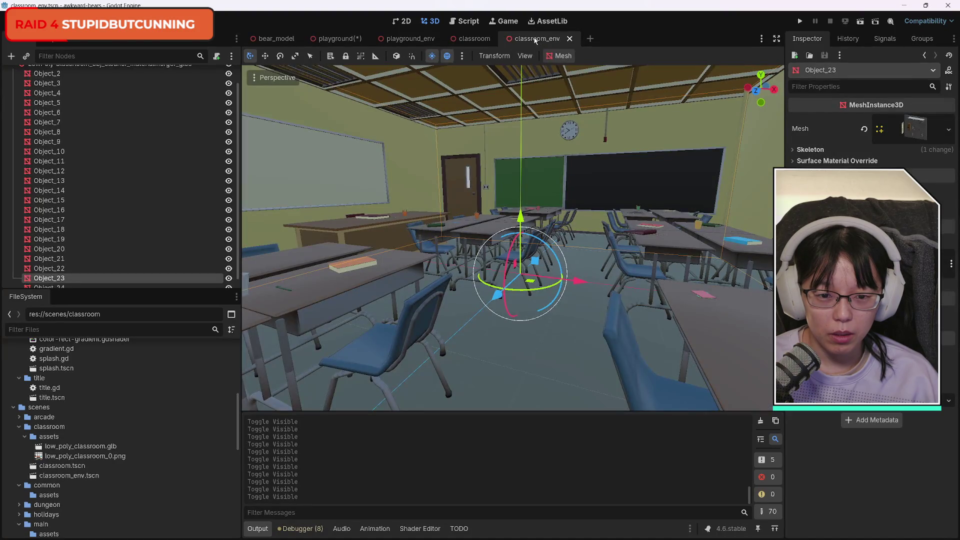
pyautogui.click(497, 229)
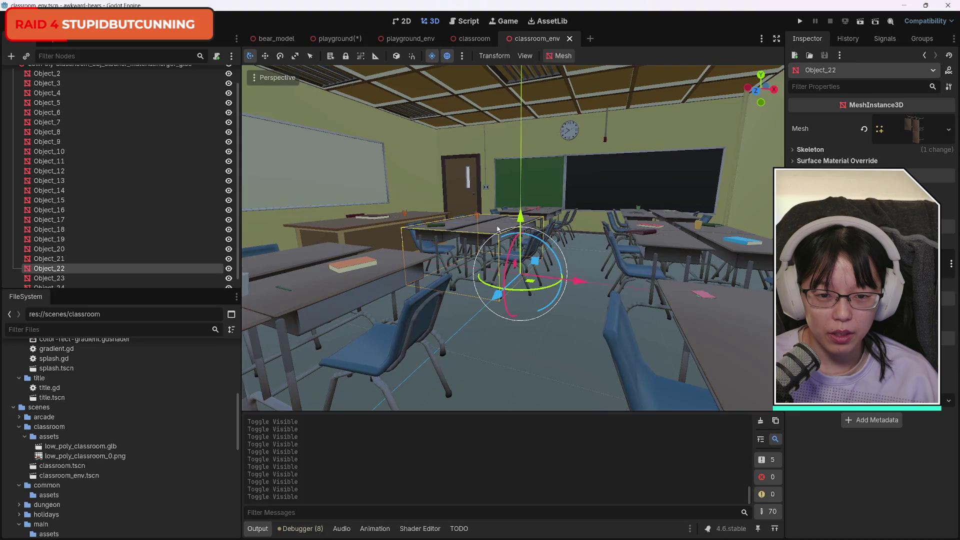
pyautogui.moveTo(759, 80)
pyautogui.mouseDown()
pyautogui.moveTo(758, 113)
pyautogui.moveTo(758, 89)
pyautogui.mouseUp()
pyautogui.click(473, 39)
pyautogui.click(533, 39)
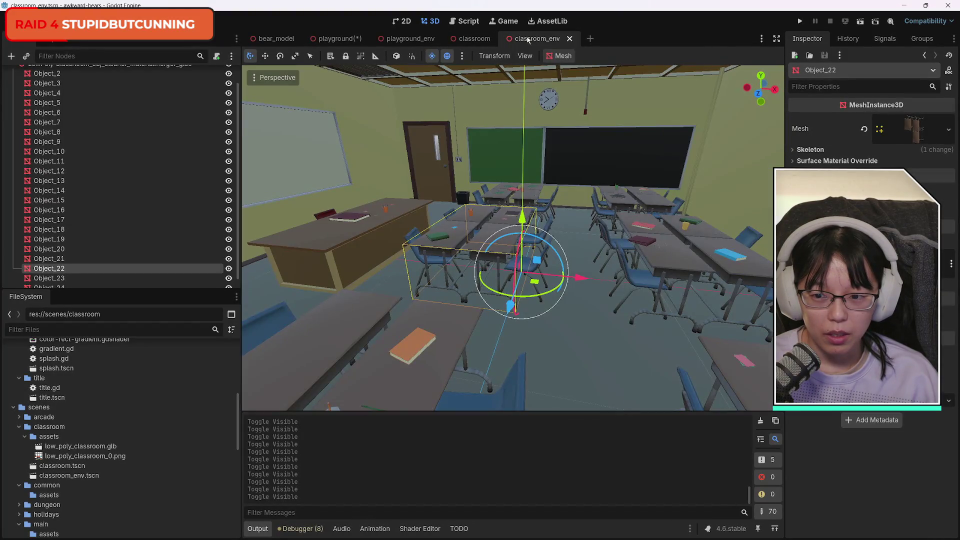
pyautogui.scroll(3, 71, 230)
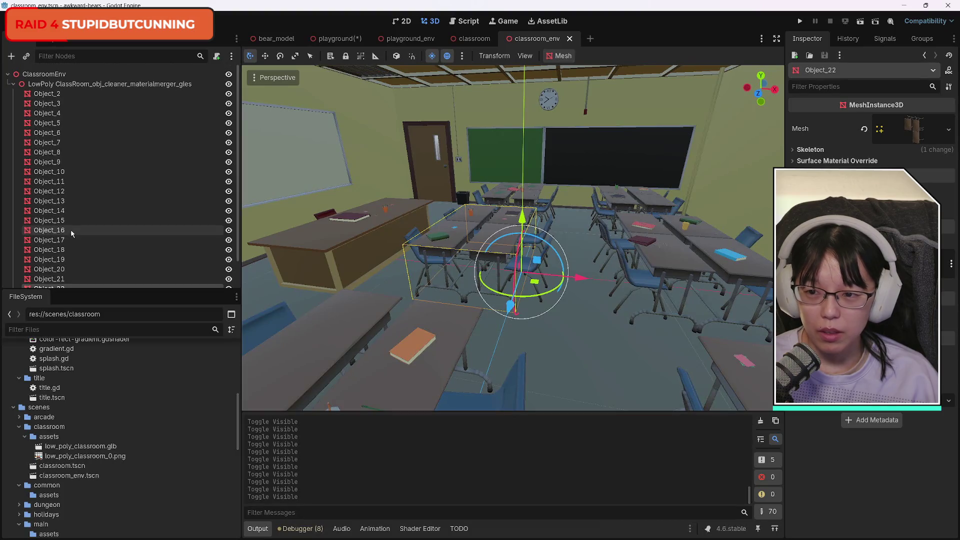
# Select the LowPoly classroom root and Object_3 through Object_10 in turn, then switch to the classroom scene
pyautogui.click(102, 85)
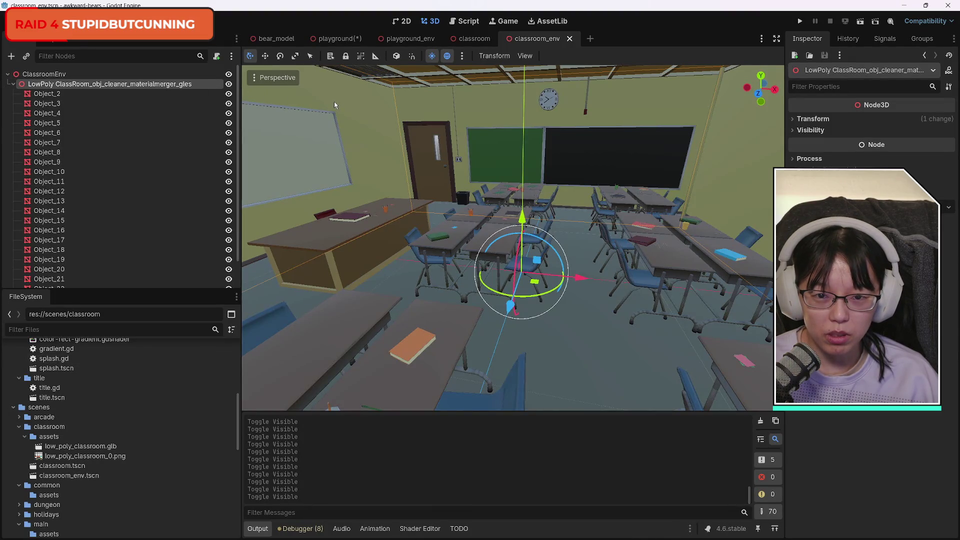
pyautogui.click(44, 94)
pyautogui.click(46, 103)
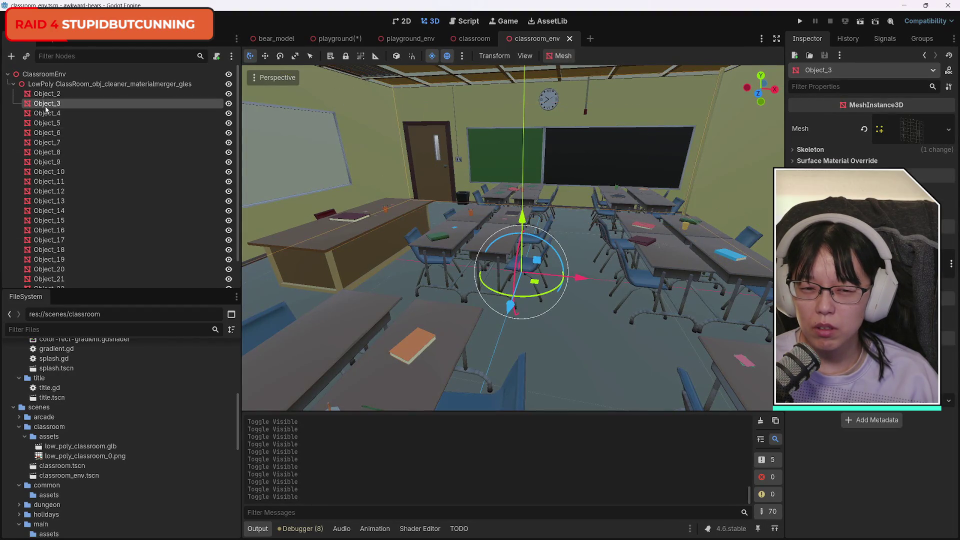
pyautogui.click(46, 113)
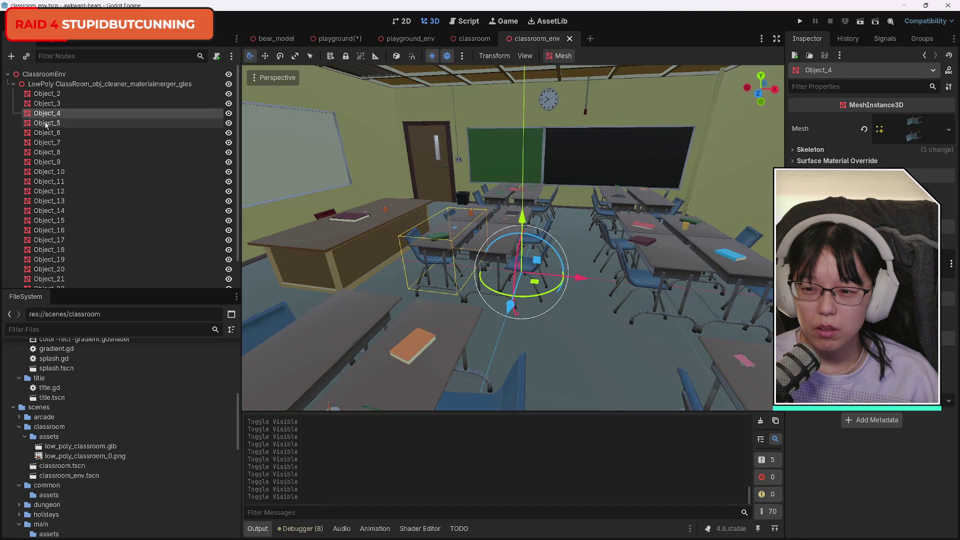
pyautogui.click(45, 123)
pyautogui.click(44, 134)
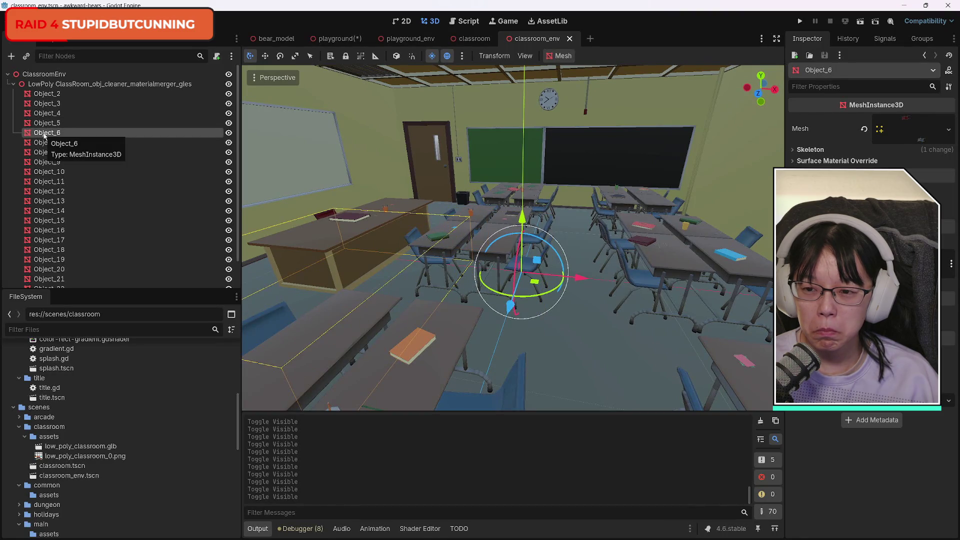
pyautogui.click(44, 143)
pyautogui.click(42, 154)
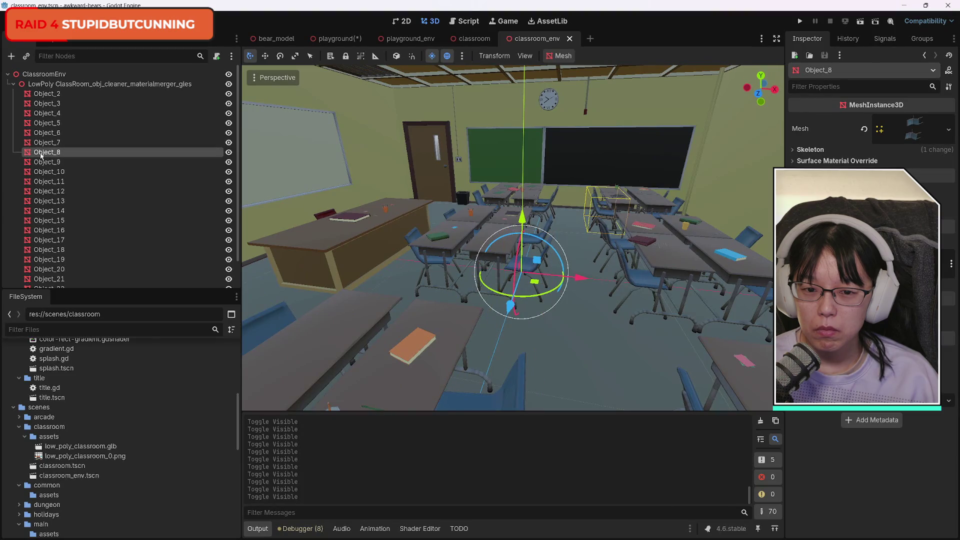
pyautogui.click(42, 163)
pyautogui.click(40, 173)
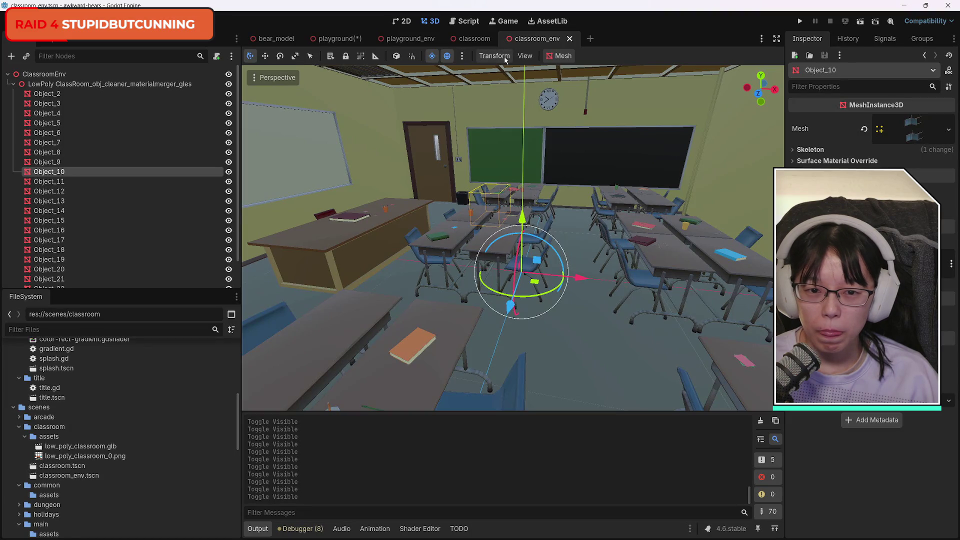
pyautogui.click(474, 39)
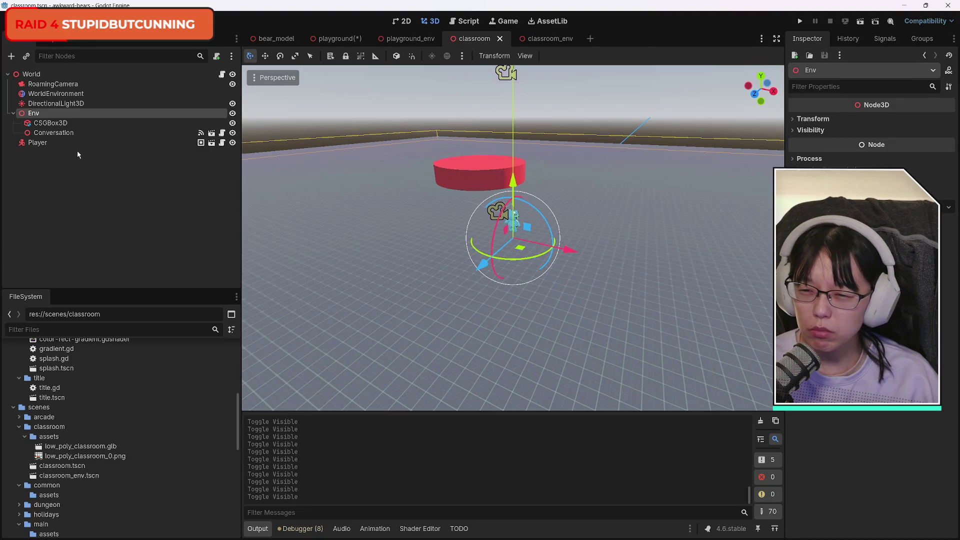
# Paste the LowPoly ClassRoom model under Env, then zoom and orbit to view its other side
pyautogui.hotkey('ctrl', 'v')
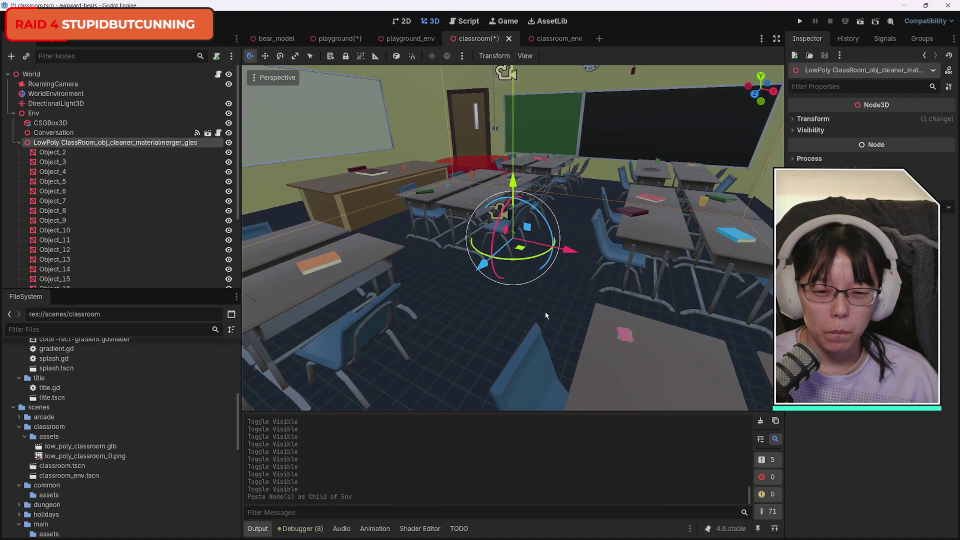
pyautogui.scroll(-6, 545, 311)
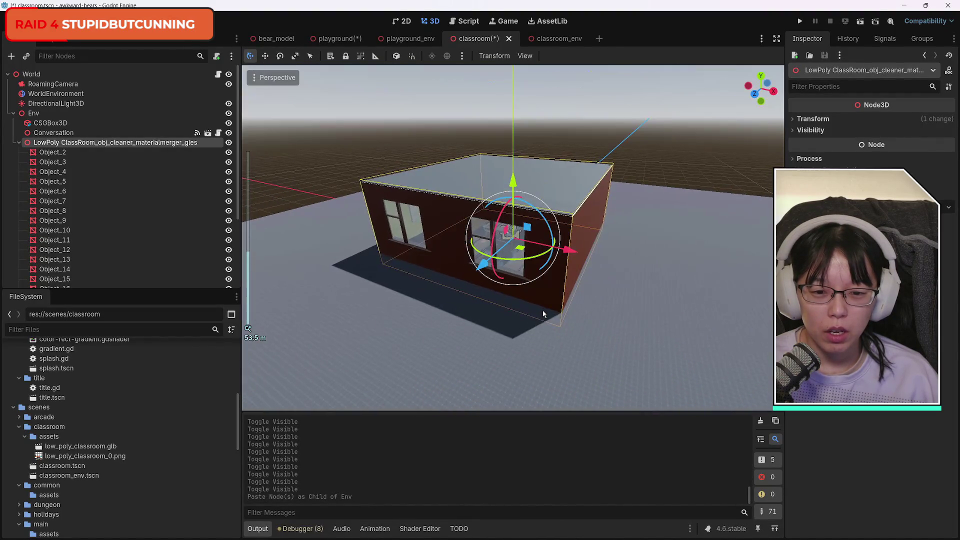
pyautogui.scroll(8, 543, 314)
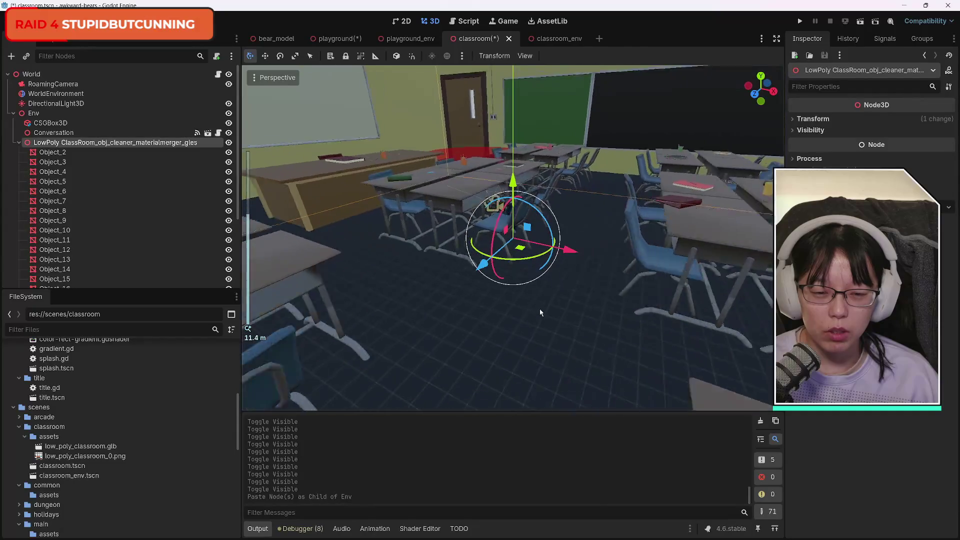
pyautogui.scroll(-3, 540, 312)
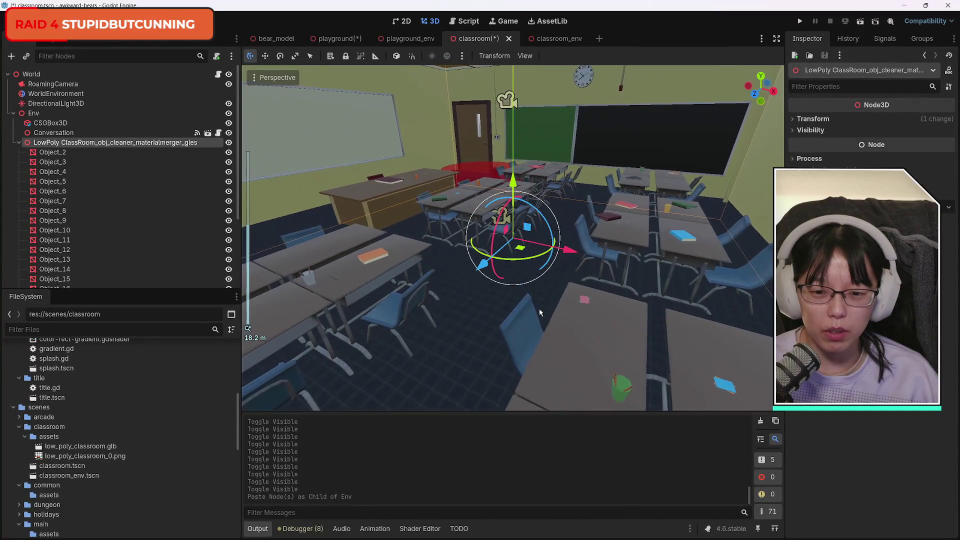
pyautogui.moveTo(761, 91)
pyautogui.mouseDown()
pyautogui.moveTo(710, 94)
pyautogui.moveTo(720, 94)
pyautogui.mouseUp()
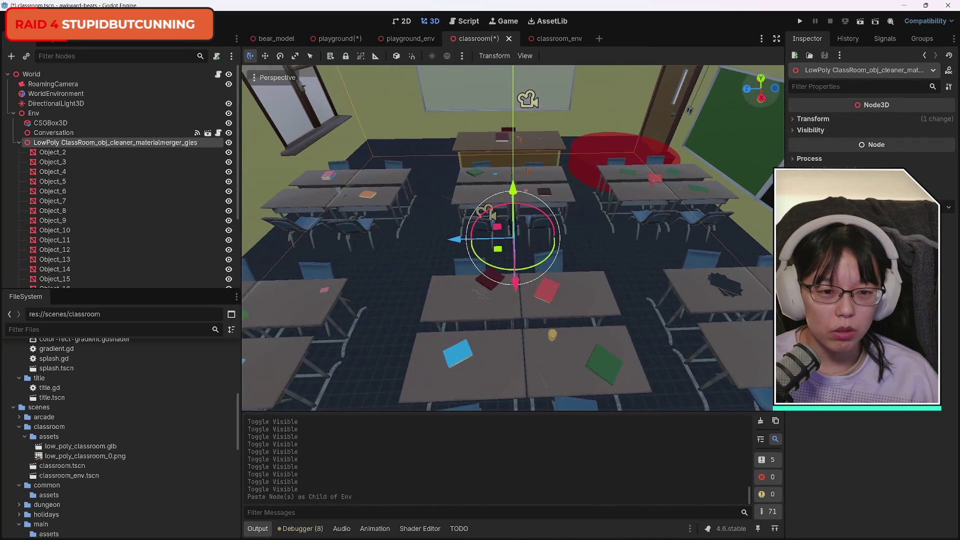
pyautogui.click(627, 174)
pyautogui.click(637, 195)
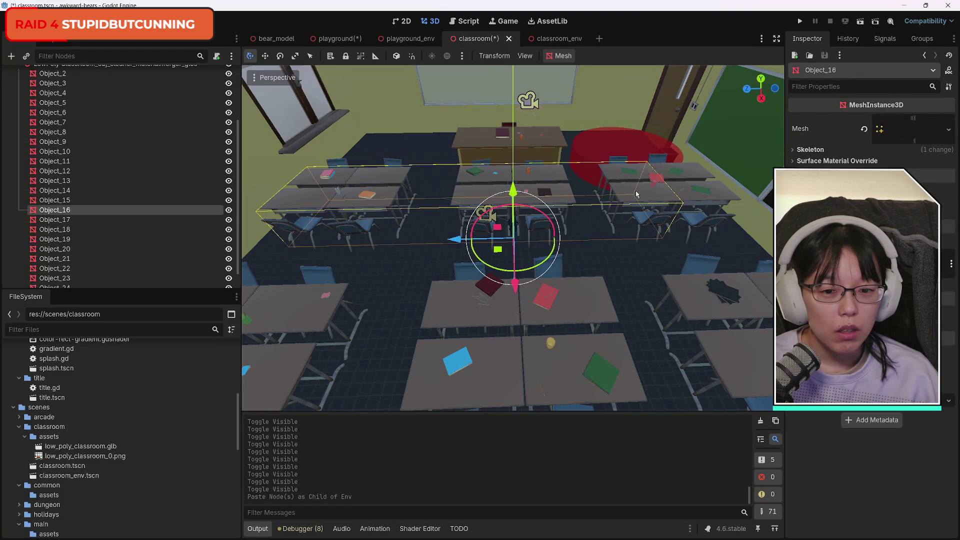
pyautogui.click(320, 182)
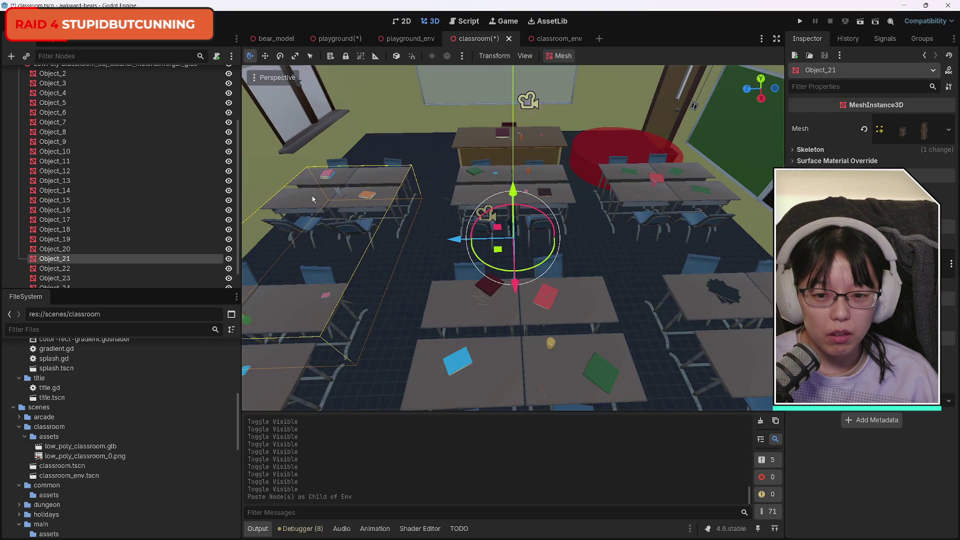
pyautogui.click(478, 312)
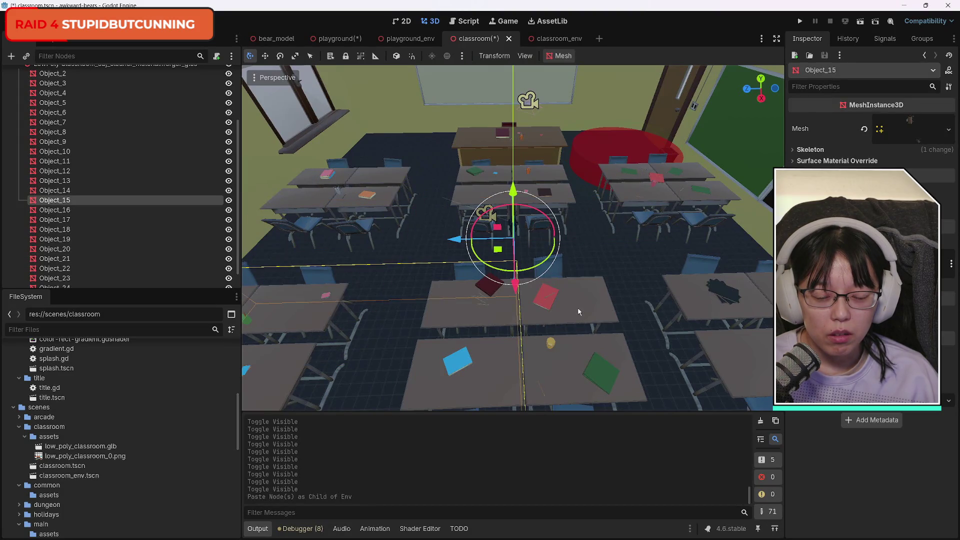
pyautogui.moveTo(760, 88); pyautogui.dragTo(750, 93)
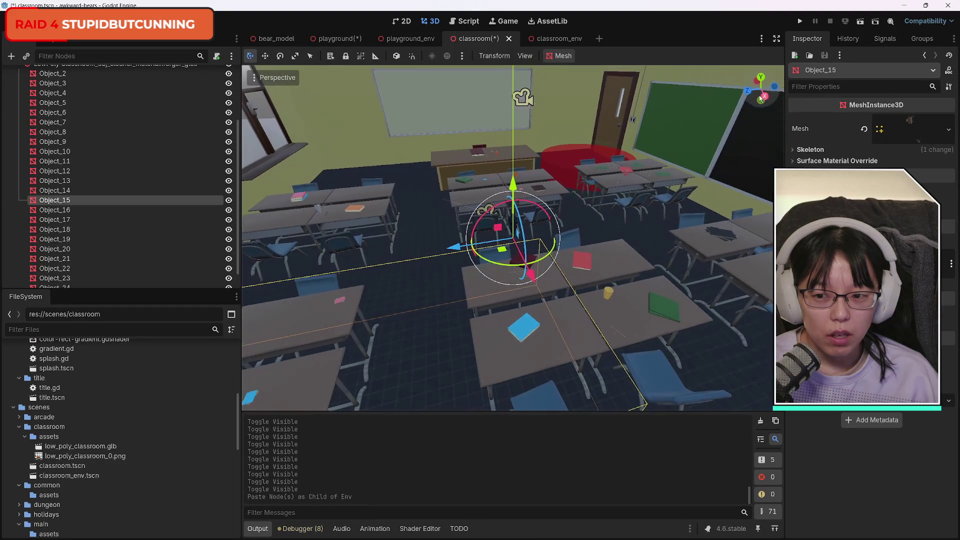
pyautogui.click(229, 200)
pyautogui.click(229, 200)
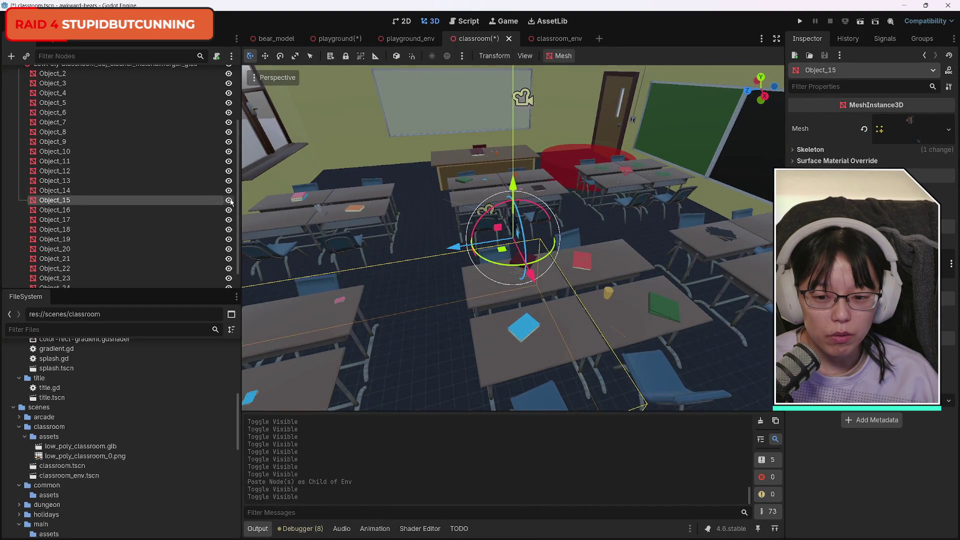
pyautogui.click(229, 200)
pyautogui.click(229, 200)
pyautogui.moveTo(760, 90); pyautogui.dragTo(774, 94)
pyautogui.click(229, 201)
pyautogui.click(229, 201)
pyautogui.click(229, 201)
pyautogui.click(228, 201)
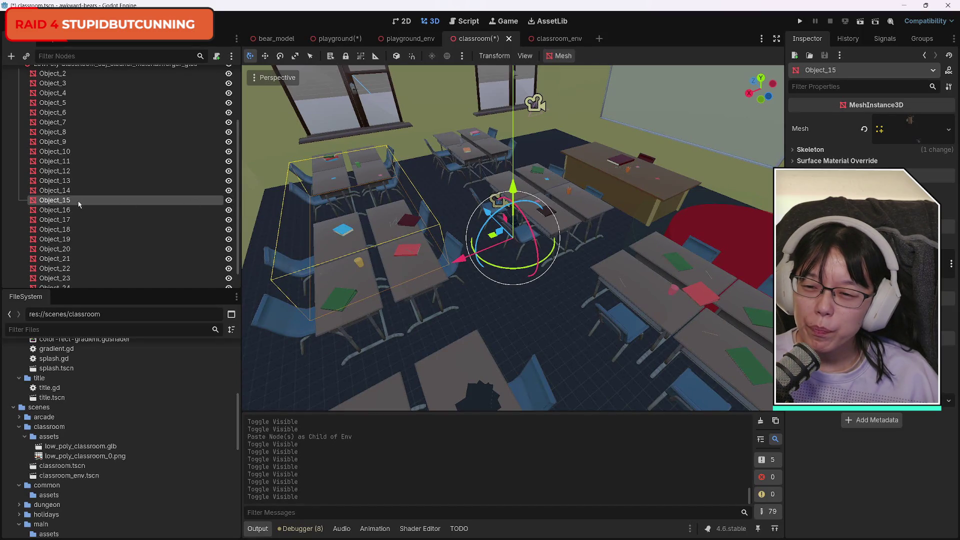
# Delete Object_15 from the classroom model, keeping its name unchanged beforehand
pyautogui.doubleClick(58, 202)
pyautogui.press('Escape')
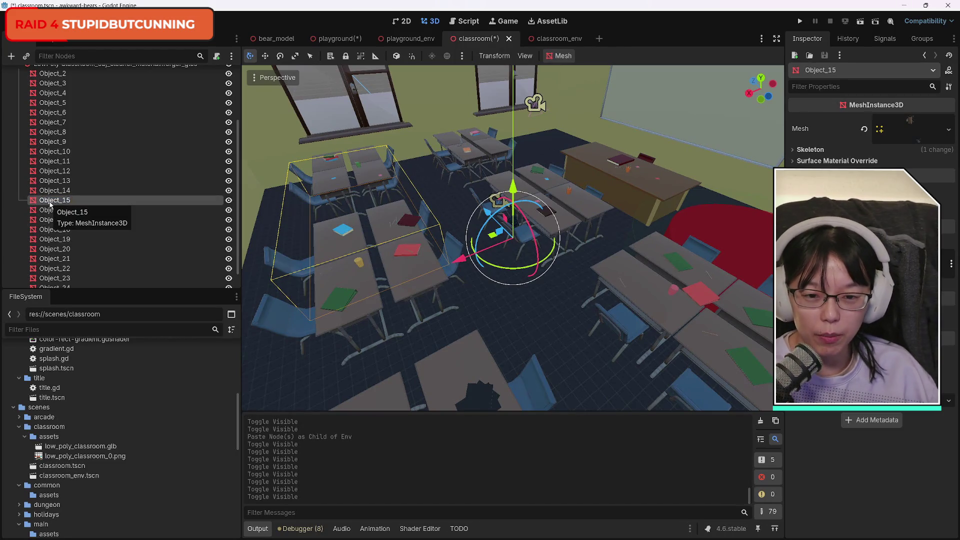
pyautogui.press('Delete')
pyautogui.press('Return')
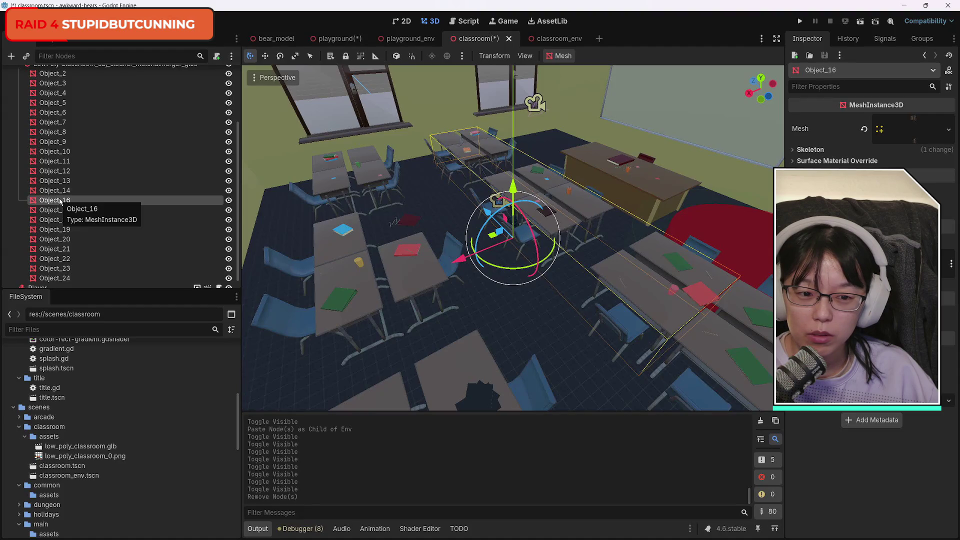
# Toggle Object_16's visibility to spot its desks, then delete Object_16
pyautogui.click(228, 200)
pyautogui.click(228, 200)
pyautogui.click(229, 200)
pyautogui.click(228, 200)
pyautogui.click(229, 200)
pyautogui.click(228, 200)
pyautogui.click(229, 200)
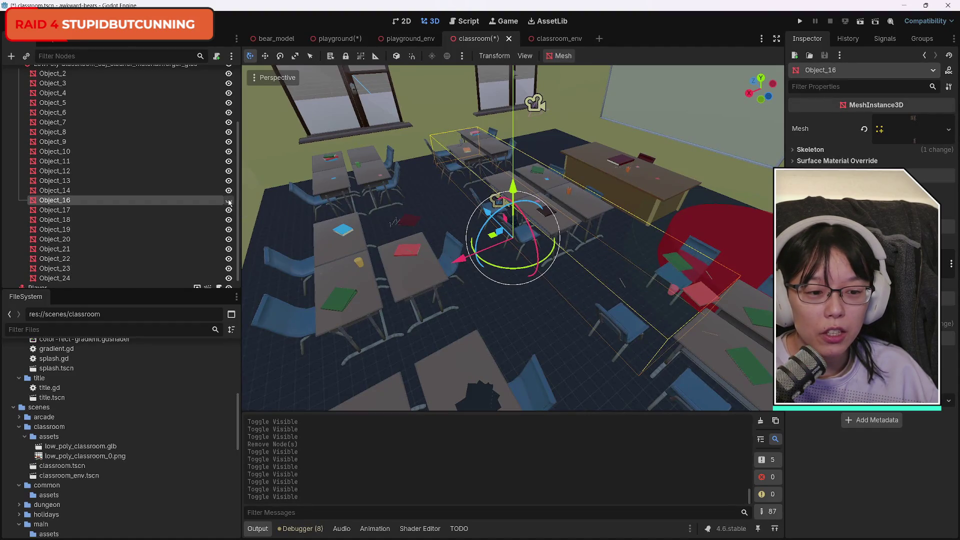
pyautogui.click(229, 200)
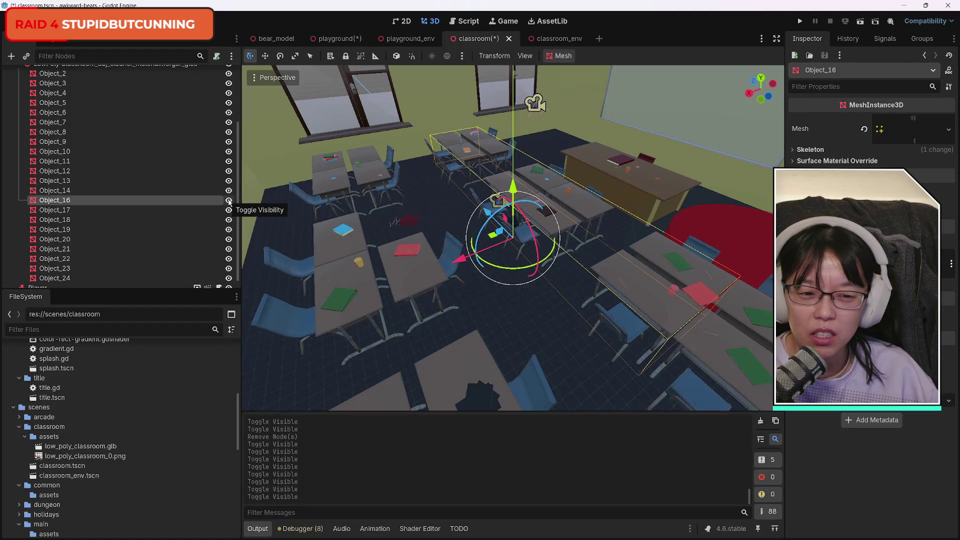
pyautogui.press('Delete')
pyautogui.click(453, 278)
# Select Object_24 and hide and reshow Object_24 and Object_23 to identify them
pyautogui.click(135, 269)
pyautogui.click(229, 269)
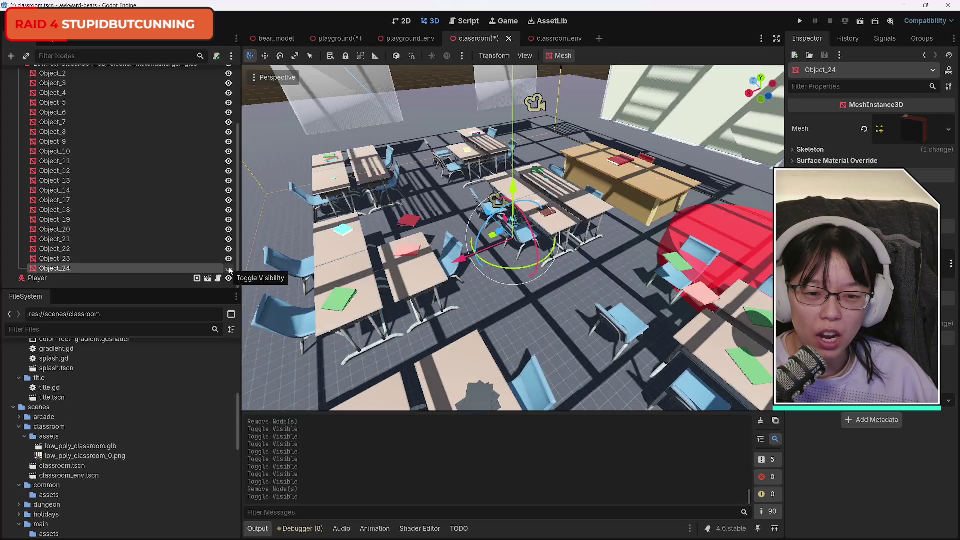
pyautogui.click(229, 269)
pyautogui.click(229, 259)
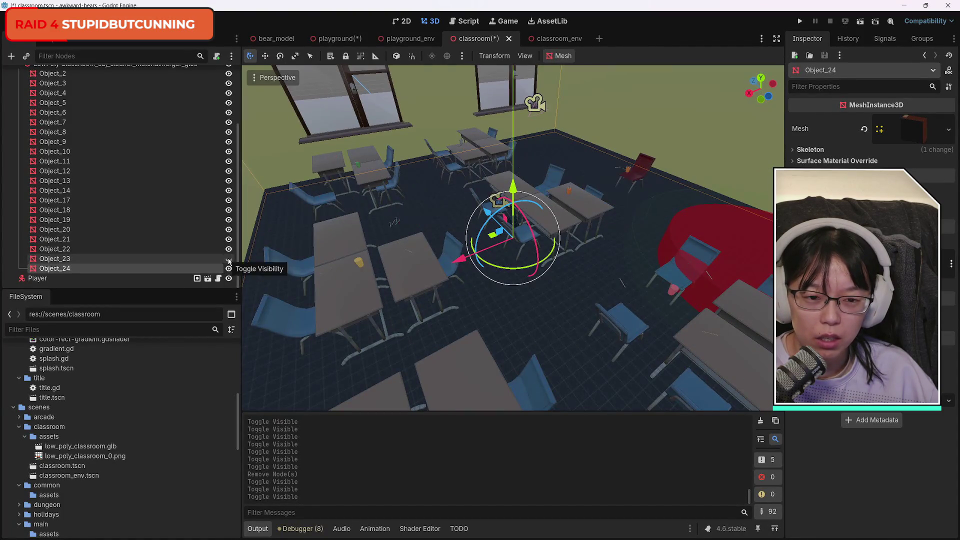
pyautogui.click(229, 259)
pyautogui.click(229, 259)
pyautogui.click(229, 259)
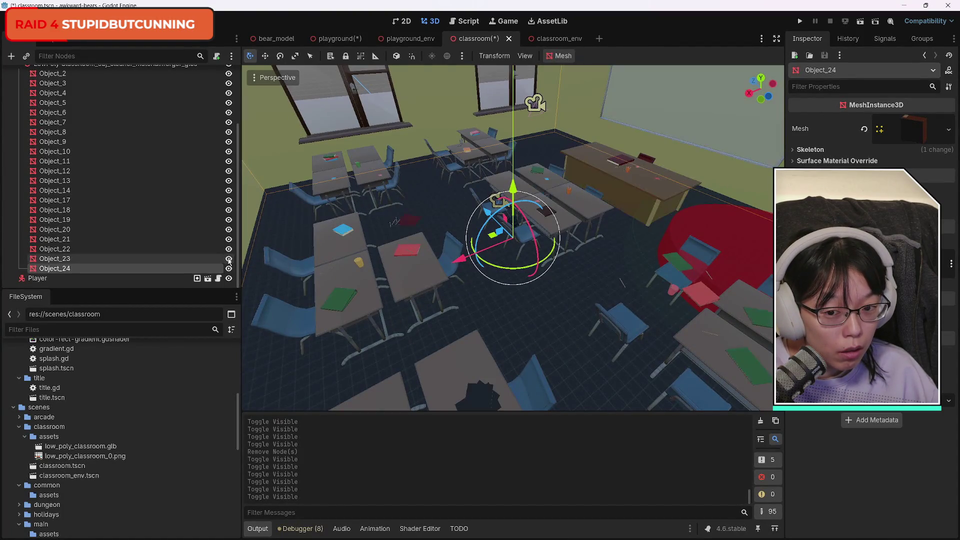
pyautogui.click(229, 259)
pyautogui.click(229, 260)
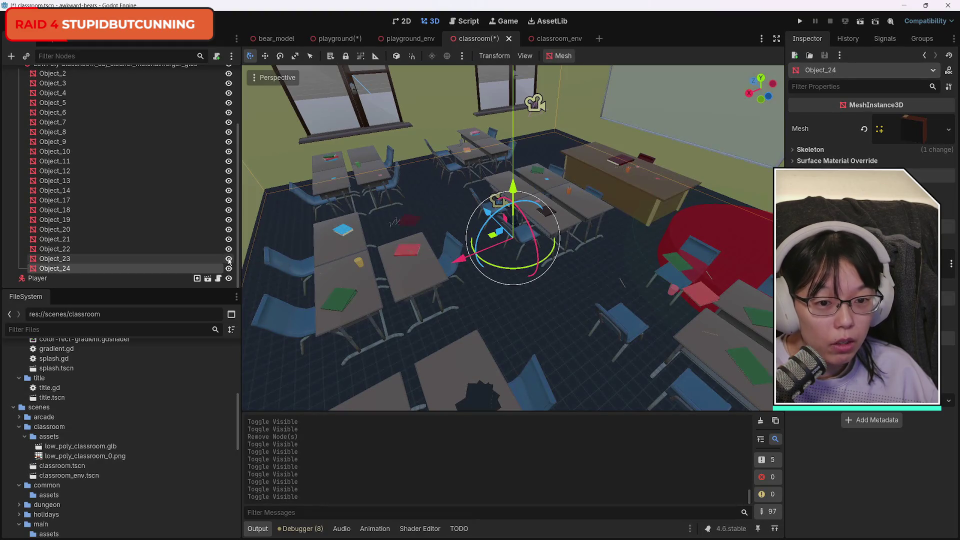
pyautogui.click(229, 260)
pyautogui.click(229, 260)
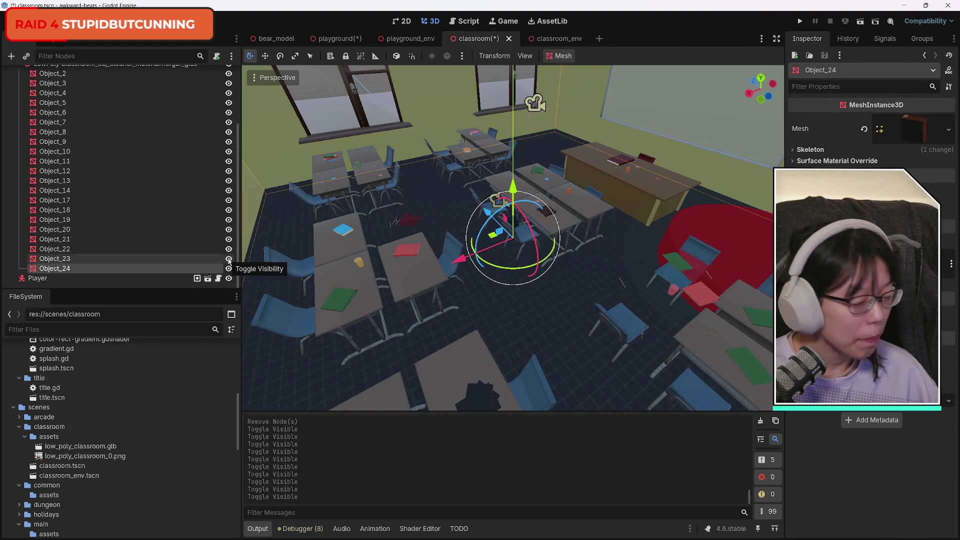
# Toggle Object_23's and Object_22's visibility to identify the desk, then delete Object_22
pyautogui.click(68, 259)
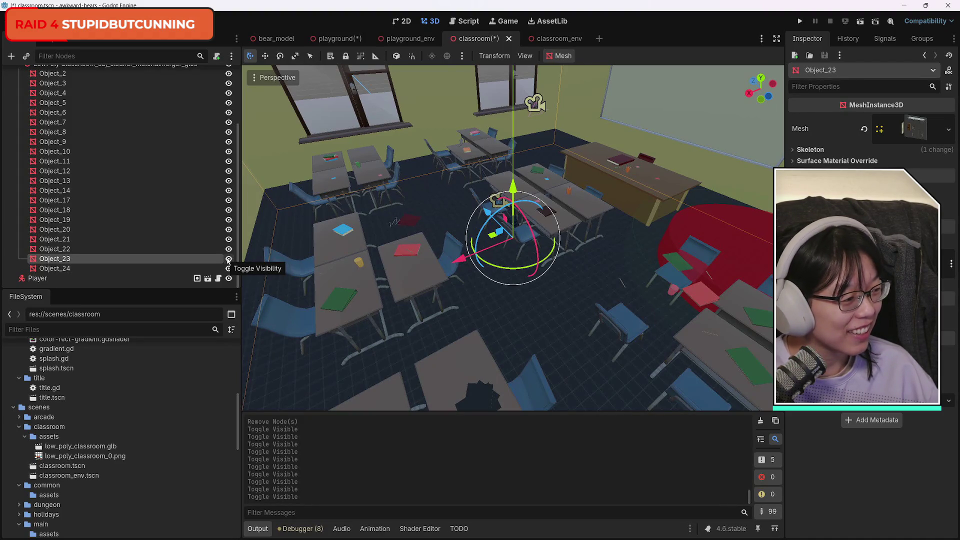
pyautogui.click(228, 258)
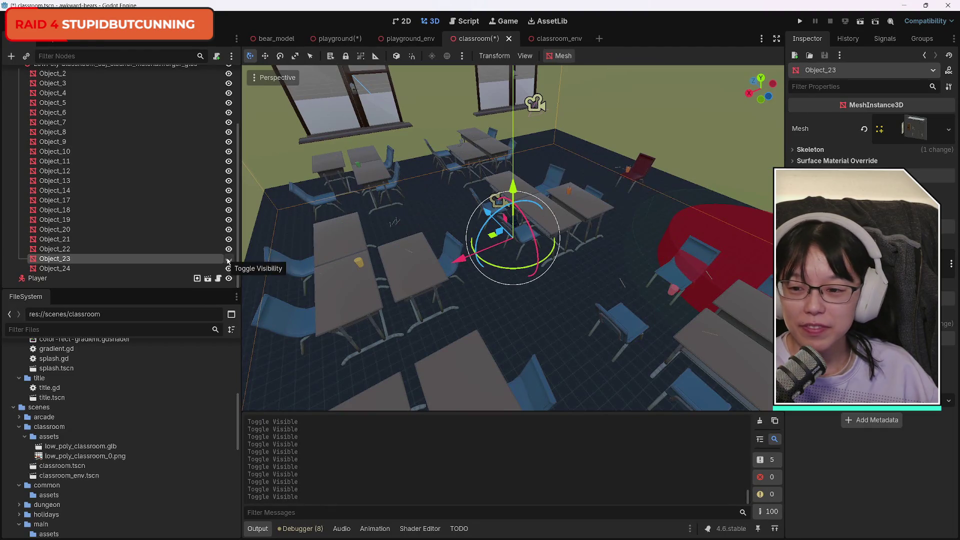
pyautogui.click(228, 259)
pyautogui.click(62, 250)
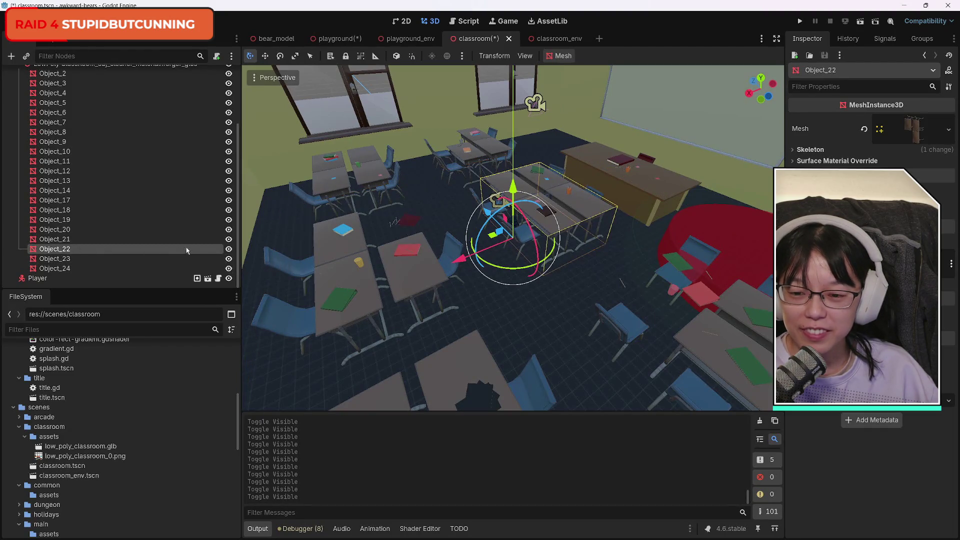
pyautogui.click(228, 249)
pyautogui.click(229, 249)
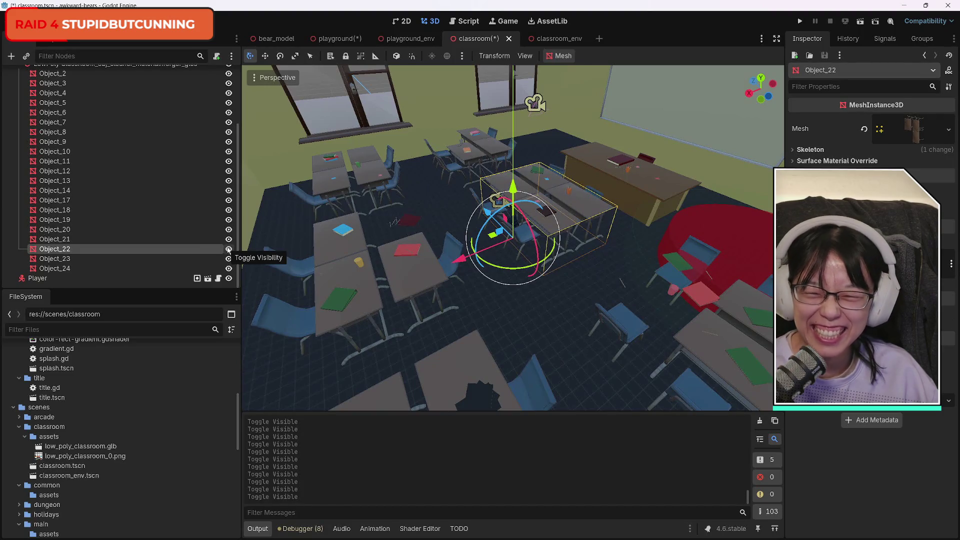
pyautogui.press('Delete')
# Finish deleting Object_22, then check Object_21's visibility and delete it too
pyautogui.click(453, 278)
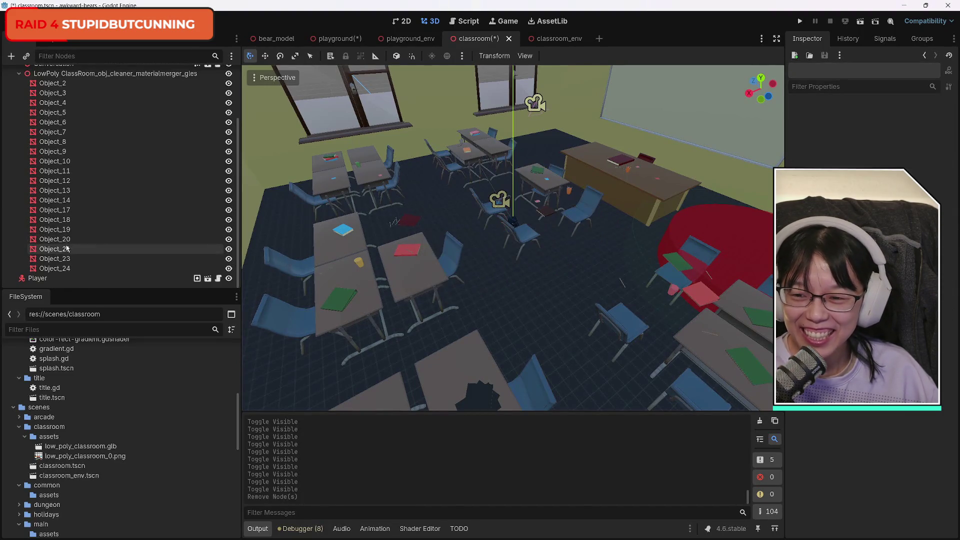
pyautogui.click(67, 239)
pyautogui.click(64, 249)
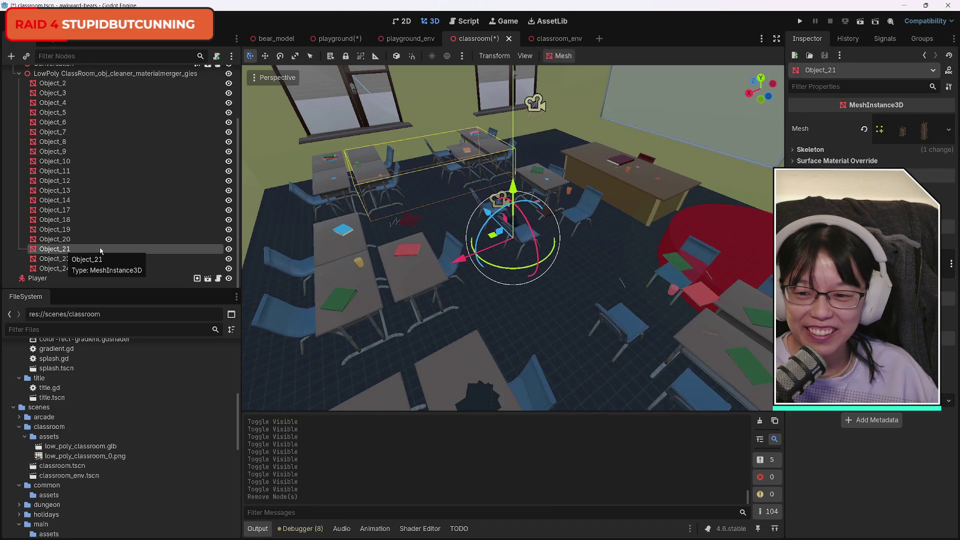
pyautogui.click(228, 249)
pyautogui.click(229, 249)
pyautogui.click(228, 249)
pyautogui.click(230, 250)
pyautogui.press('Delete')
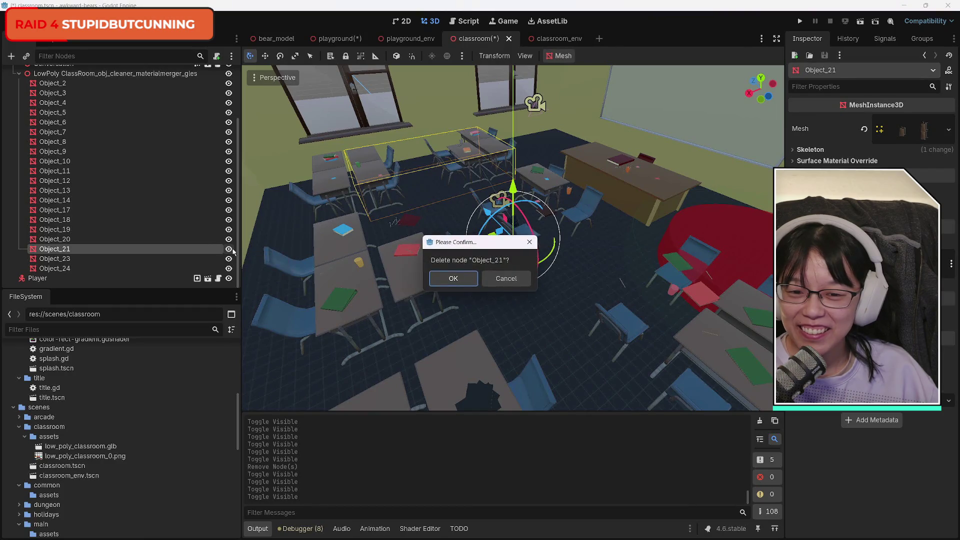
pyautogui.click(453, 278)
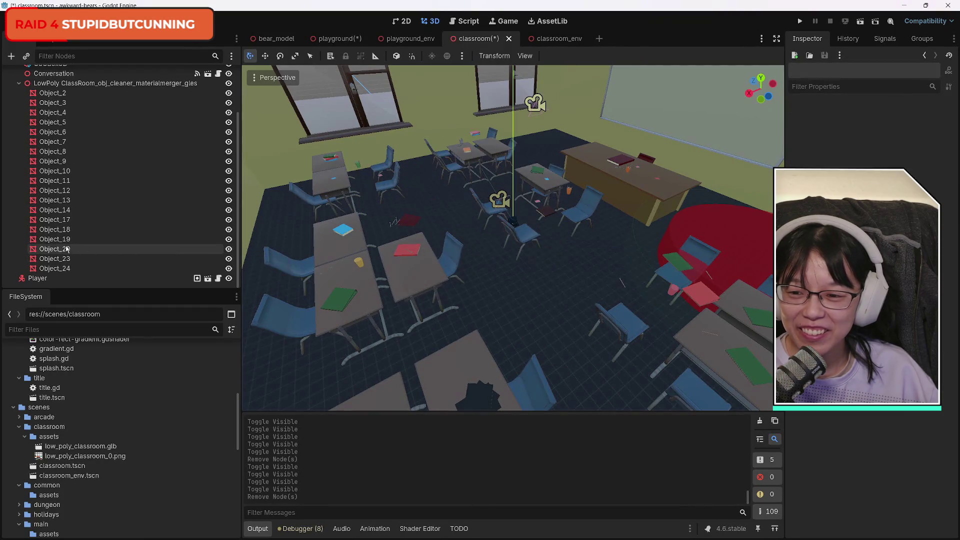
# Identify and delete the Object_20 and Object_19 desk meshes
pyautogui.click(230, 250)
pyautogui.click(230, 249)
pyautogui.click(230, 249)
pyautogui.click(230, 250)
pyautogui.click(229, 250)
pyautogui.click(230, 250)
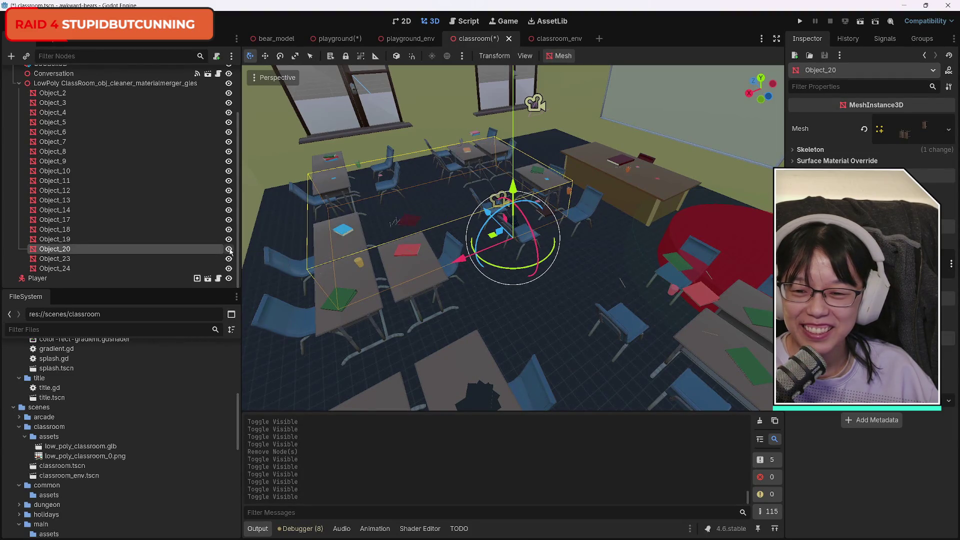
pyautogui.press('Delete')
pyautogui.press('Return')
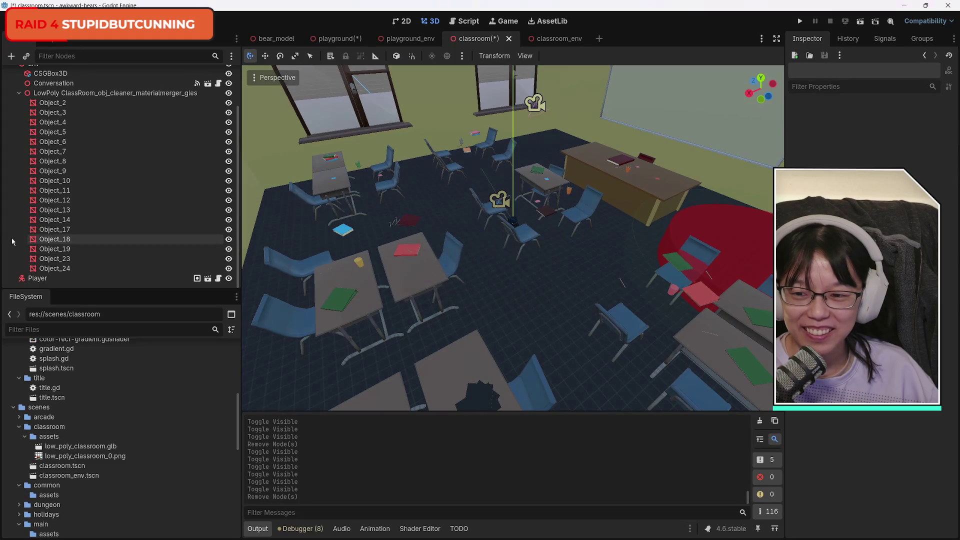
pyautogui.click(74, 250)
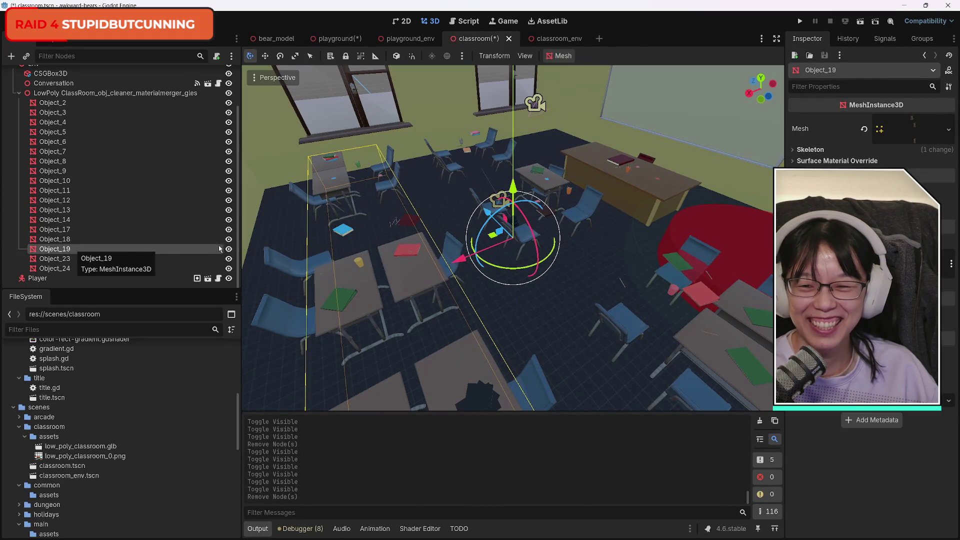
pyautogui.click(230, 250)
pyautogui.click(230, 250)
pyautogui.click(230, 250)
pyautogui.click(230, 250)
pyautogui.press('Delete')
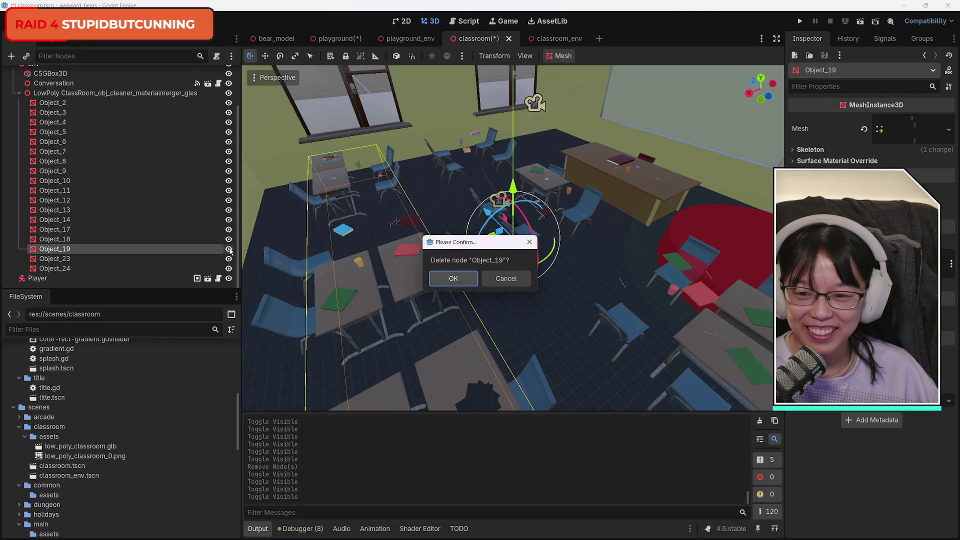
pyautogui.press('Return')
# Identify and delete Object_18 and the Object_17 table, viewing the room's other side
pyautogui.click(84, 252)
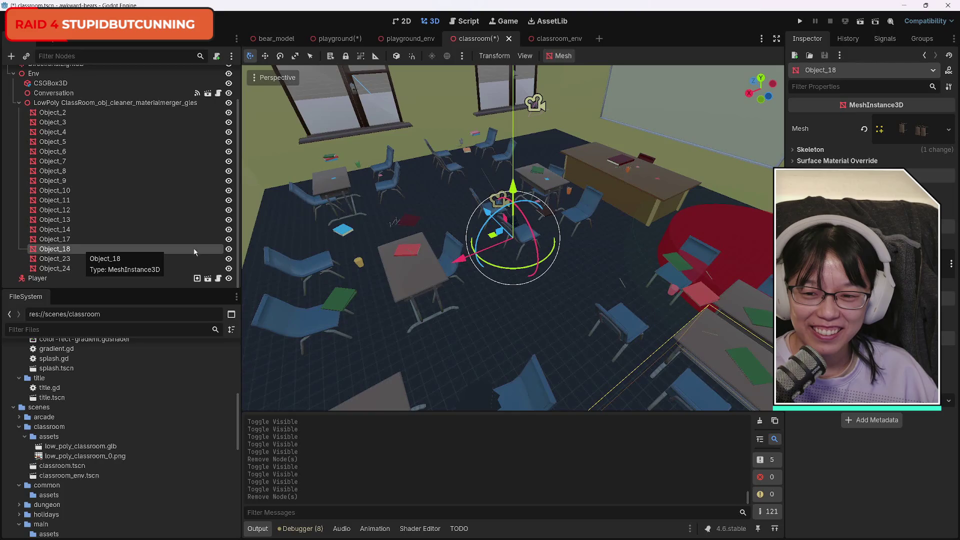
pyautogui.click(229, 250)
pyautogui.click(229, 250)
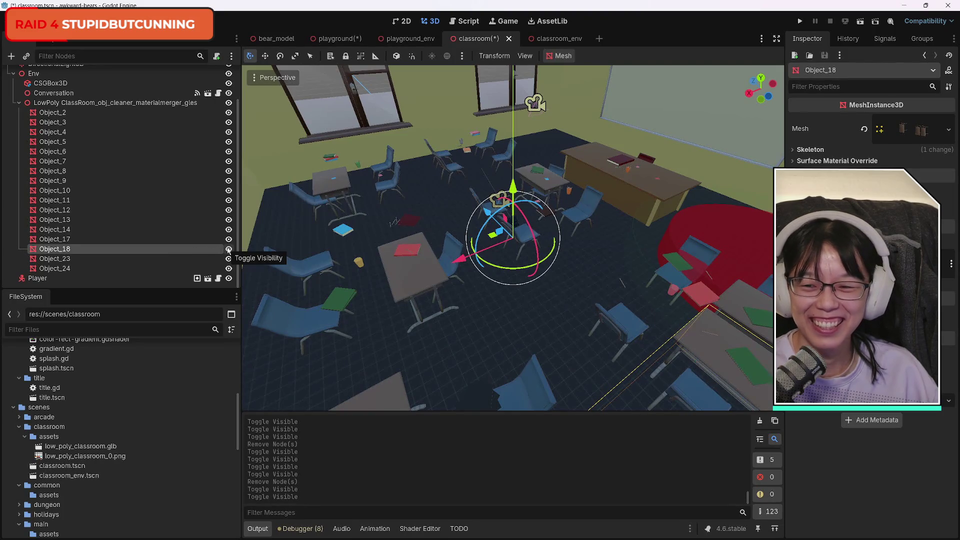
pyautogui.press('Delete')
pyautogui.press('Return')
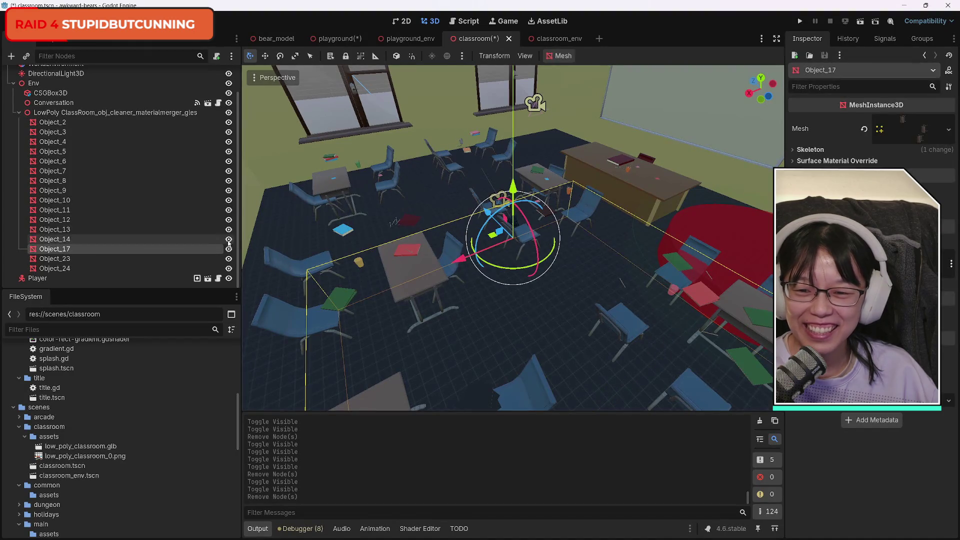
pyautogui.click(229, 250)
pyautogui.click(228, 250)
pyautogui.click(229, 250)
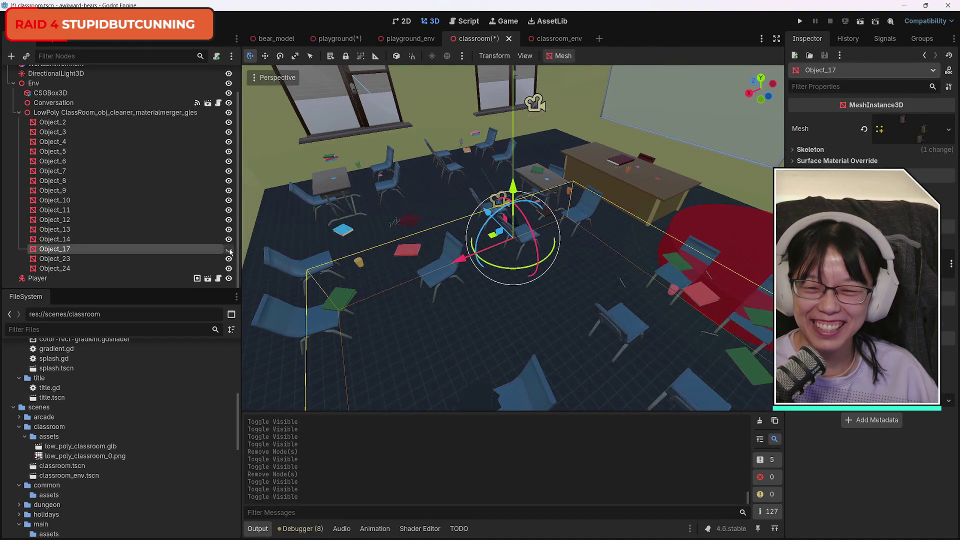
pyautogui.click(228, 250)
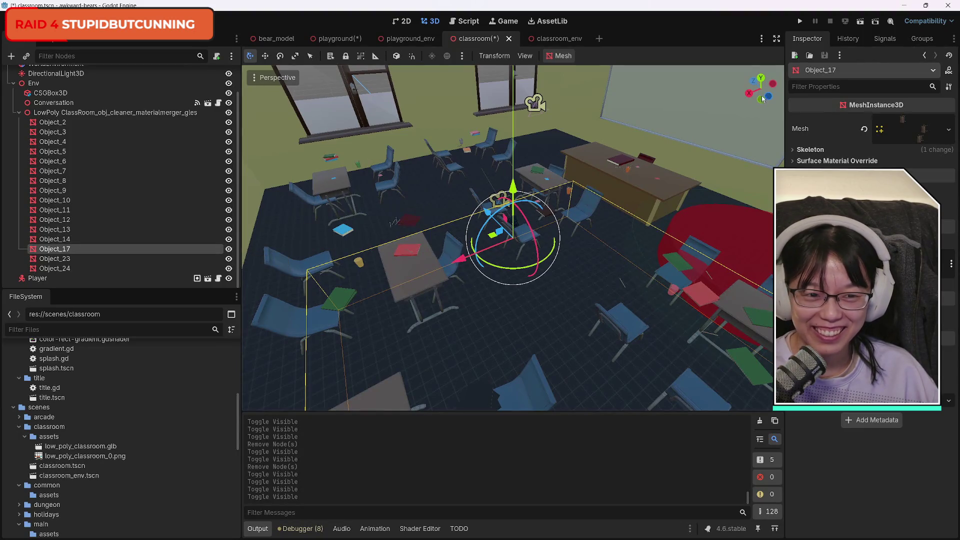
pyautogui.moveTo(750, 94); pyautogui.dragTo(690, 98)
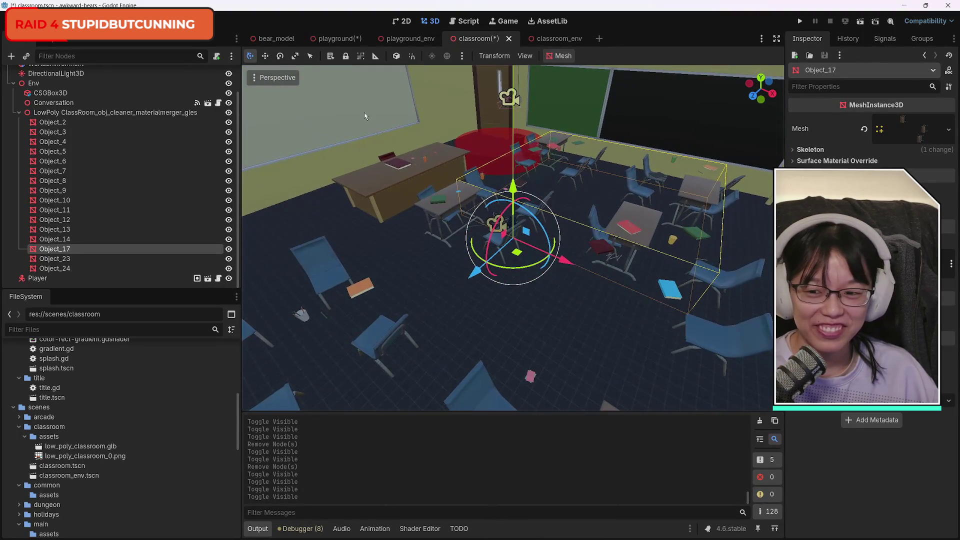
pyautogui.click(229, 250)
pyautogui.click(229, 250)
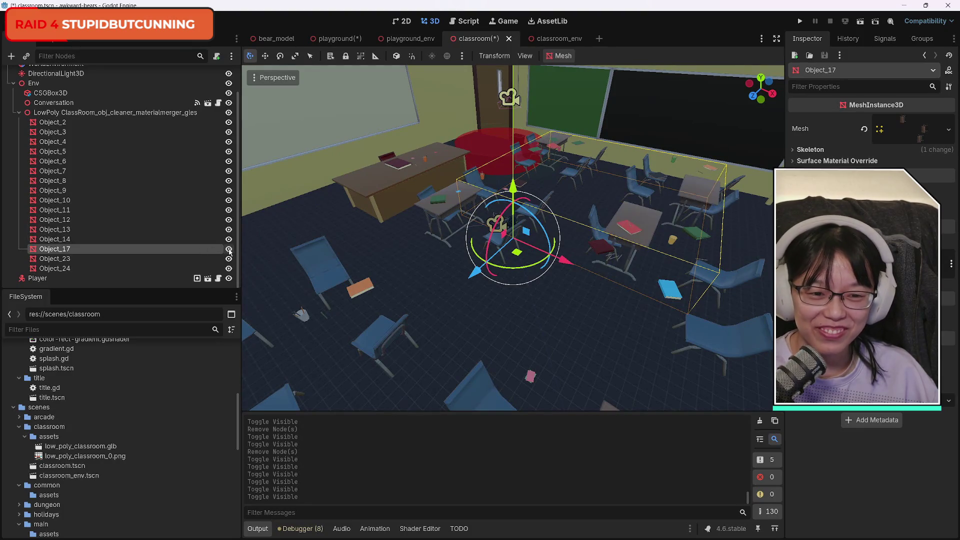
pyautogui.press('Delete')
pyautogui.press('Return')
# Identify and delete the Object_14, Object_13 and Object_12 desk meshes
pyautogui.click(65, 249)
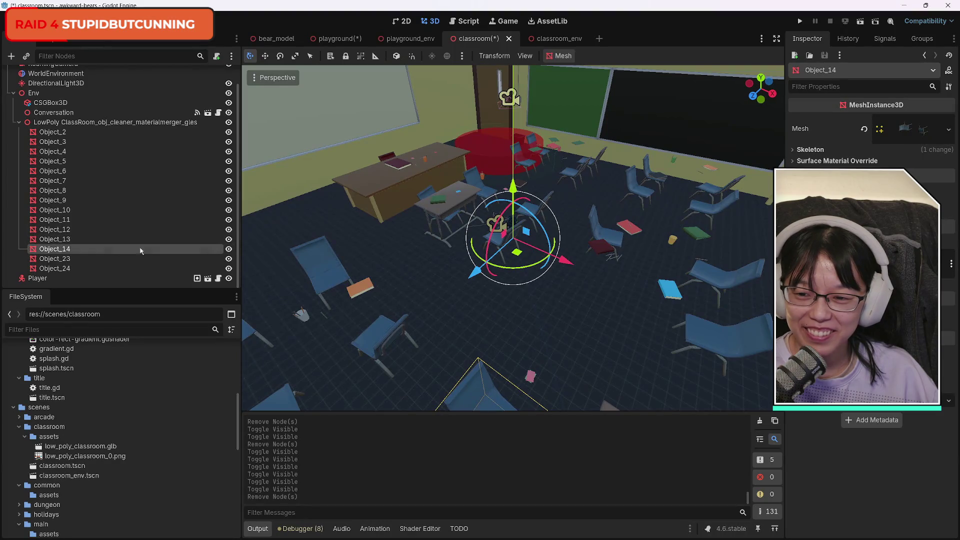
pyautogui.click(229, 250)
pyautogui.click(229, 250)
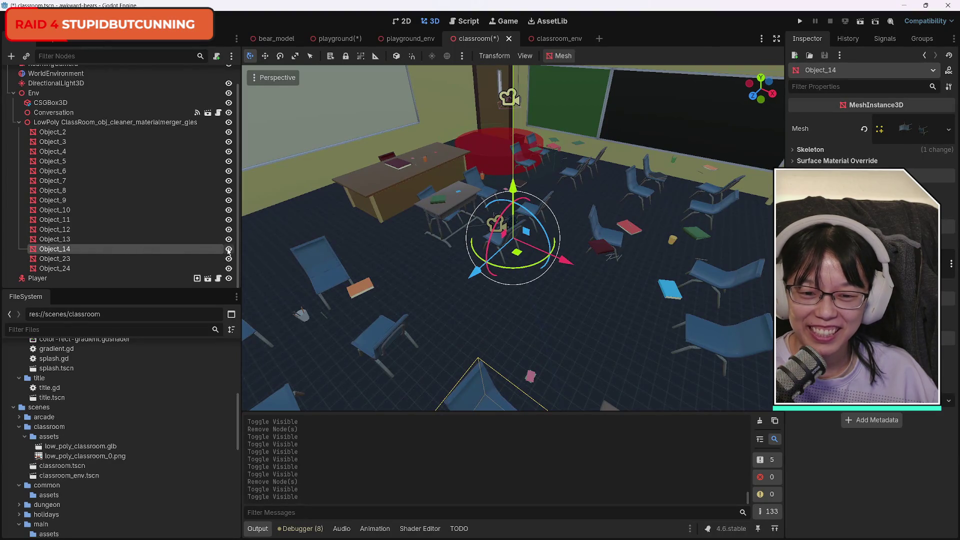
pyautogui.press('Delete')
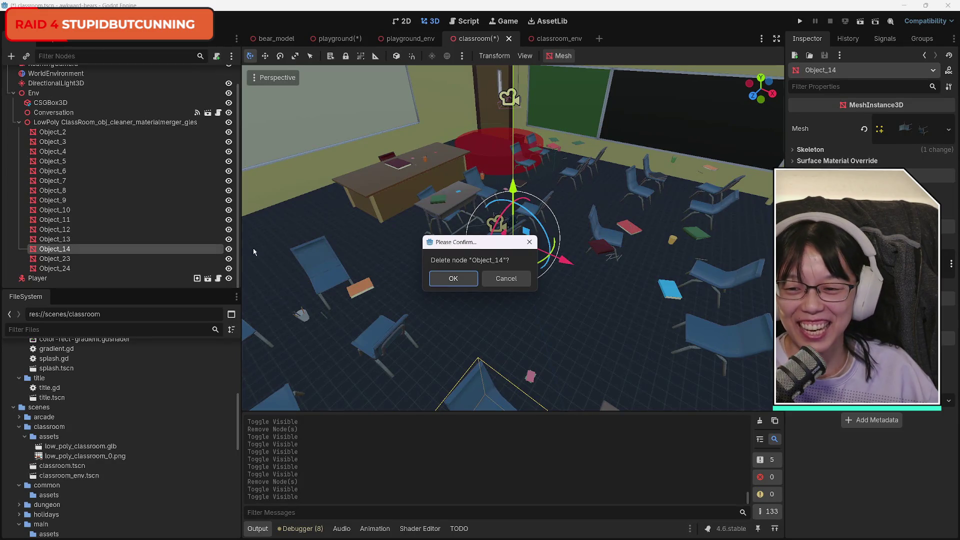
pyautogui.press('Return')
pyautogui.click(175, 251)
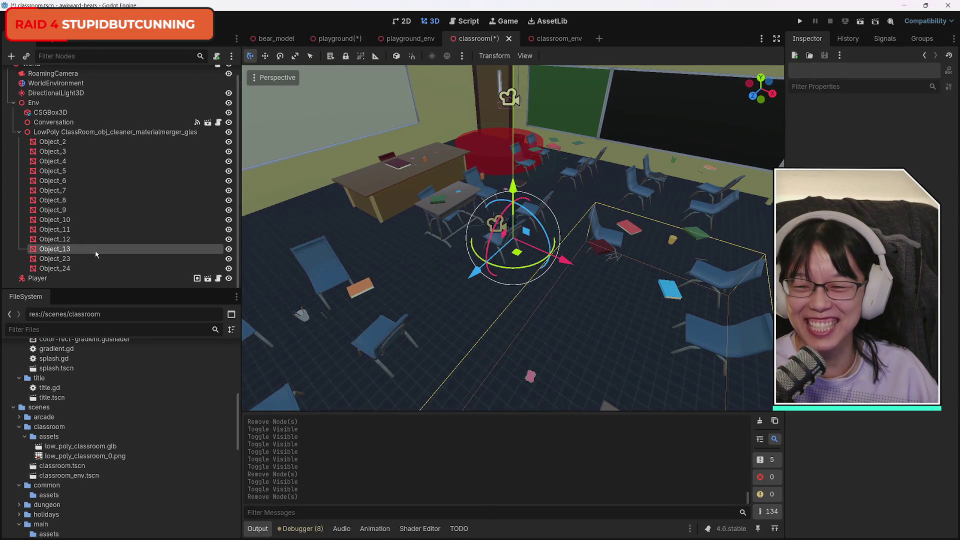
pyautogui.click(229, 250)
pyautogui.click(229, 250)
pyautogui.press('Delete')
pyautogui.press('Return')
pyautogui.click(165, 250)
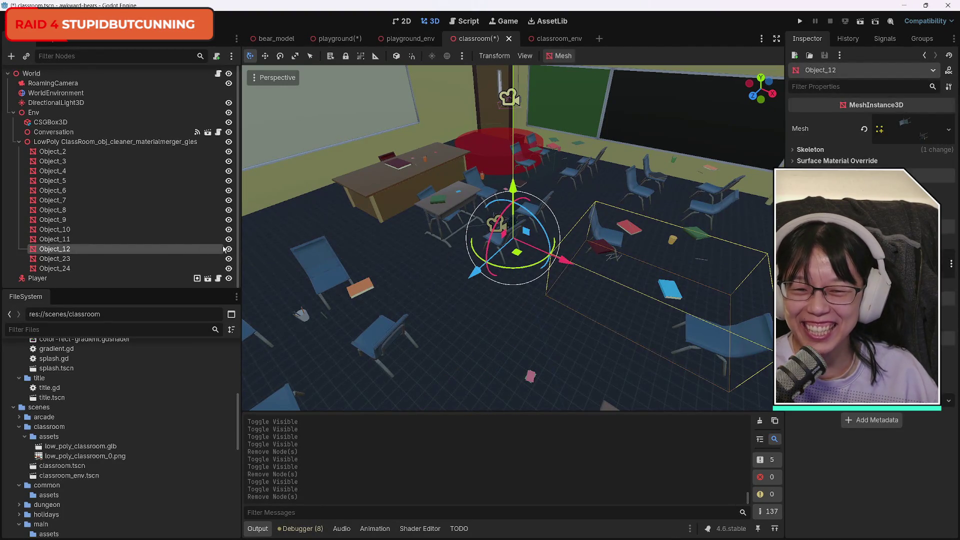
pyautogui.click(229, 250)
pyautogui.click(229, 250)
pyautogui.press('Delete')
pyautogui.press('Return')
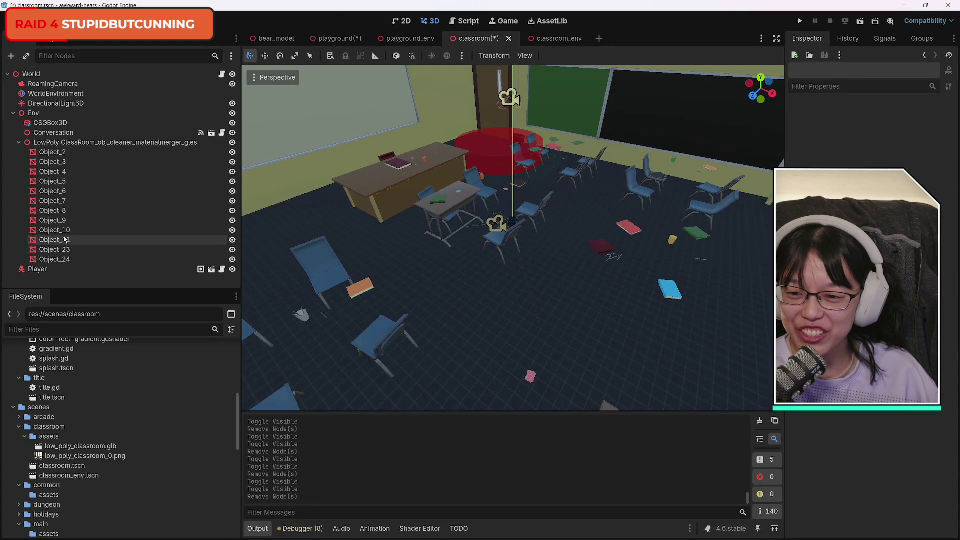
# Identify and delete the Object_11, Object_10 and Object_9 desk meshes
pyautogui.click(52, 152)
pyautogui.click(233, 152)
pyautogui.click(232, 152)
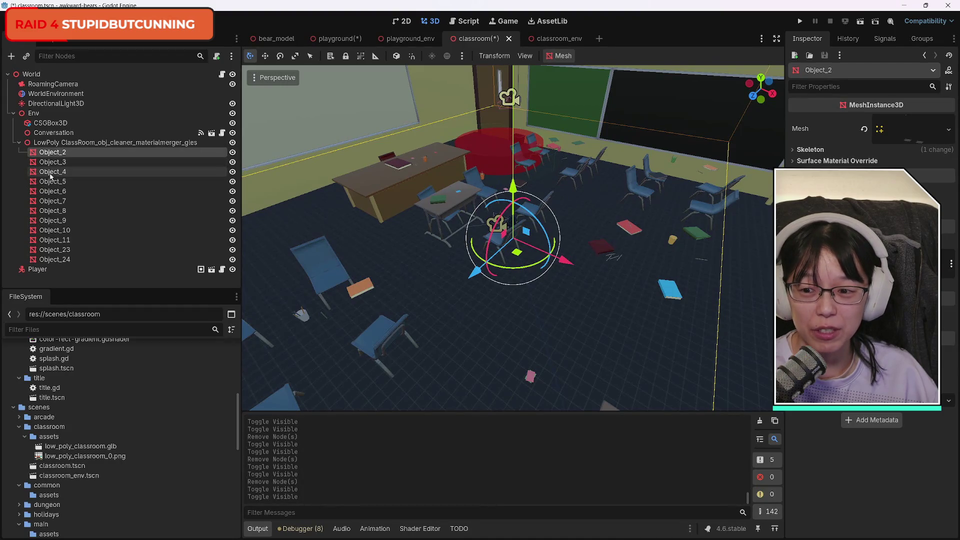
pyautogui.click(233, 240)
pyautogui.click(233, 240)
pyautogui.press('Delete')
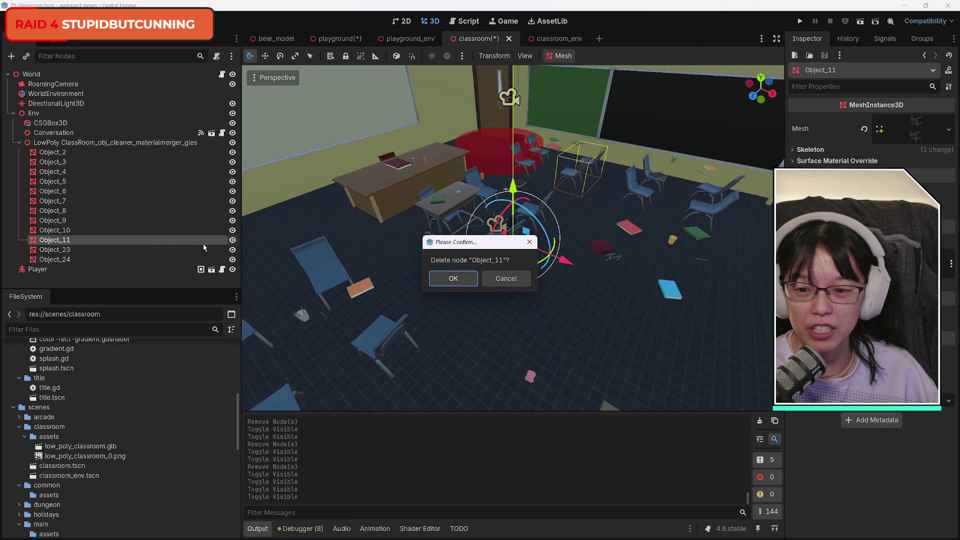
pyautogui.press('Return')
pyautogui.click(55, 230)
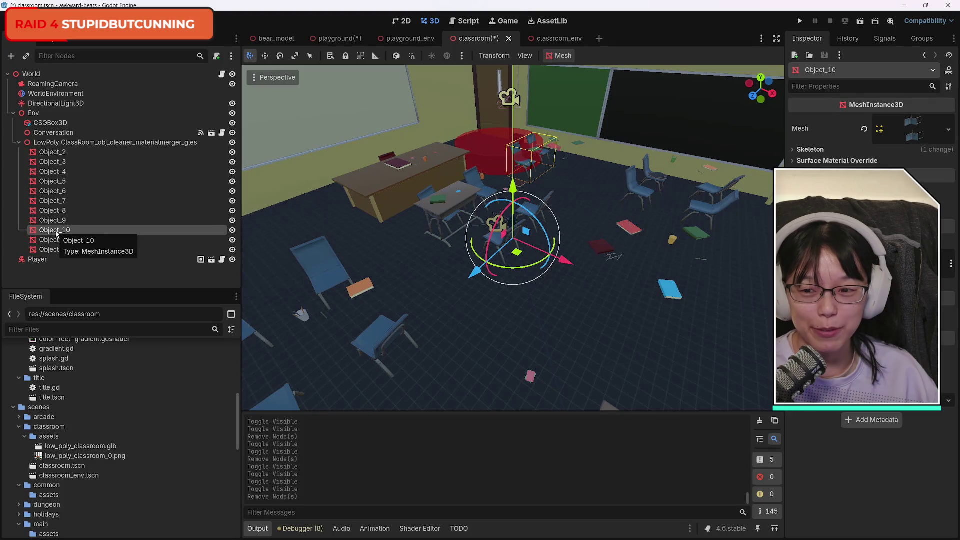
pyautogui.click(232, 230)
pyautogui.click(232, 230)
pyautogui.press('Delete')
pyautogui.press('Return')
pyautogui.click(56, 222)
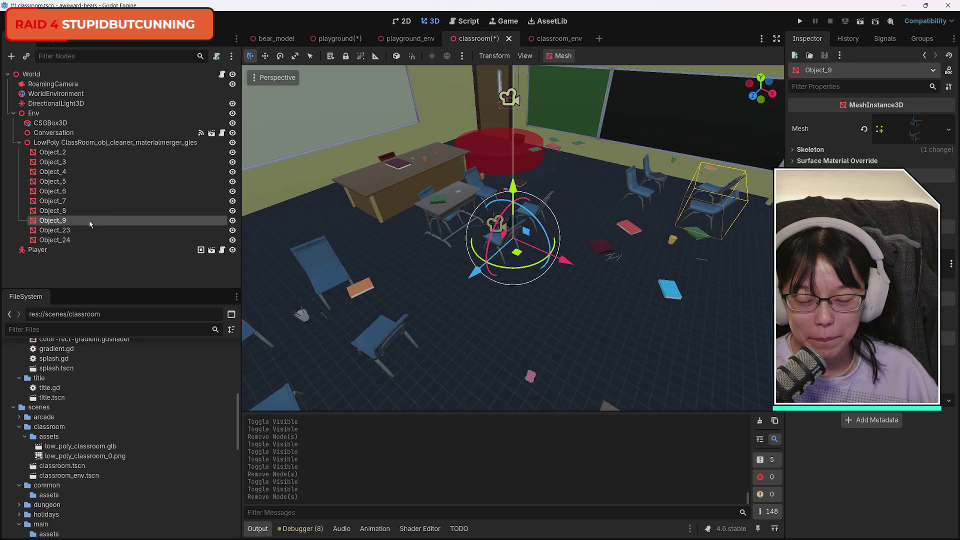
pyautogui.click(233, 221)
pyautogui.click(233, 221)
pyautogui.press('Delete')
pyautogui.press('Return')
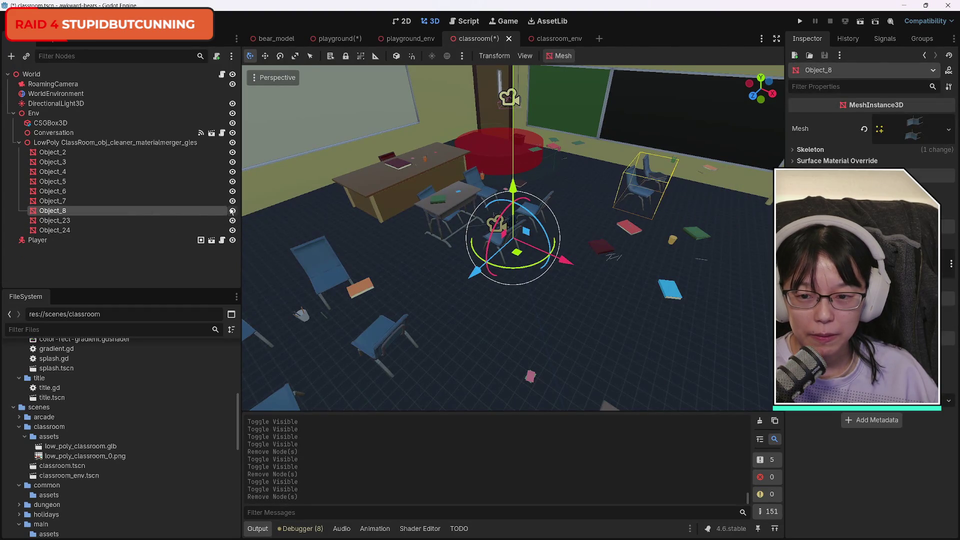
# Delete Object_8, Object_7, Object_6 and Object_5 from the classroom model
pyautogui.click(233, 210)
pyautogui.click(233, 210)
pyautogui.press('Delete')
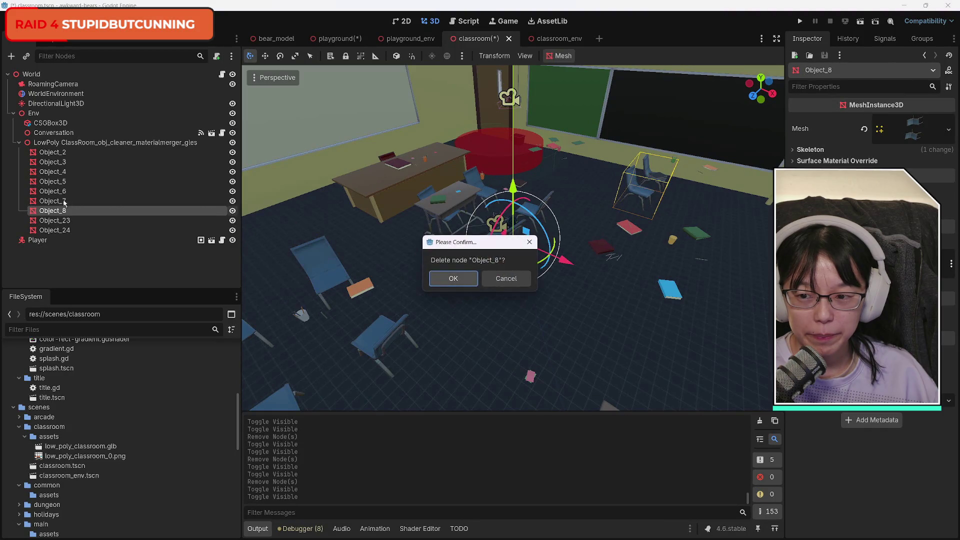
pyautogui.press('Return')
pyautogui.click(233, 201)
pyautogui.click(233, 201)
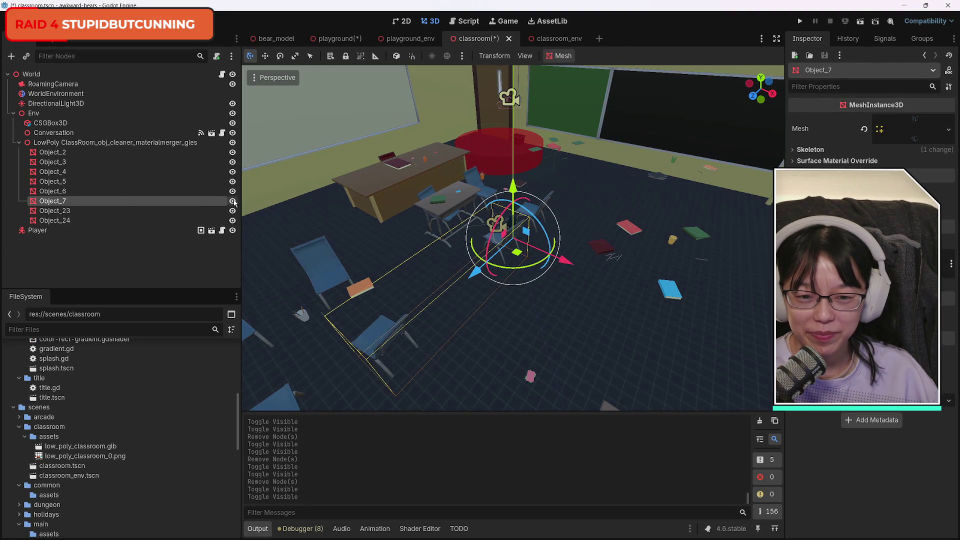
pyautogui.press('Delete')
pyautogui.press('Return')
pyautogui.click(56, 193)
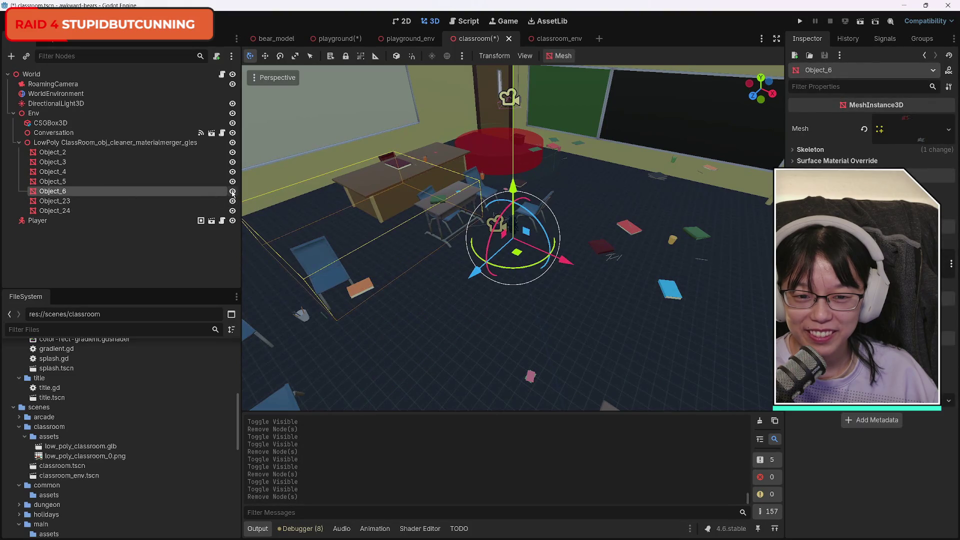
pyautogui.click(233, 193)
pyautogui.click(233, 193)
pyautogui.press('Delete')
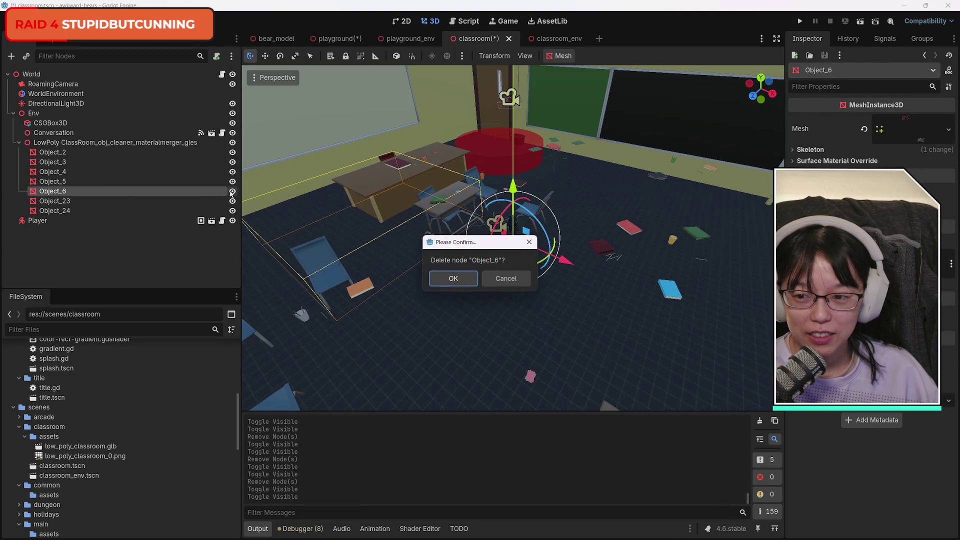
pyautogui.press('Return')
pyautogui.click(57, 184)
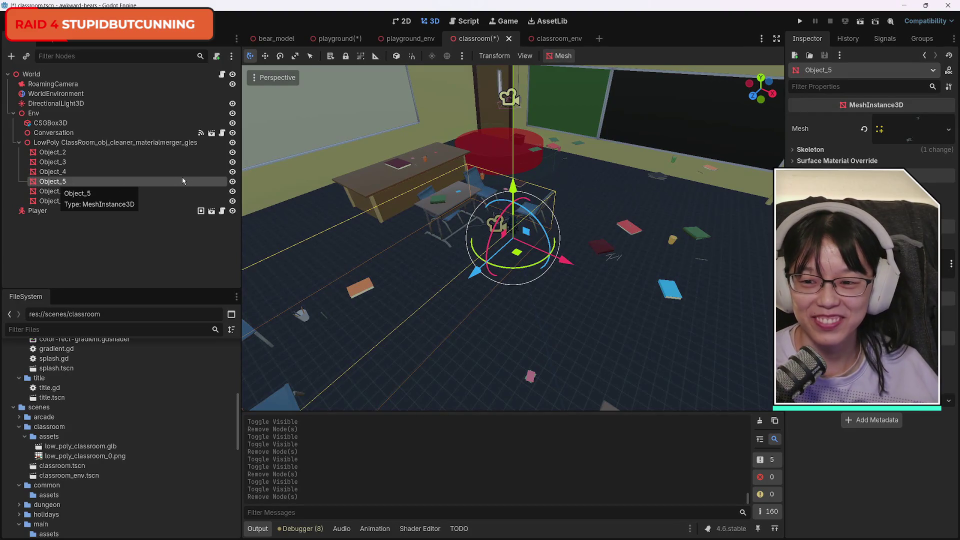
pyautogui.press('Delete')
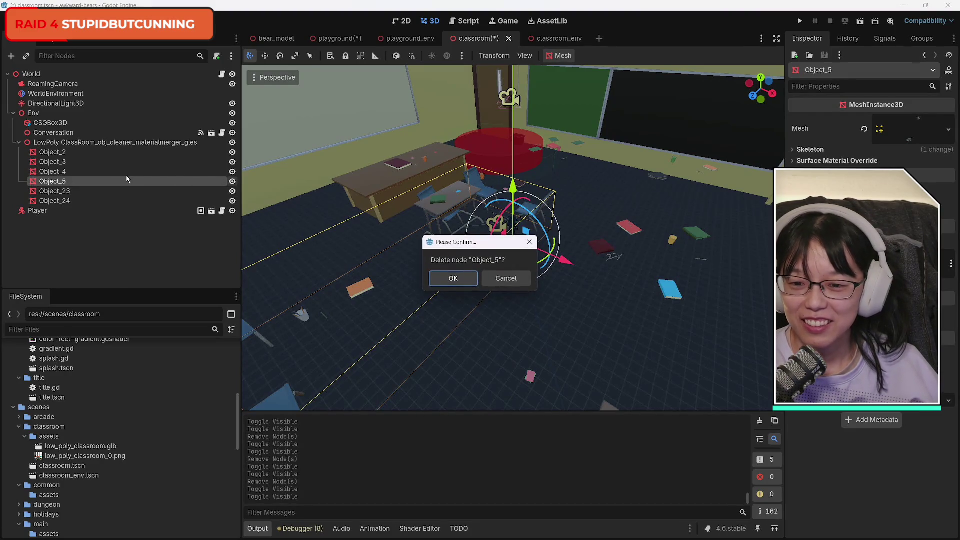
pyautogui.press('Return')
# Select Object_3 and toggle its visibility to see which mesh it is
pyautogui.click(61, 166)
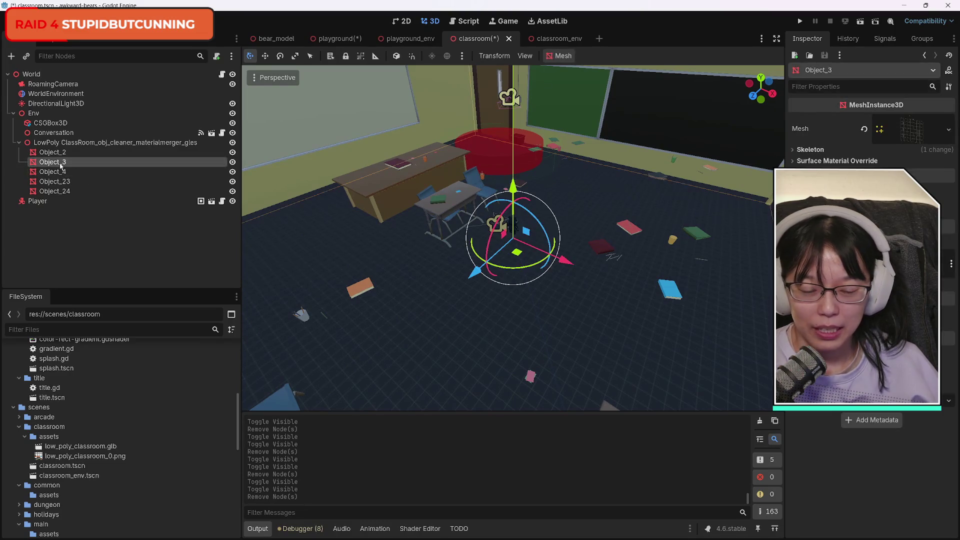
pyautogui.click(233, 162)
pyautogui.click(233, 162)
pyautogui.click(233, 162)
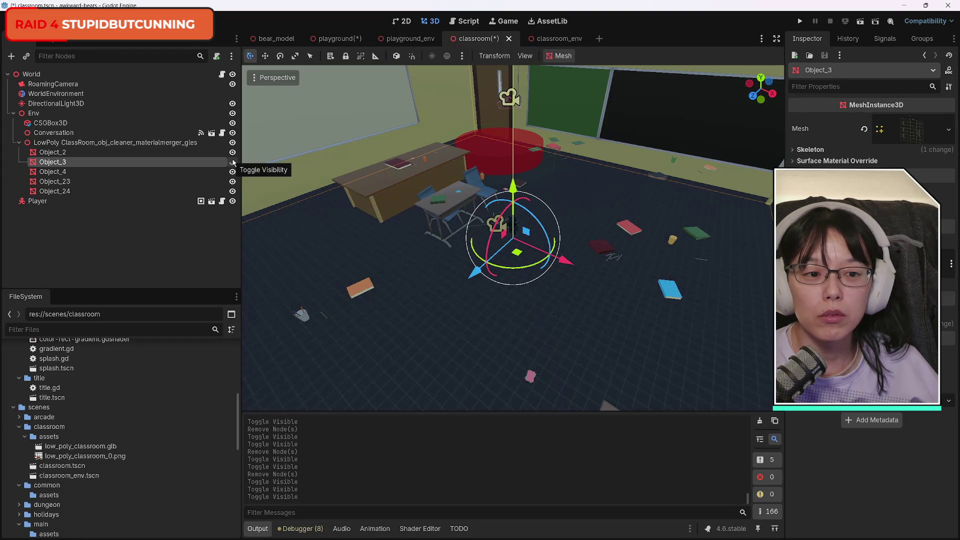
# Delete the Object_3 and Object_4 meshes after checking each one's visibility
pyautogui.click(232, 162)
pyautogui.moveTo(771, 98); pyautogui.dragTo(731, 99)
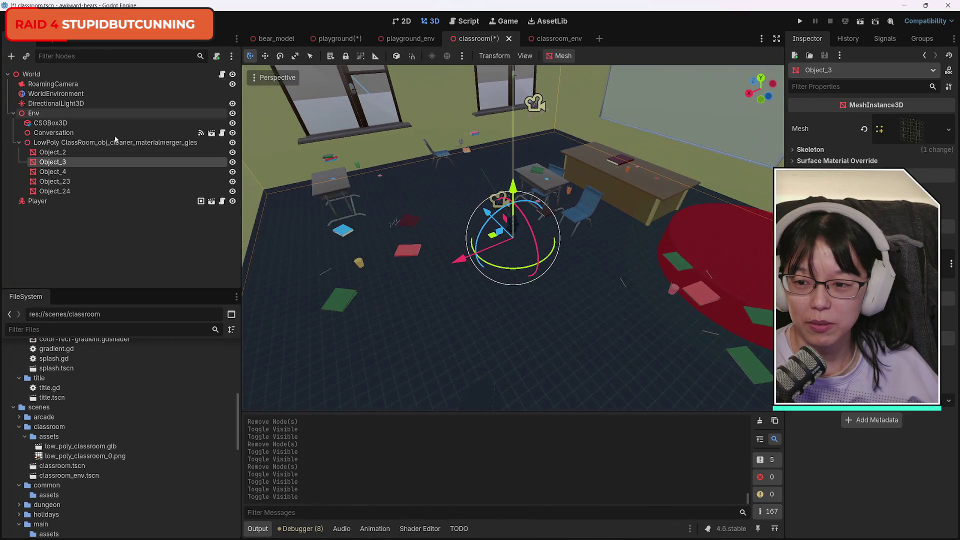
pyautogui.press('Delete')
pyautogui.press('Return')
pyautogui.click(66, 162)
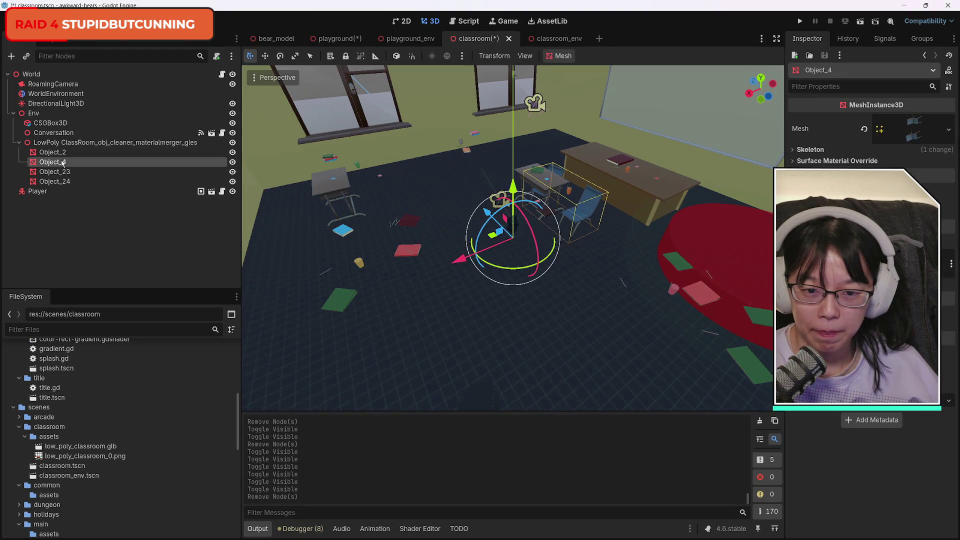
pyautogui.click(233, 162)
pyautogui.click(232, 162)
pyautogui.press('Delete')
pyautogui.press('Return')
# Inspect Object_23 by toggling its visibility, undoing an accidental move of the object
pyautogui.click(65, 161)
pyautogui.click(232, 162)
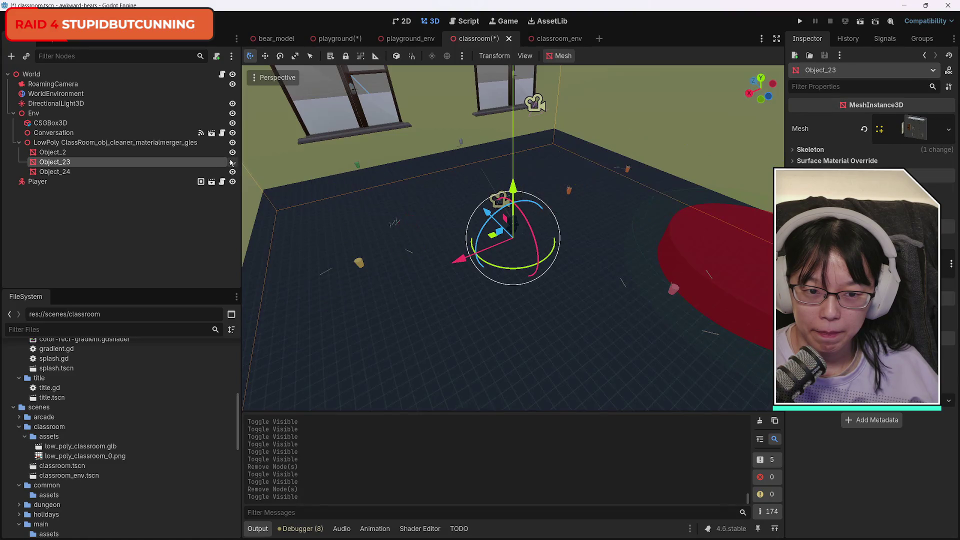
pyautogui.click(232, 162)
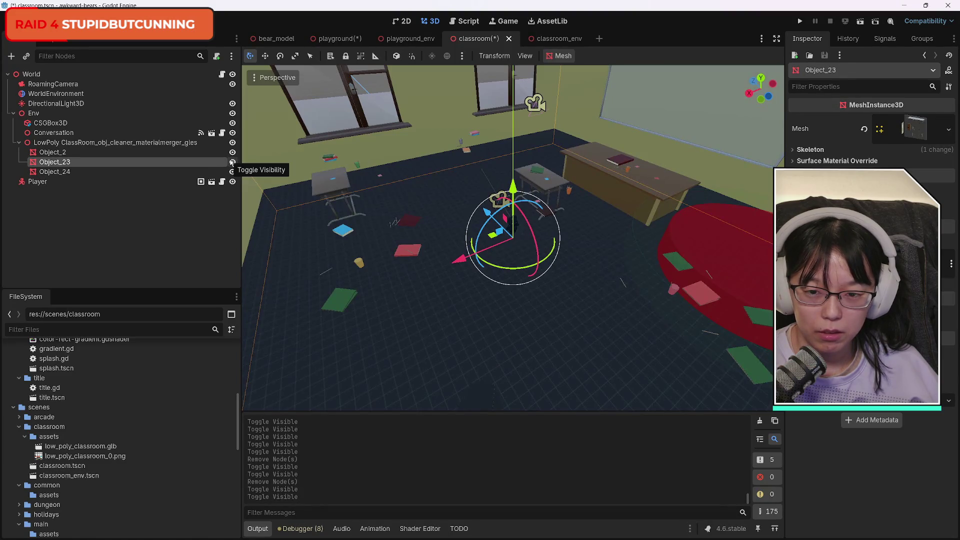
pyautogui.click(325, 191)
pyautogui.hotkey('ctrl', 'z')
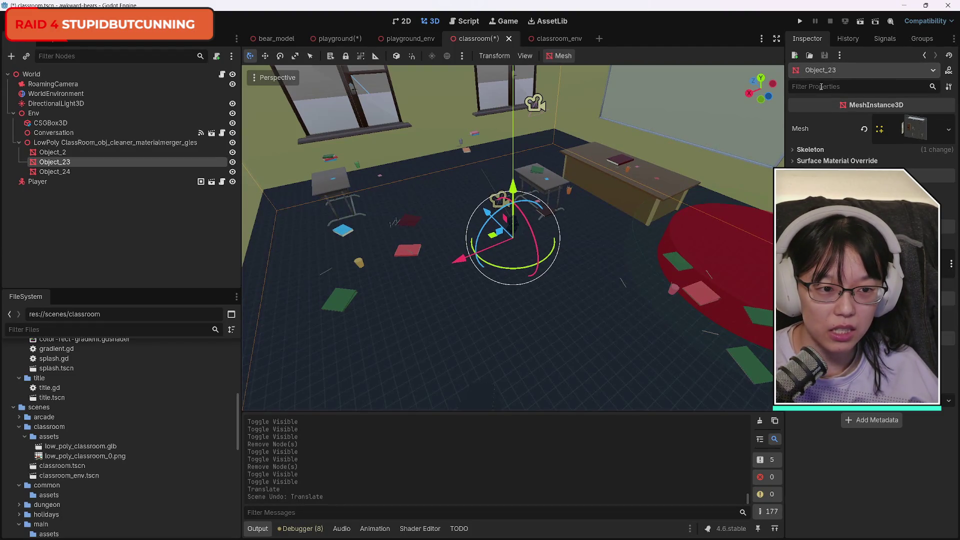
pyautogui.moveTo(759, 94); pyautogui.dragTo(693, 96)
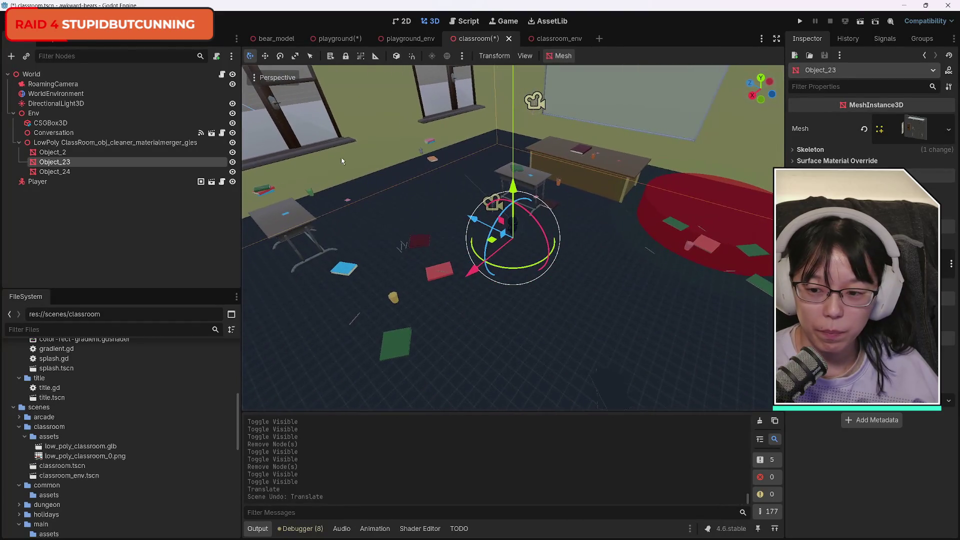
pyautogui.click(232, 162)
pyautogui.click(232, 162)
pyautogui.click(232, 162)
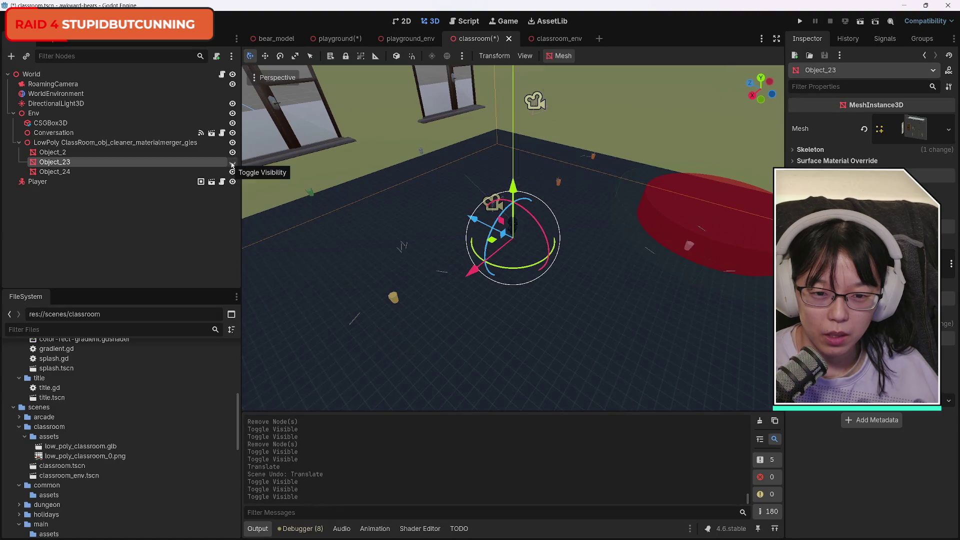
pyautogui.click(232, 162)
pyautogui.click(232, 162)
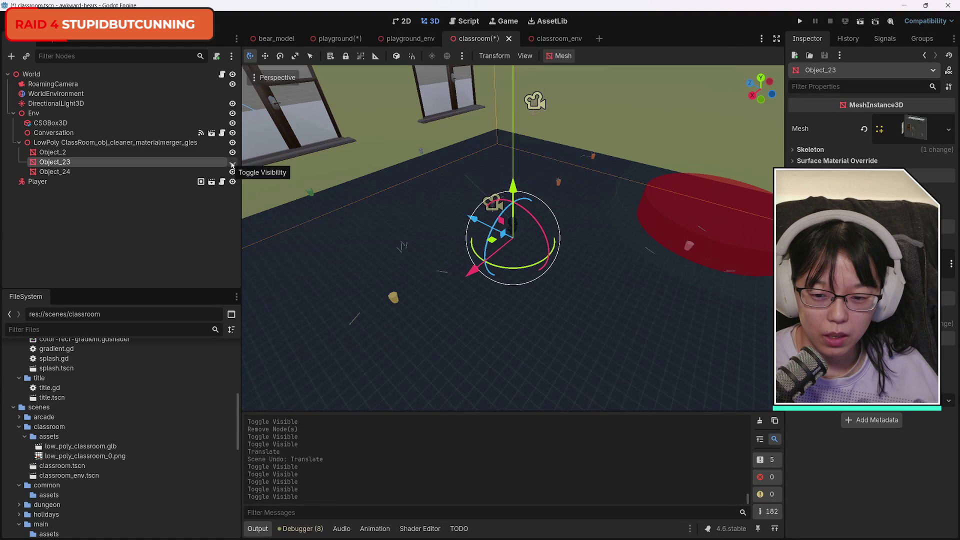
pyautogui.click(232, 162)
# Check Object_23 against the whiteboard from another angle, then delete it
pyautogui.press('F2')
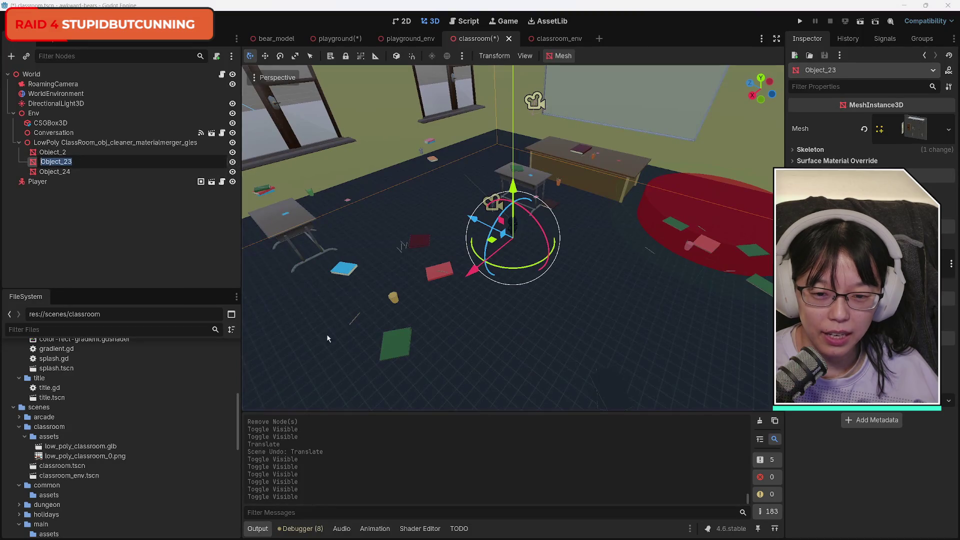
pyautogui.press('Escape')
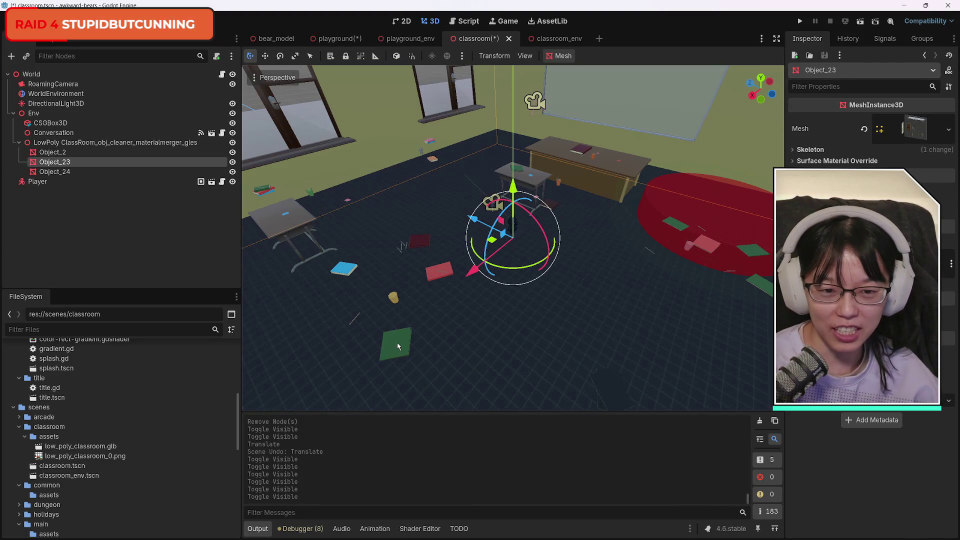
pyautogui.moveTo(768, 99); pyautogui.dragTo(712, 130)
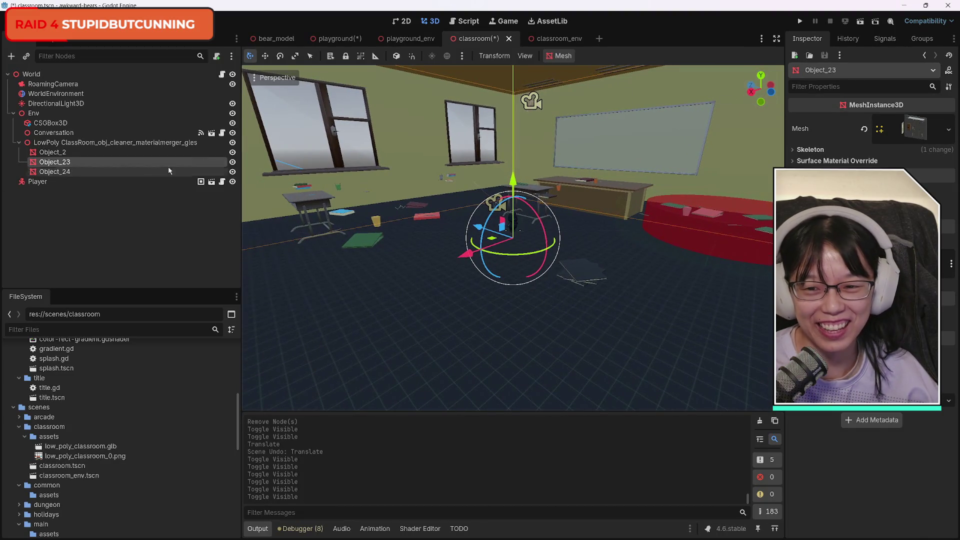
pyautogui.click(233, 163)
pyautogui.click(233, 163)
pyautogui.click(233, 163)
pyautogui.click(232, 162)
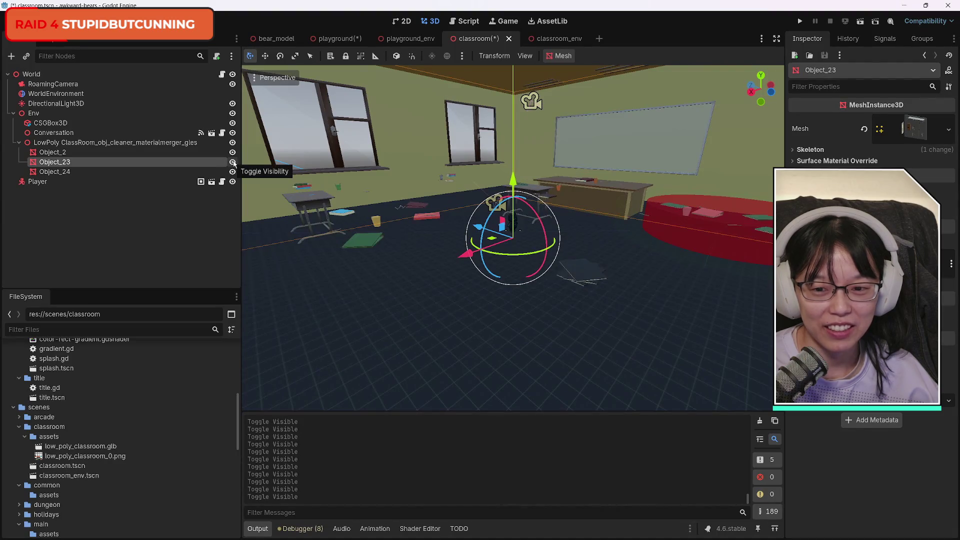
pyautogui.press('Delete')
pyautogui.press('Return')
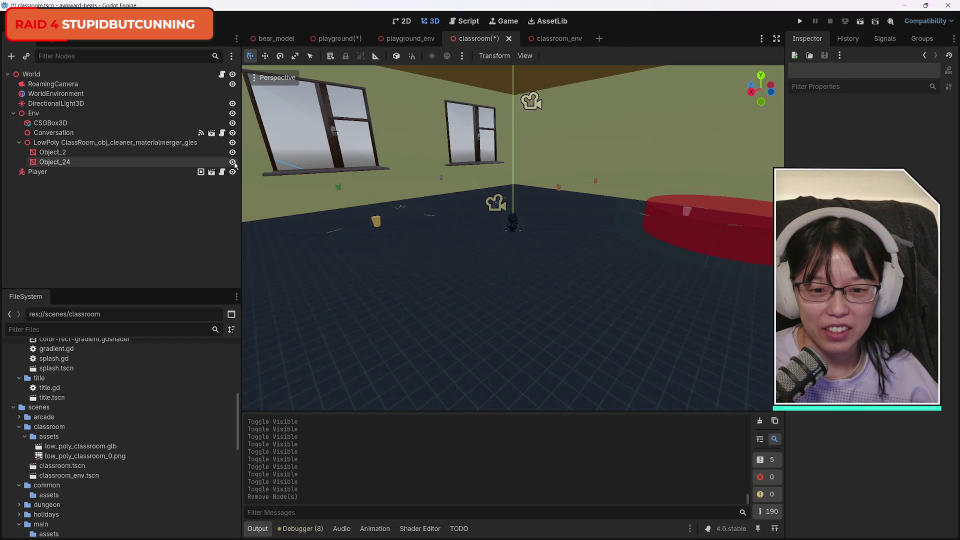
pyautogui.moveTo(754, 95)
pyautogui.mouseDown()
pyautogui.moveTo(793, 95)
pyautogui.moveTo(755, 89)
pyautogui.moveTo(767, 89)
pyautogui.moveTo(750, 98)
pyautogui.mouseUp()
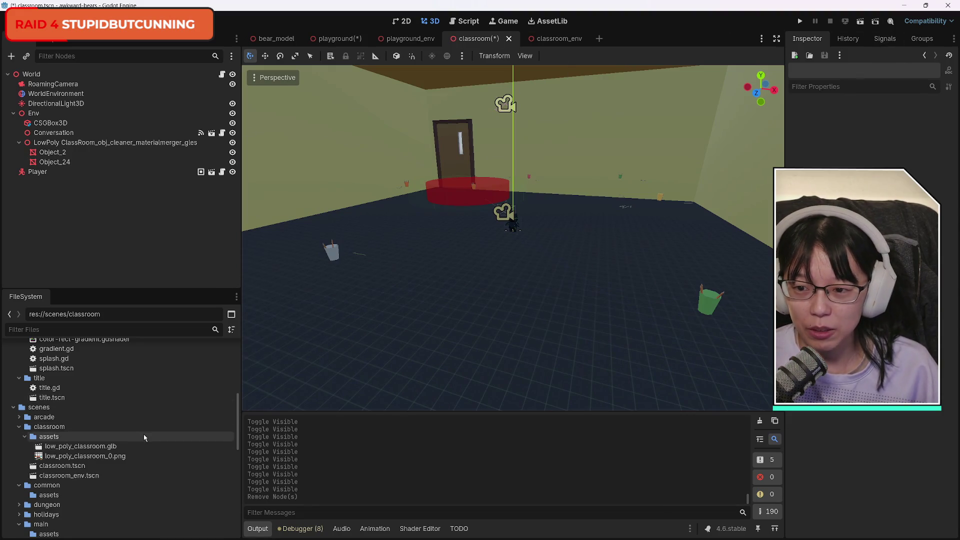
# Collapse playground in the FileSystem dock and open the context menu for scenes/classroom/assets
pyautogui.scroll(-6, 140, 455)
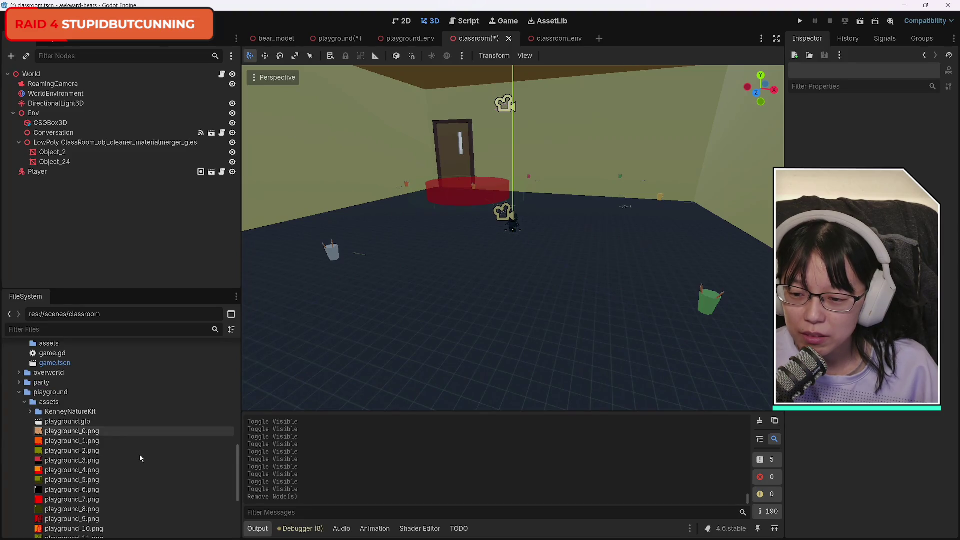
pyautogui.click(19, 393)
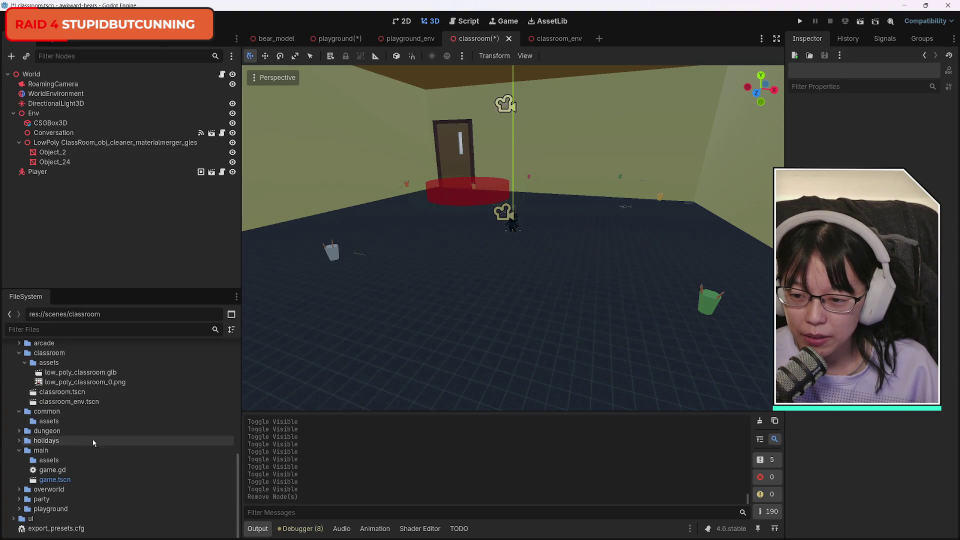
pyautogui.scroll(2, 100, 453)
pyautogui.click(43, 378)
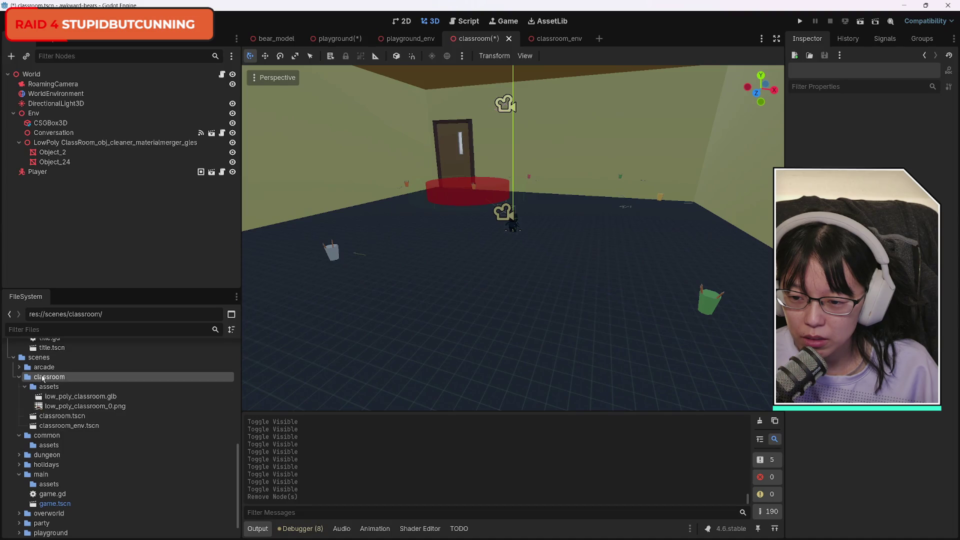
pyautogui.rightClick(45, 386)
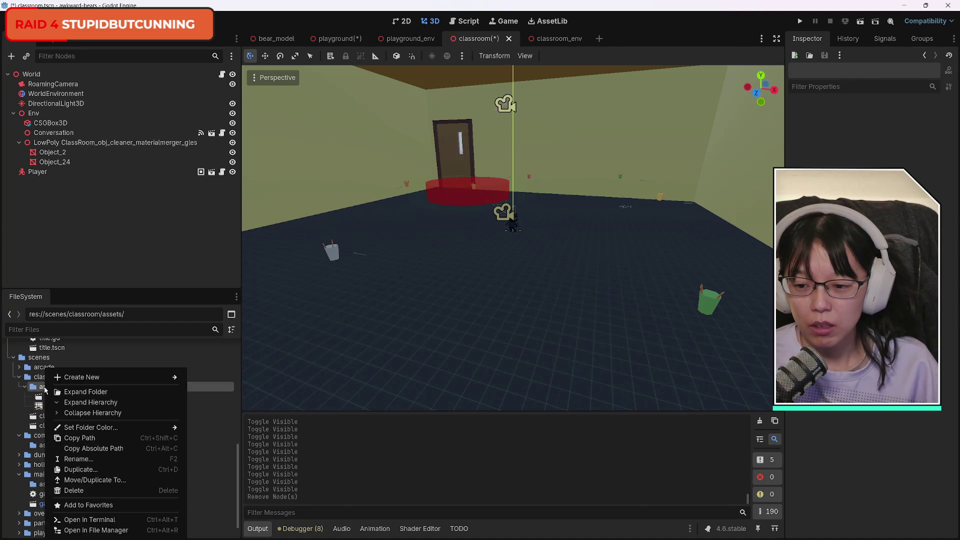
# Open the classroom assets folder in the system file manager
pyautogui.click(93, 531)
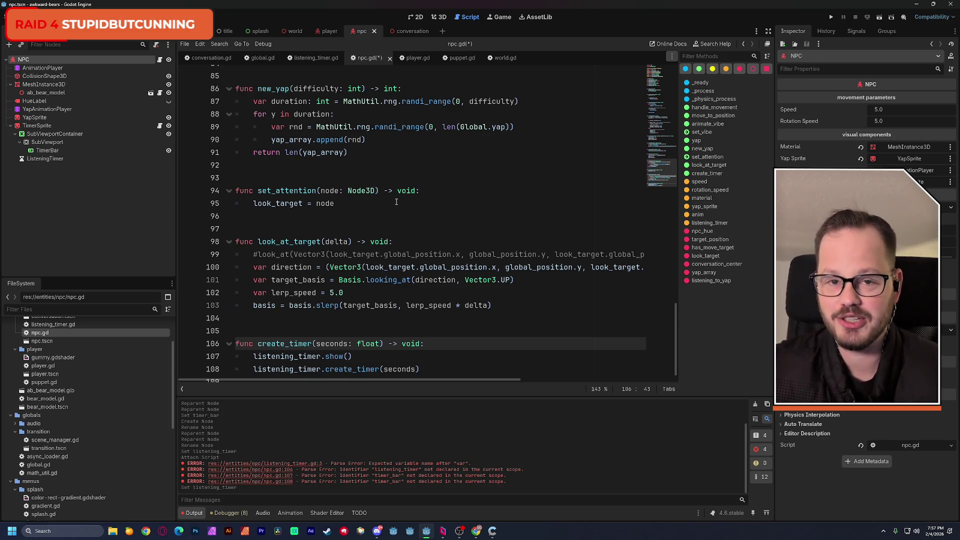
# Launch Paint and draw two rounded boxes side by side on the canvas
pyautogui.press('super')
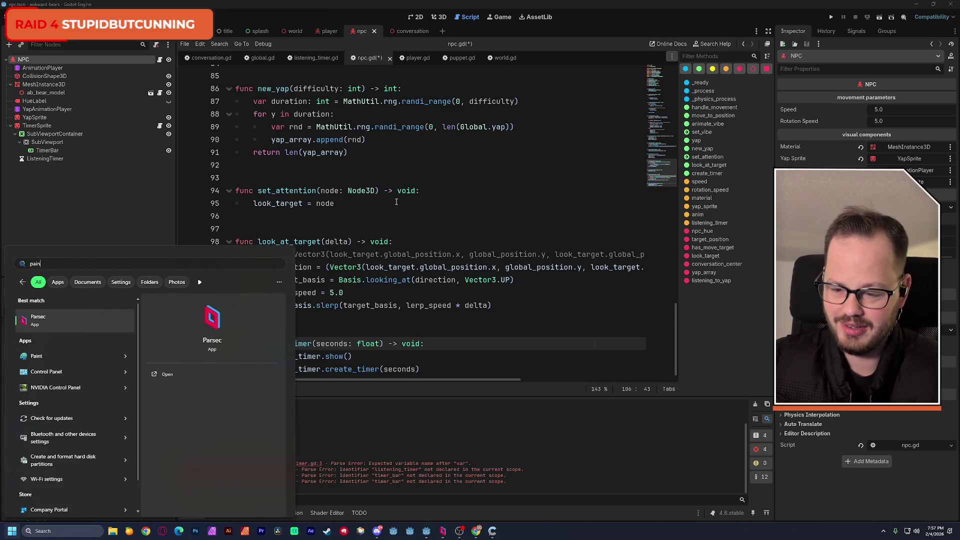
pyautogui.press('Escape')
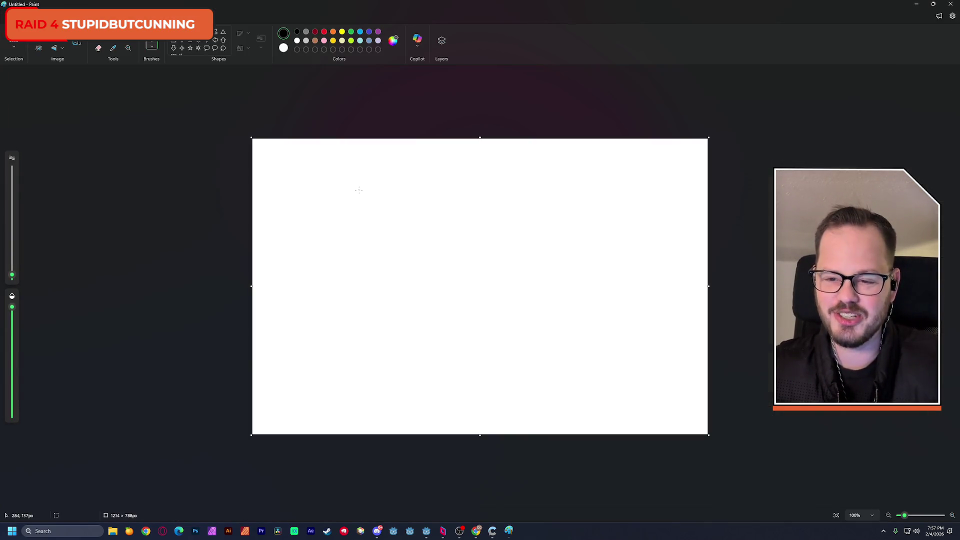
pyautogui.moveTo(306, 180); pyautogui.dragTo(379, 233)
pyautogui.moveTo(454, 184); pyautogui.dragTo(554, 246)
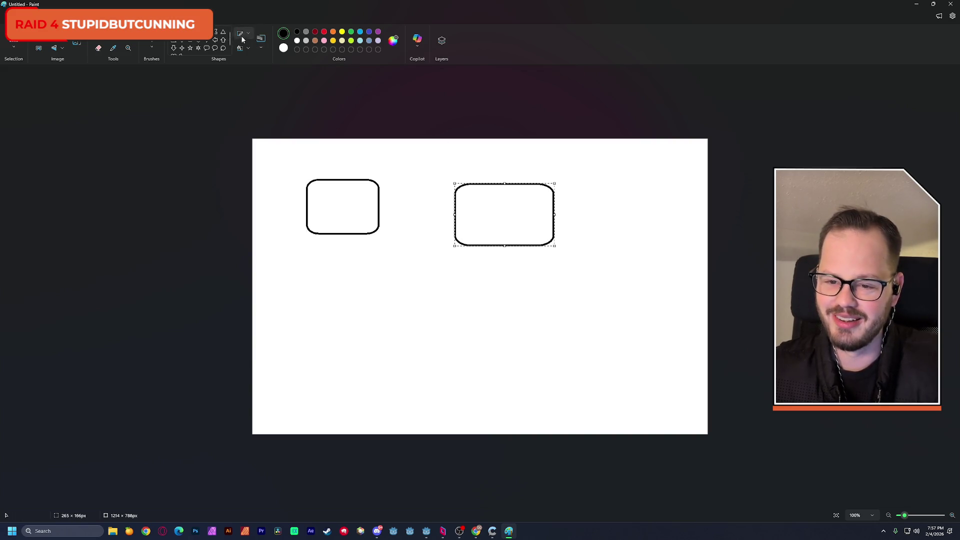
# Write S and G in the boxes and connect the G box to the S box
pyautogui.click(151, 46)
pyautogui.moveTo(345, 200)
pyautogui.mouseDown()
pyautogui.moveTo(330, 203)
pyautogui.moveTo(331, 218)
pyautogui.mouseUp()
pyautogui.moveTo(518, 203)
pyautogui.mouseDown()
pyautogui.moveTo(497, 206)
pyautogui.moveTo(524, 221)
pyautogui.mouseUp()
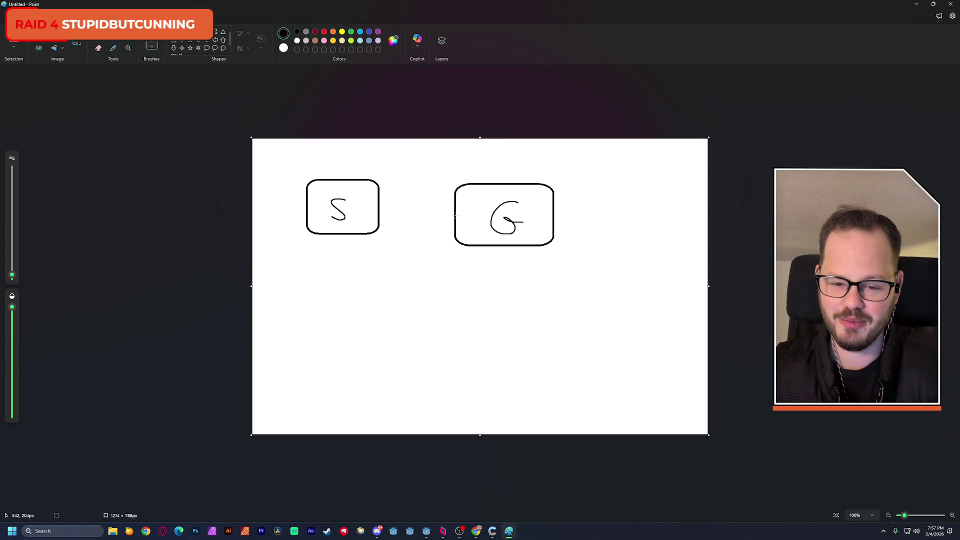
pyautogui.moveTo(456, 215)
pyautogui.mouseDown()
pyautogui.moveTo(422, 218)
pyautogui.moveTo(392, 196)
pyautogui.moveTo(396, 208)
pyautogui.mouseUp()
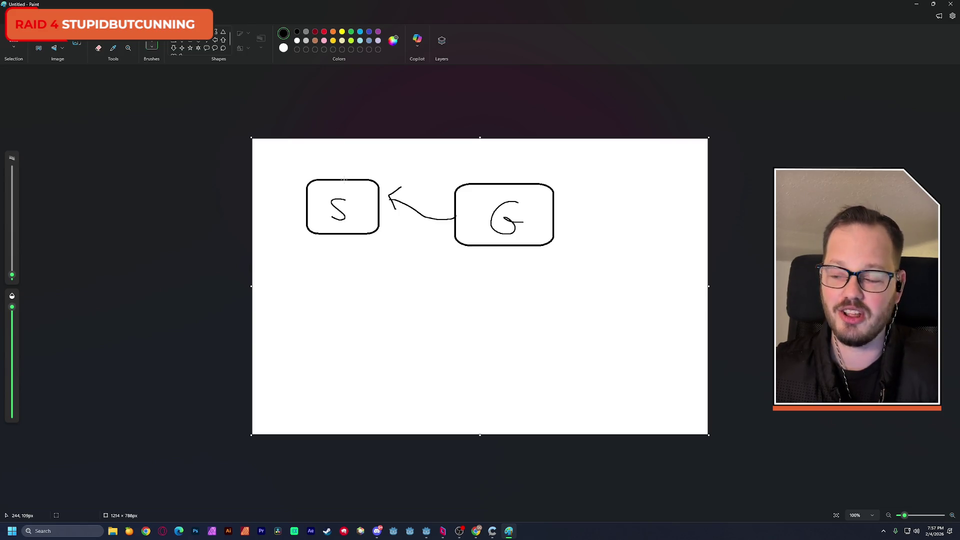
# Draw an upward arrow above S, redo its arrowhead, then add three rounded boxes below
pyautogui.moveTo(344, 180)
pyautogui.mouseDown()
pyautogui.moveTo(345, 150)
pyautogui.moveTo(360, 163)
pyautogui.moveTo(350, 159)
pyautogui.mouseUp()
pyautogui.hotkey('ctrl', 'z')
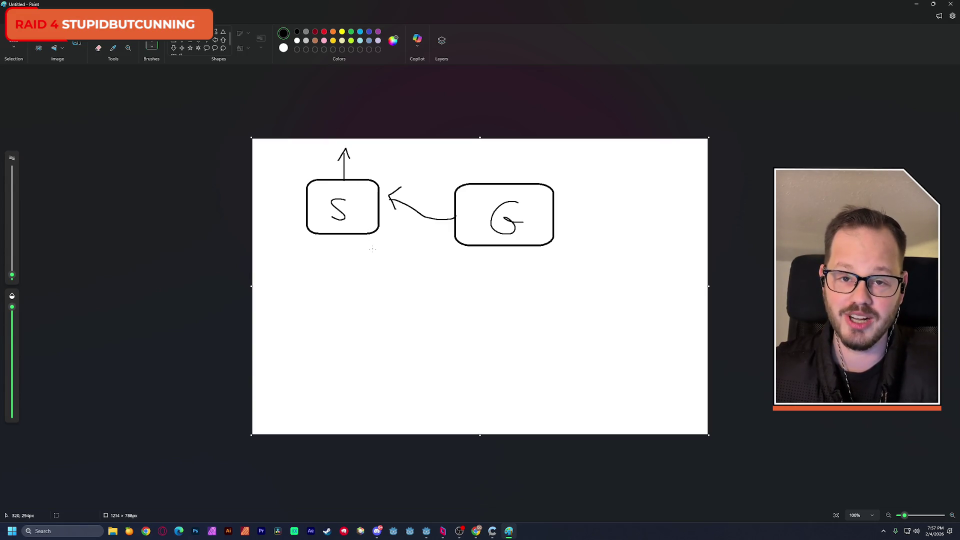
pyautogui.click(173, 55)
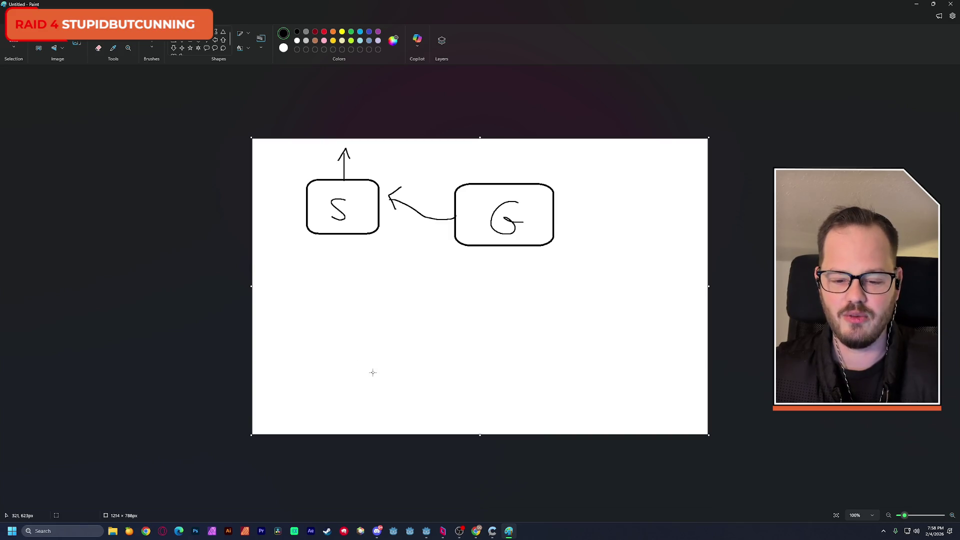
pyautogui.moveTo(321, 358)
pyautogui.mouseDown()
pyautogui.moveTo(375, 407)
pyautogui.moveTo(395, 408)
pyautogui.mouseUp()
pyautogui.moveTo(502, 357); pyautogui.dragTo(574, 403)
pyautogui.moveTo(412, 288); pyautogui.dragTo(490, 339)
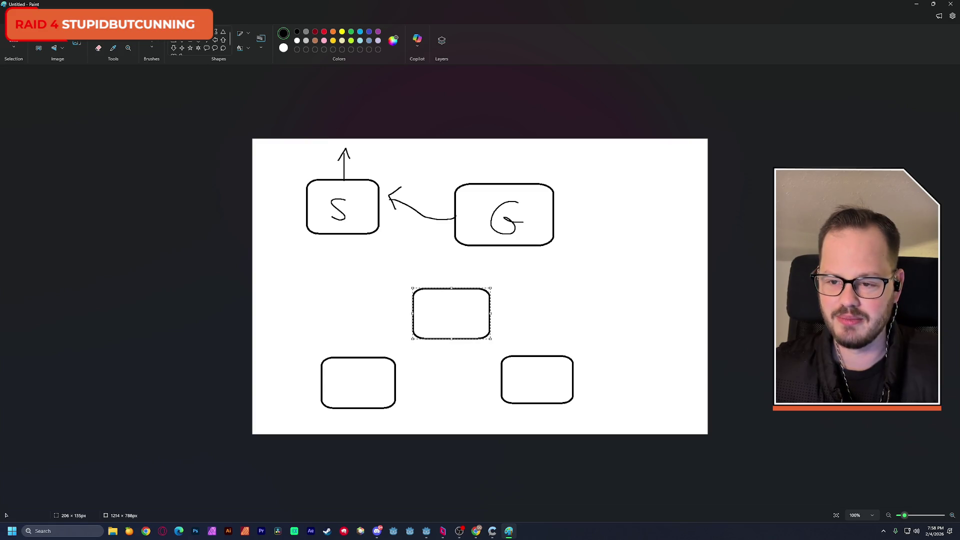
# Draw arrows from both lower boxes into the middle box, labelling it S and the others G
pyautogui.press('b')
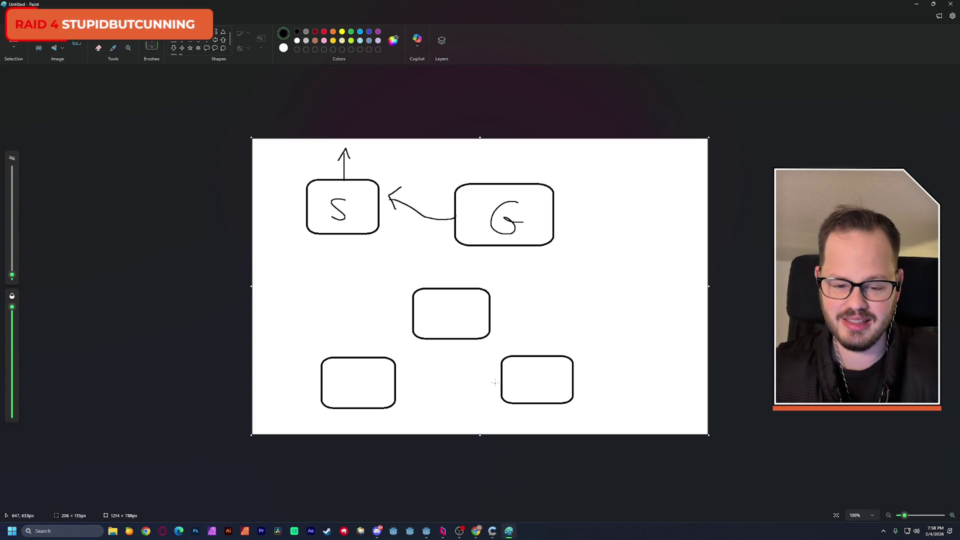
pyautogui.moveTo(500, 384)
pyautogui.mouseDown()
pyautogui.moveTo(456, 362)
pyautogui.moveTo(454, 347)
pyautogui.moveTo(464, 356)
pyautogui.mouseUp()
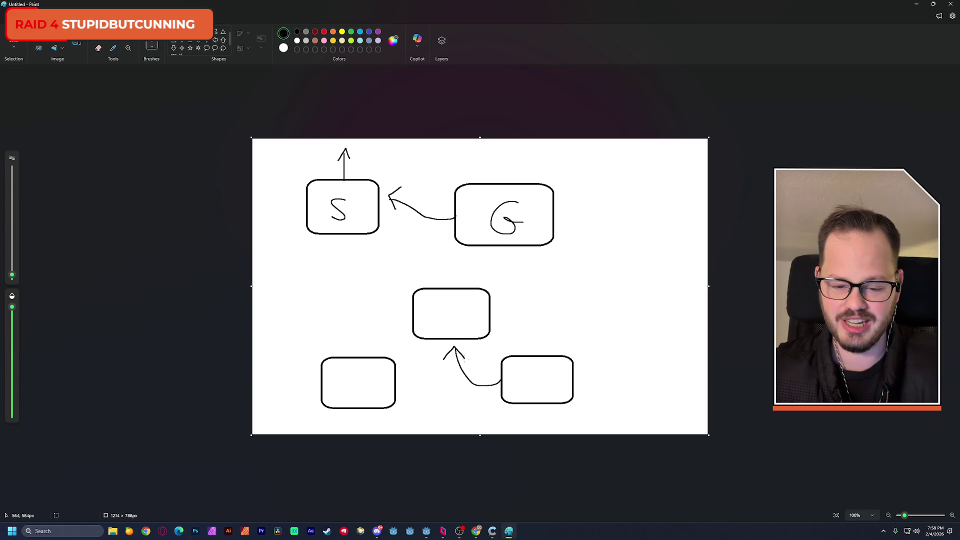
pyautogui.moveTo(403, 382)
pyautogui.mouseDown()
pyautogui.moveTo(435, 370)
pyautogui.moveTo(442, 348)
pyautogui.moveTo(447, 353)
pyautogui.mouseUp()
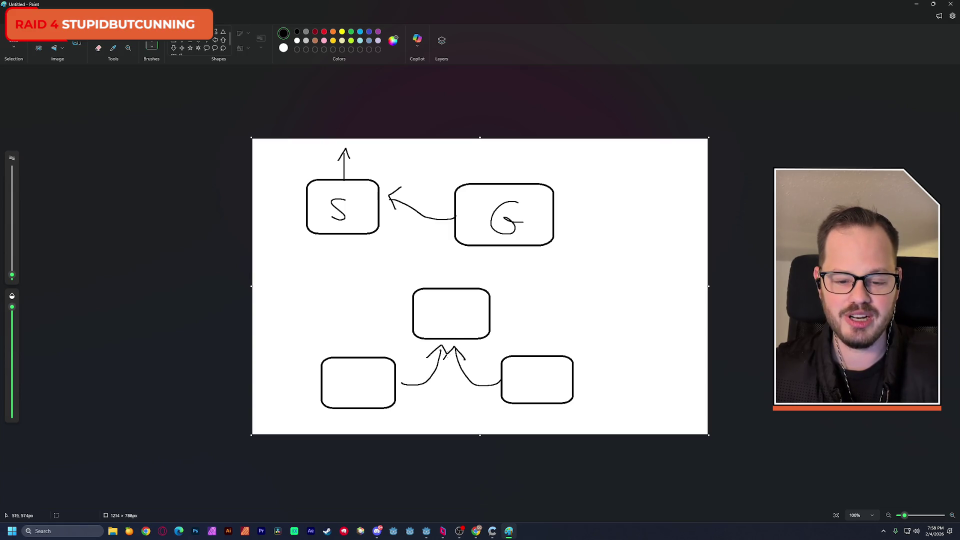
pyautogui.moveTo(456, 306); pyautogui.dragTo(438, 327)
pyautogui.moveTo(371, 372)
pyautogui.mouseDown()
pyautogui.moveTo(365, 386)
pyautogui.moveTo(378, 384)
pyautogui.mouseUp()
pyautogui.moveTo(539, 370)
pyautogui.mouseDown()
pyautogui.moveTo(533, 382)
pyautogui.moveTo(546, 381)
pyautogui.mouseUp()
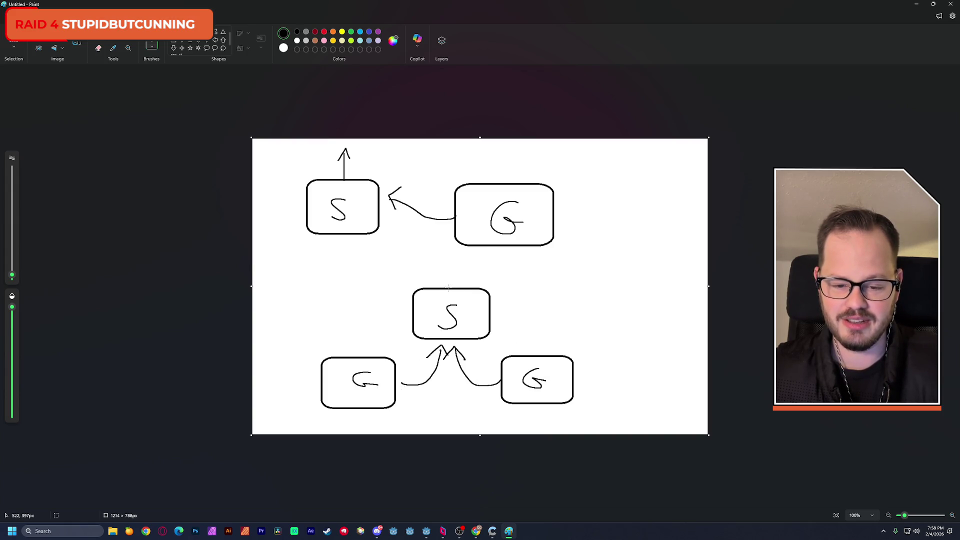
# Add a signal symbol above the S box and an arrow pointing into it from the right
pyautogui.moveTo(449, 273)
pyautogui.mouseDown()
pyautogui.moveTo(449, 262)
pyautogui.moveTo(460, 275)
pyautogui.mouseUp()
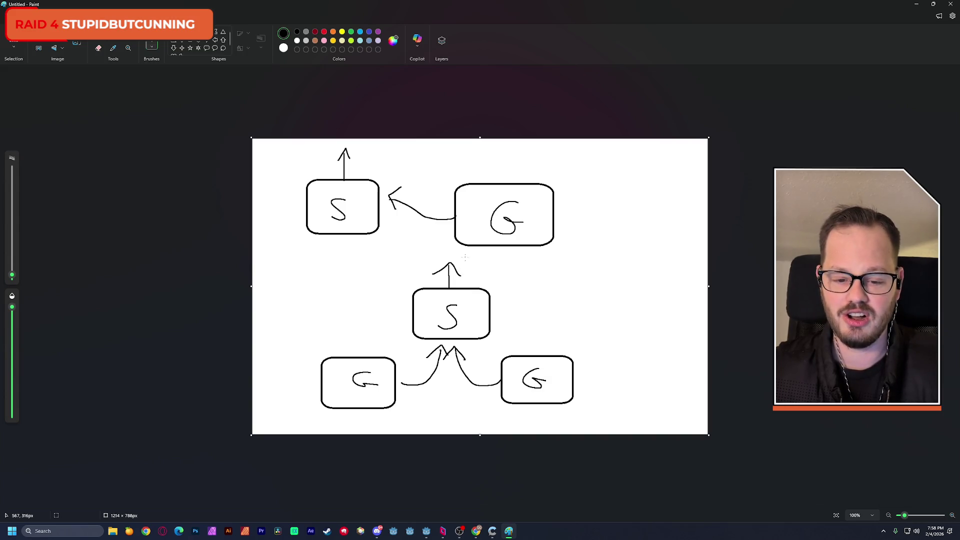
pyautogui.hotkey('ctrl', 'z')
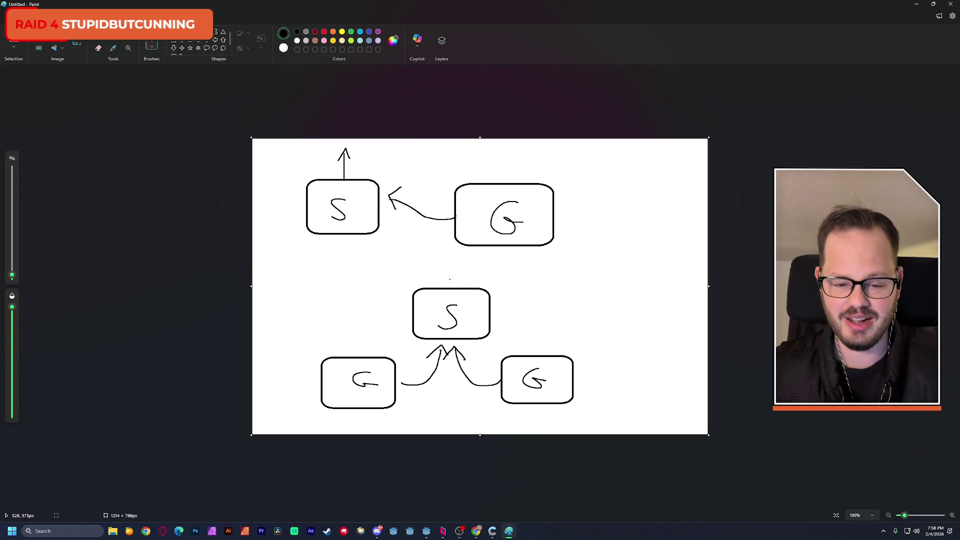
pyautogui.moveTo(449, 277)
pyautogui.mouseDown()
pyautogui.moveTo(465, 272)
pyautogui.moveTo(447, 259)
pyautogui.moveTo(473, 266)
pyautogui.mouseUp()
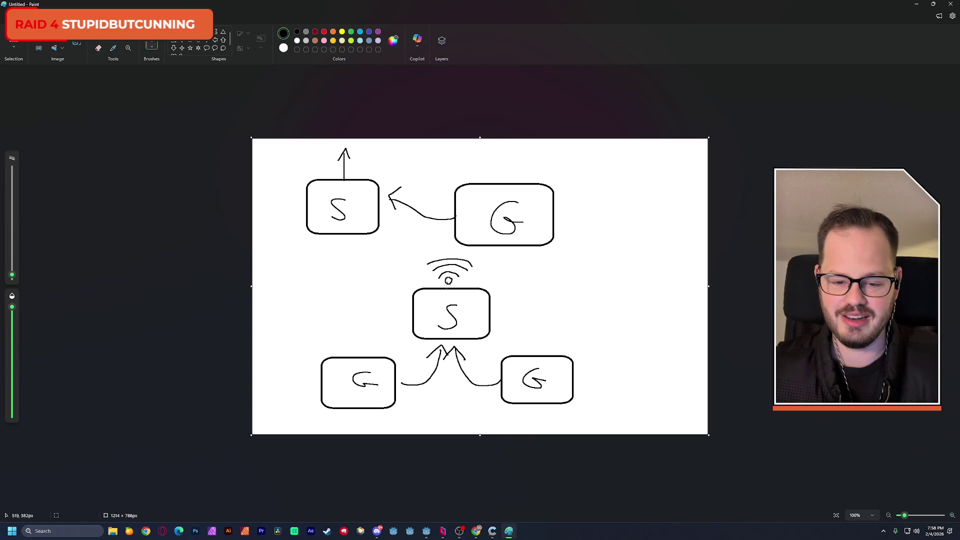
pyautogui.moveTo(561, 295)
pyautogui.mouseDown()
pyautogui.moveTo(494, 303)
pyautogui.moveTo(506, 317)
pyautogui.mouseUp()
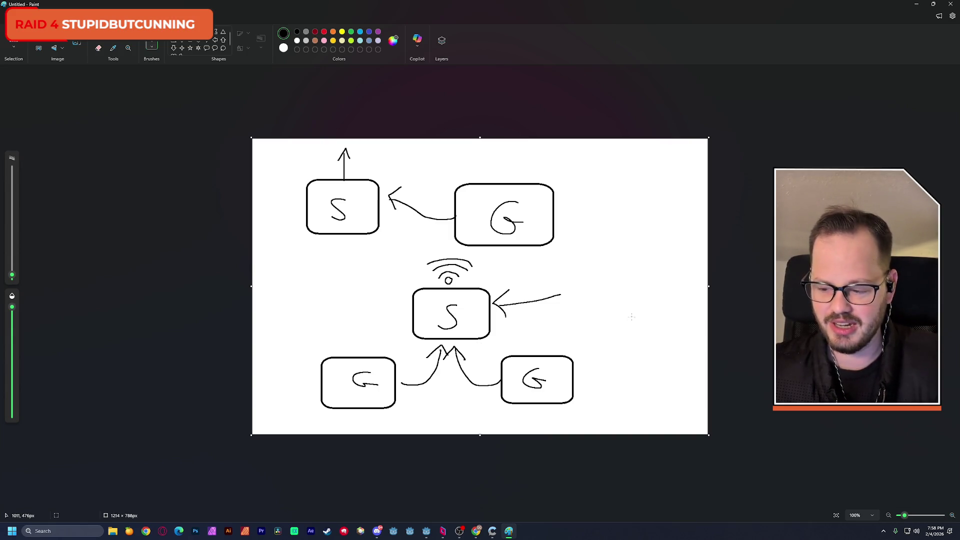
# Draw arrows from the S box down to both G boxes, then close the Paint window
pyautogui.moveTo(524, 430); pyautogui.dragTo(528, 417)
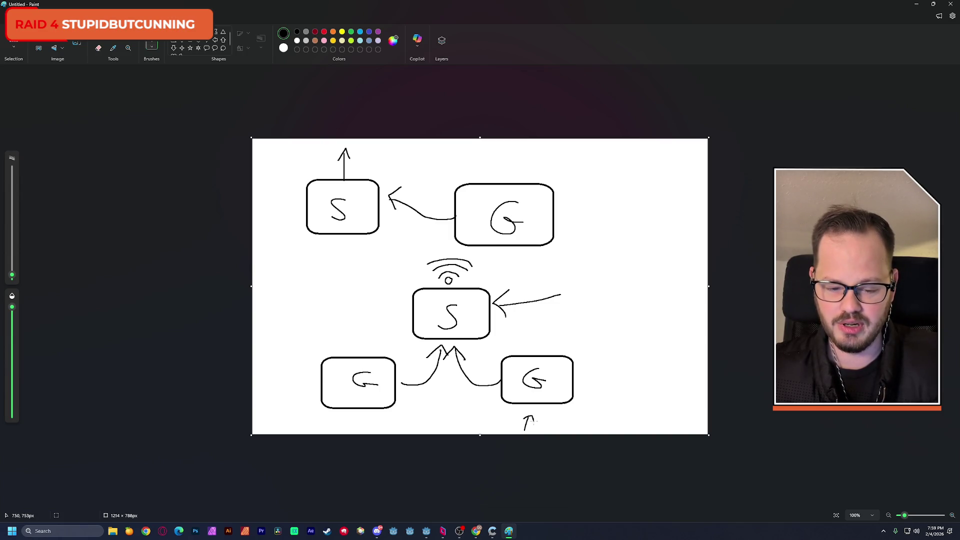
pyautogui.hotkey('ctrl', 'z')
pyautogui.hotkey('ctrl', 'z')
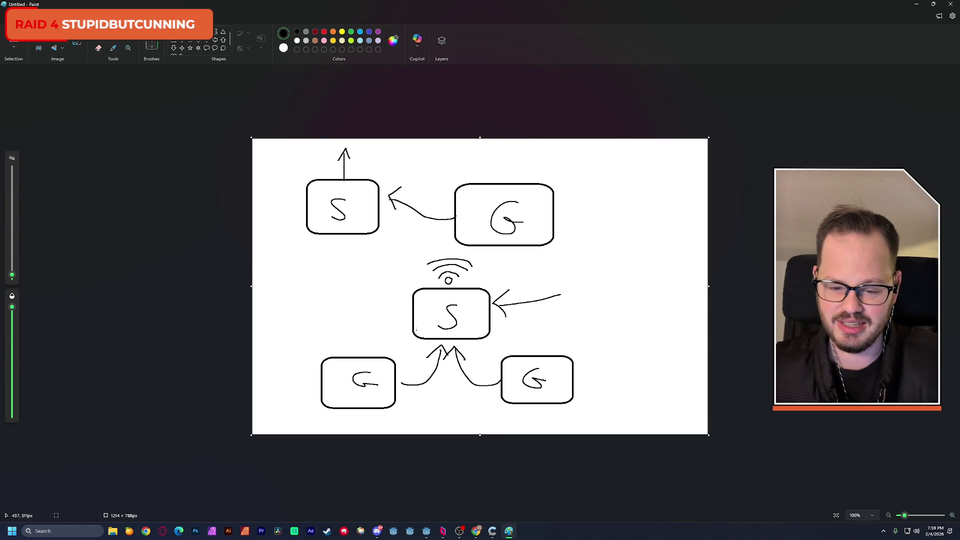
pyautogui.moveTo(442, 362)
pyautogui.mouseDown()
pyautogui.moveTo(442, 384)
pyautogui.moveTo(405, 403)
pyautogui.moveTo(414, 392)
pyautogui.moveTo(413, 415)
pyautogui.mouseUp()
pyautogui.moveTo(449, 357)
pyautogui.mouseDown()
pyautogui.moveTo(491, 399)
pyautogui.moveTo(481, 413)
pyautogui.mouseUp()
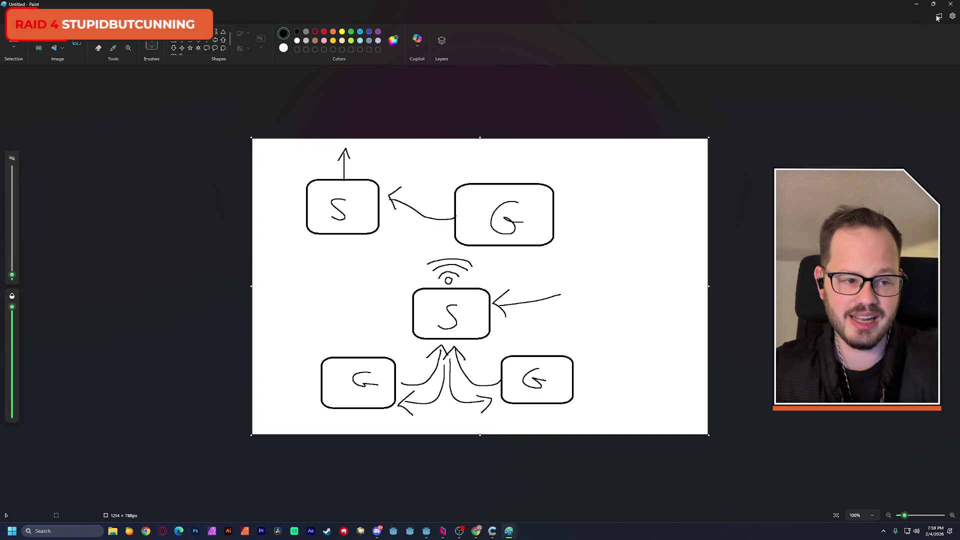
pyautogui.click(952, 5)
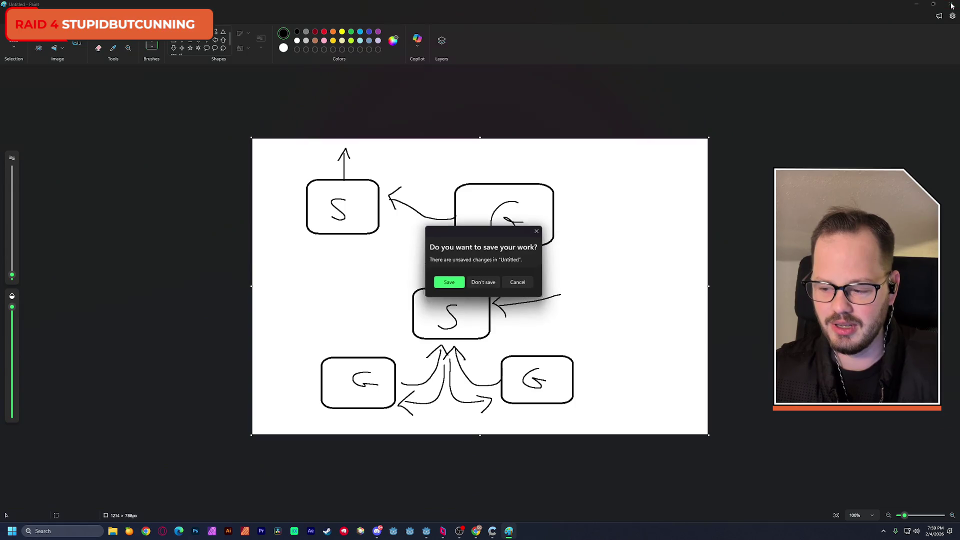
# Choose Don't save to discard the Untitled diagram
pyautogui.click(479, 281)
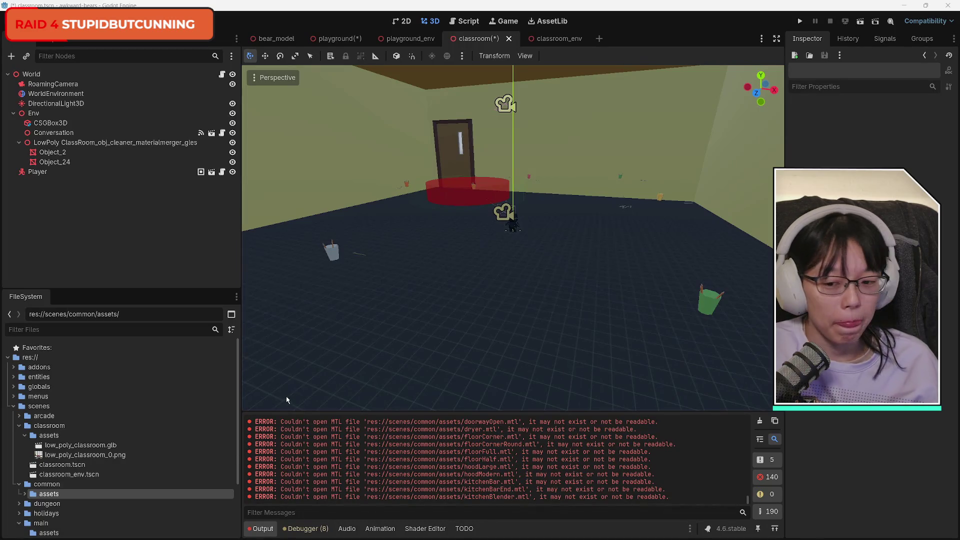
# Expand scenes > common > assets in the FileSystem dock and scroll through its .obj models
pyautogui.click(25, 494)
pyautogui.scroll(-3, 75, 450)
pyautogui.click(101, 433)
pyautogui.scroll(-15, 120, 460)
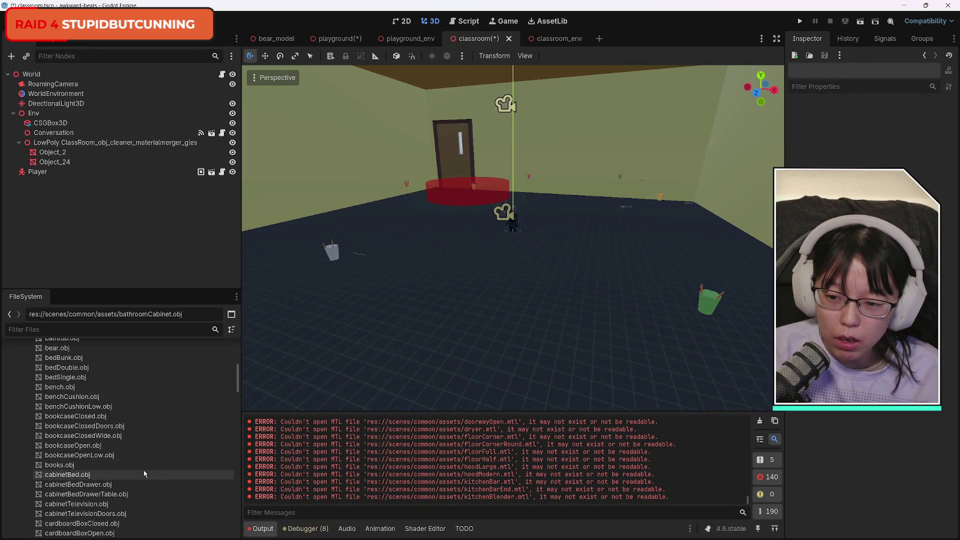
pyautogui.scroll(-20, 143, 481)
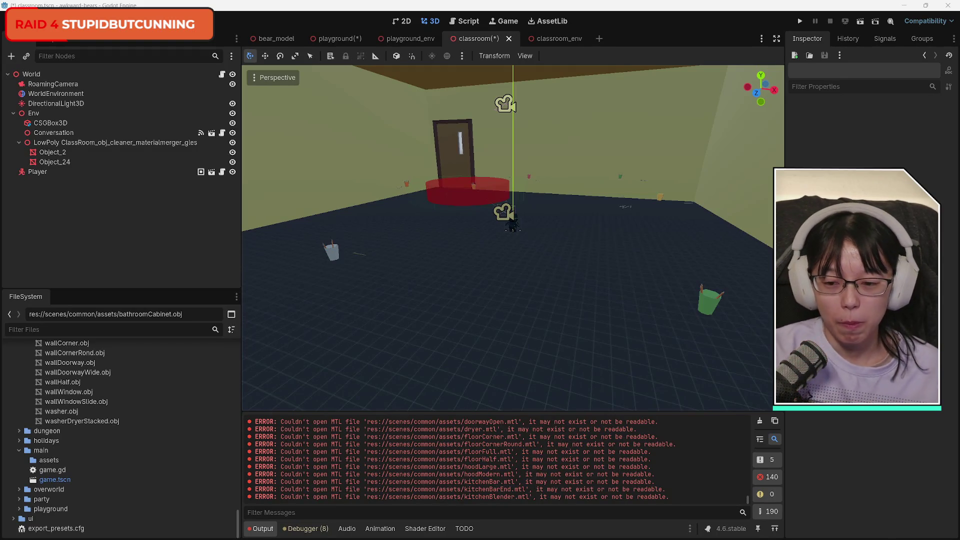
pyautogui.scroll(6, 142, 503)
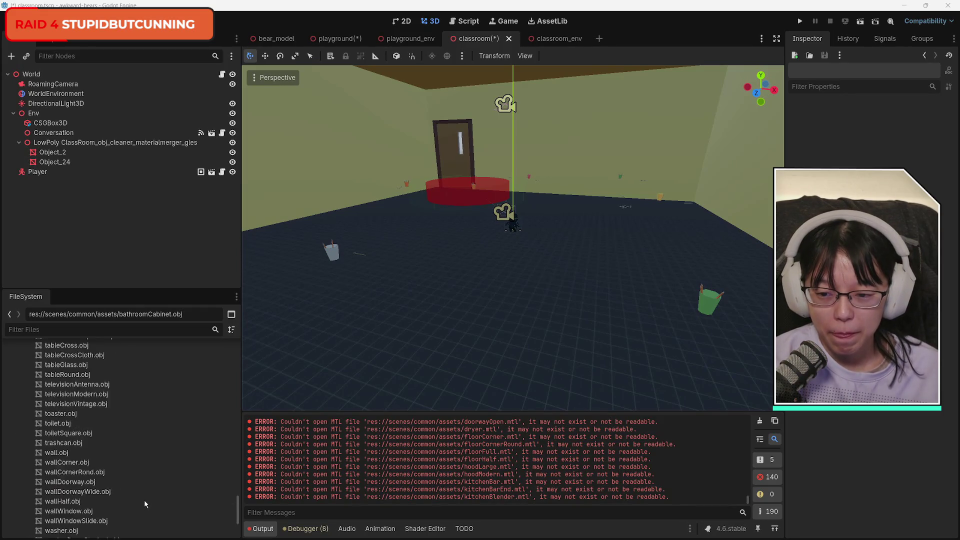
pyautogui.scroll(5, 143, 503)
pyautogui.scroll(15, 137, 498)
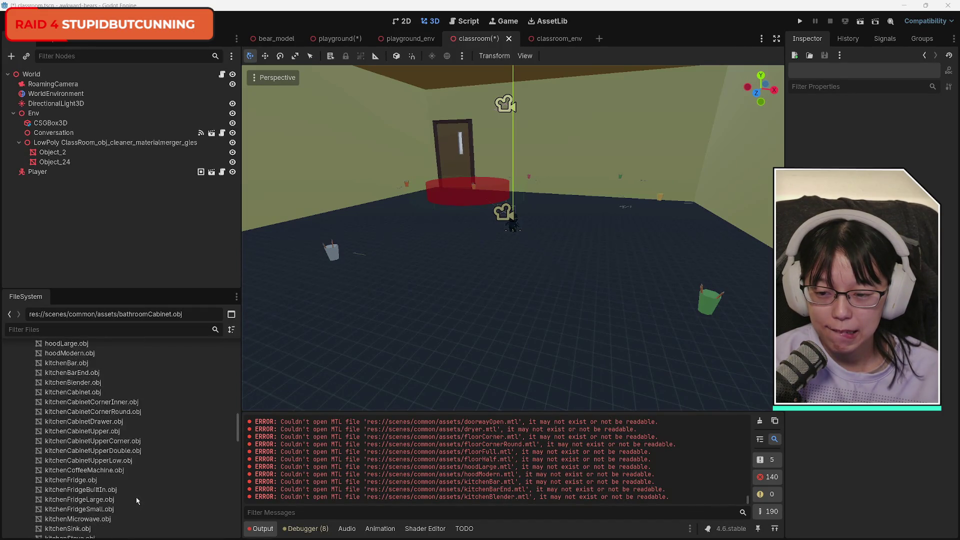
pyautogui.scroll(5, 129, 497)
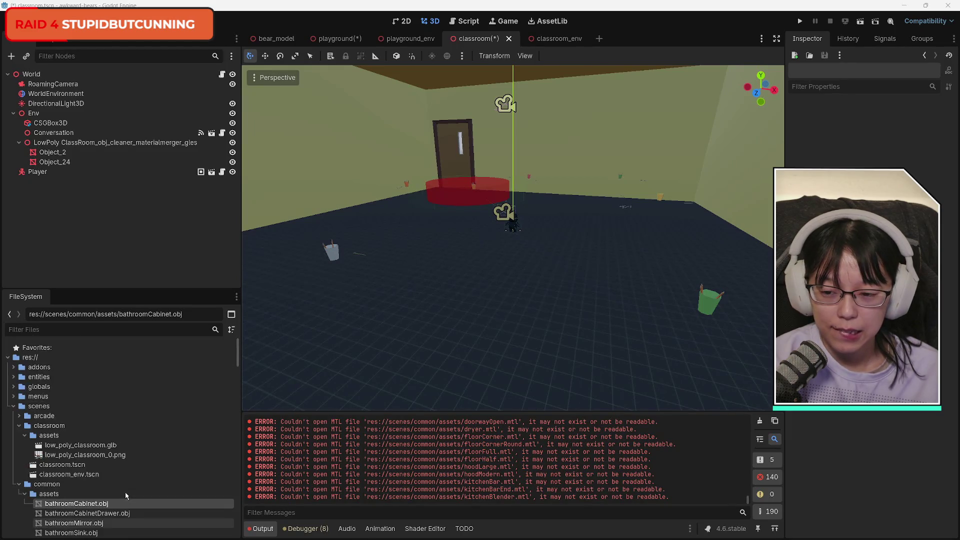
# Browse the common assets folder, selecting bathroomCabinet.obj and then bear.obj
pyautogui.click(51, 495)
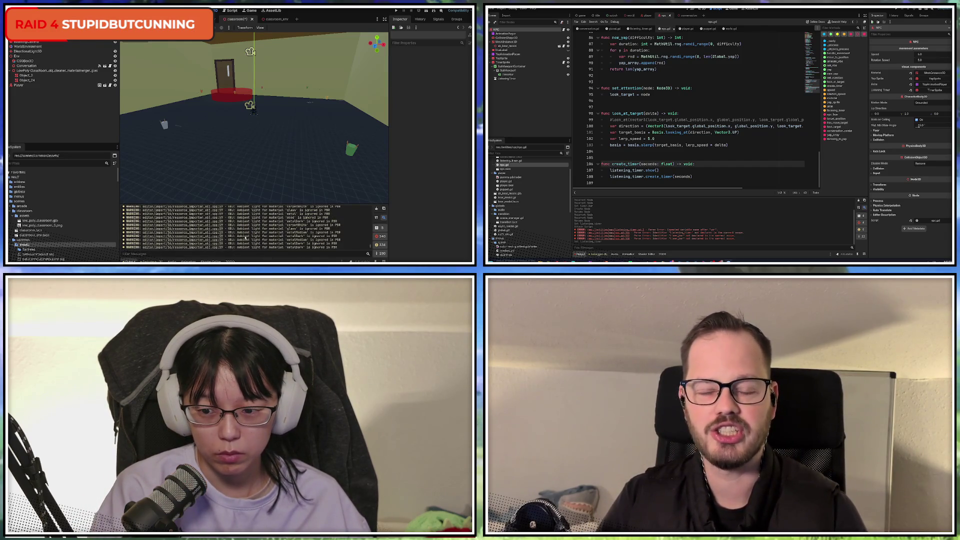
pyautogui.scroll(-3, 72, 223)
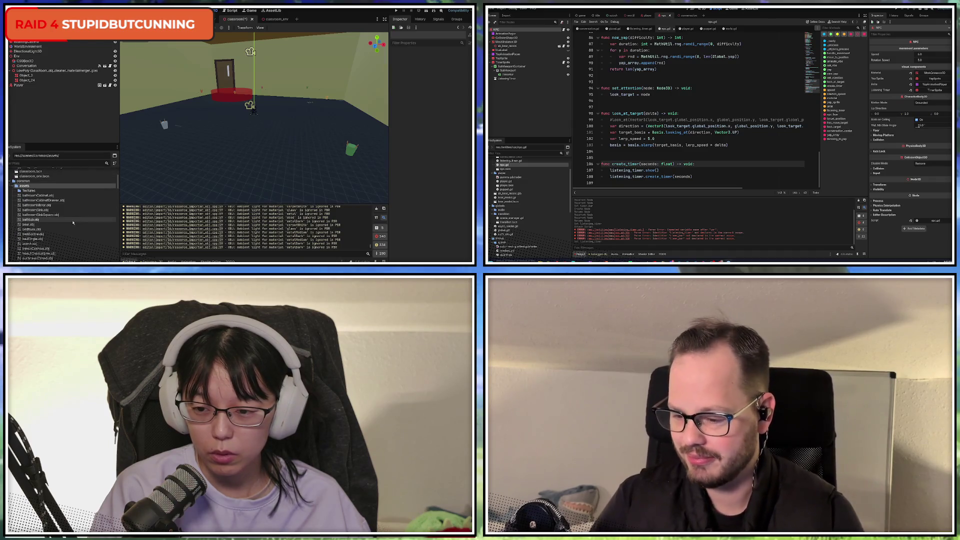
pyautogui.click(37, 196)
pyautogui.scroll(-5, 59, 221)
pyautogui.scroll(-10, 59, 221)
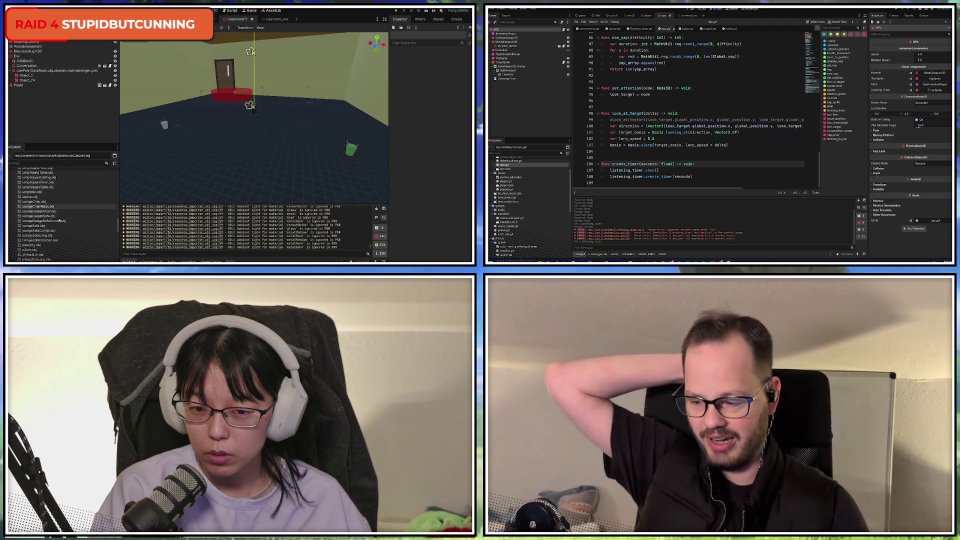
pyautogui.scroll(-5, 59, 221)
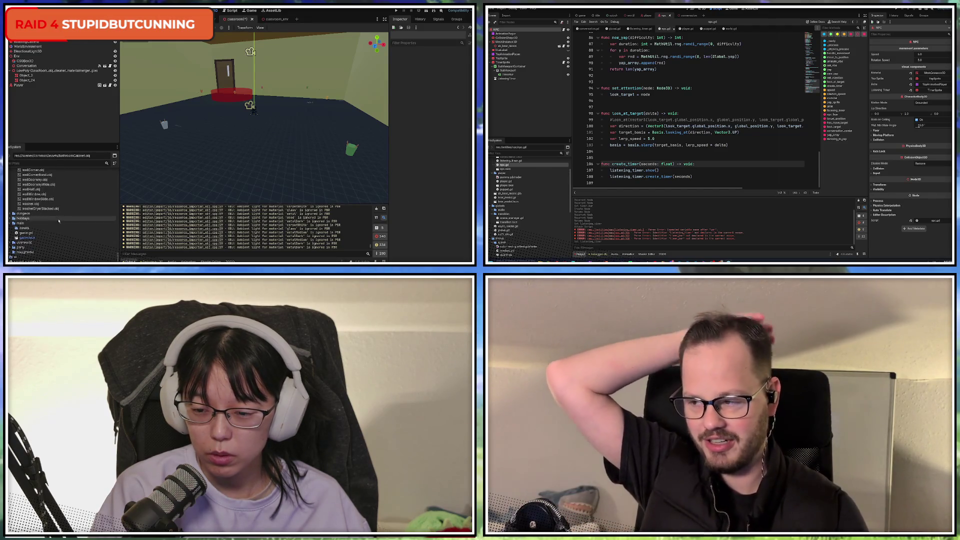
pyautogui.scroll(1, 75, 237)
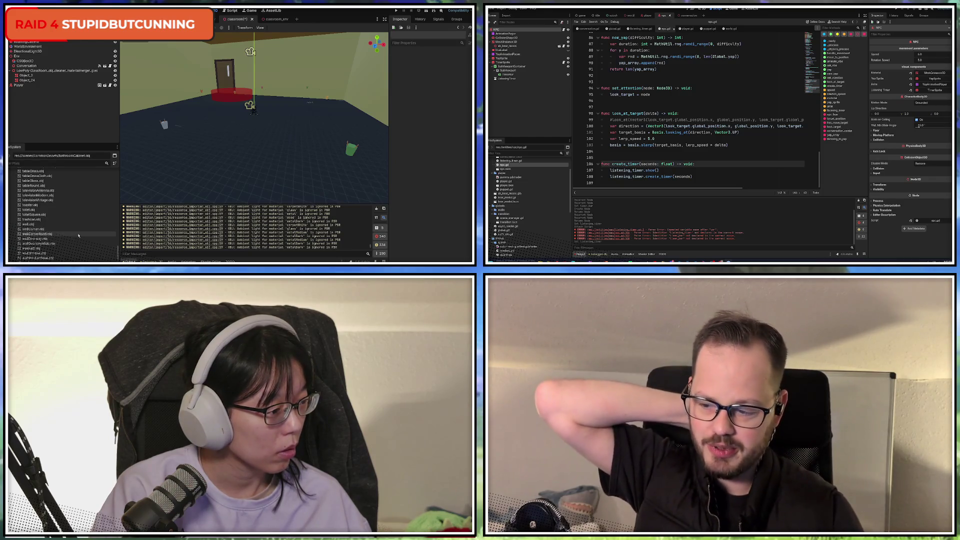
pyautogui.scroll(15, 76, 233)
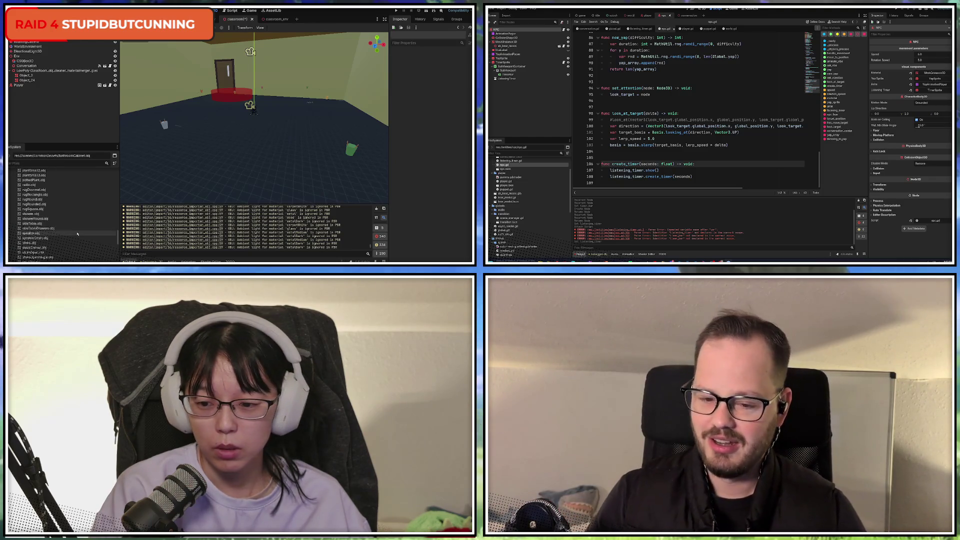
pyautogui.scroll(15, 75, 232)
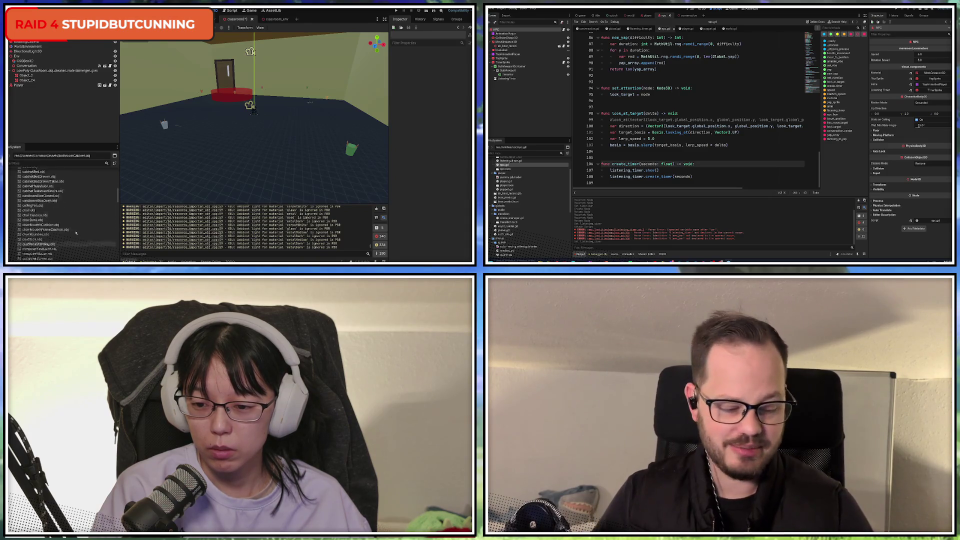
pyautogui.click(79, 228)
# Save the classroom scene, then drag desk.obj into the room as a Desk mesh instance
pyautogui.hotkey('ctrl', 's')
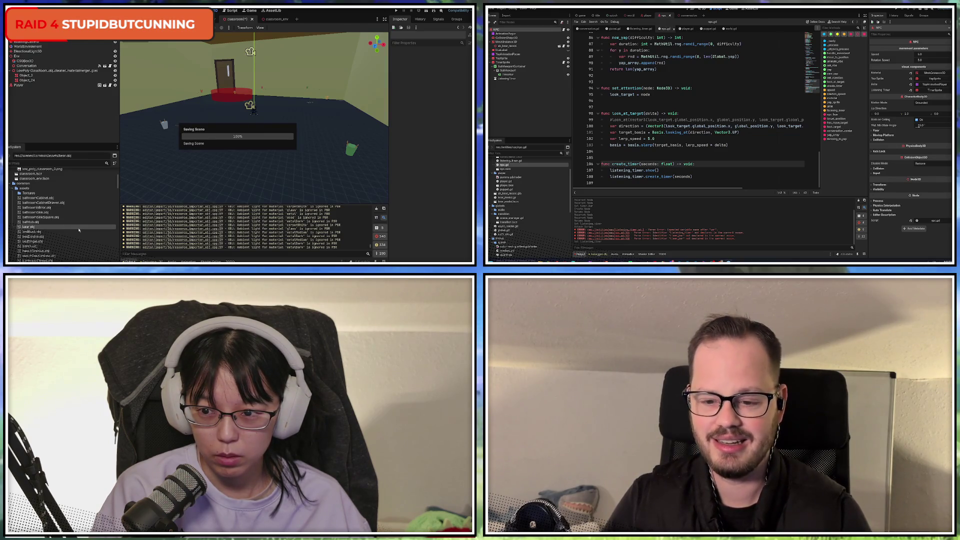
pyautogui.scroll(3, 79, 230)
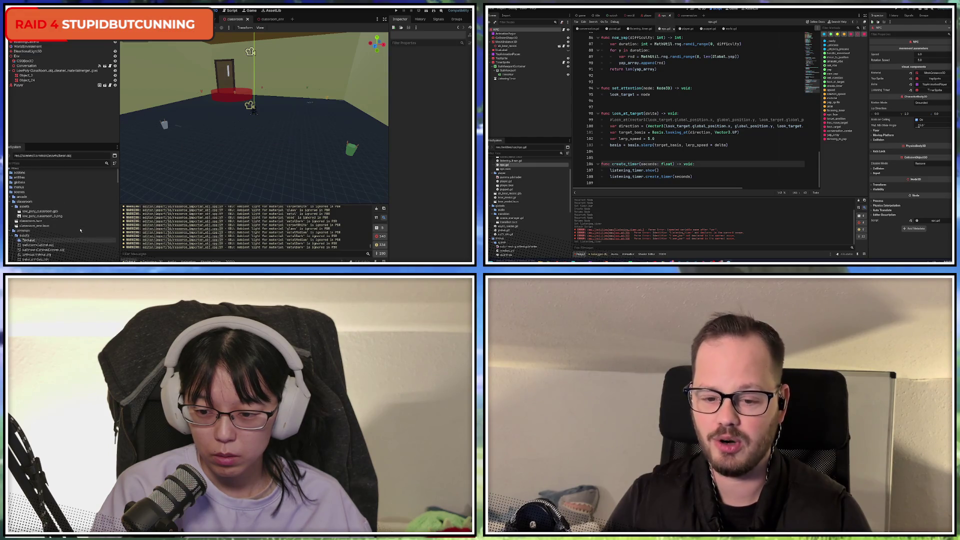
pyautogui.scroll(-3, 80, 230)
pyautogui.click(41, 210)
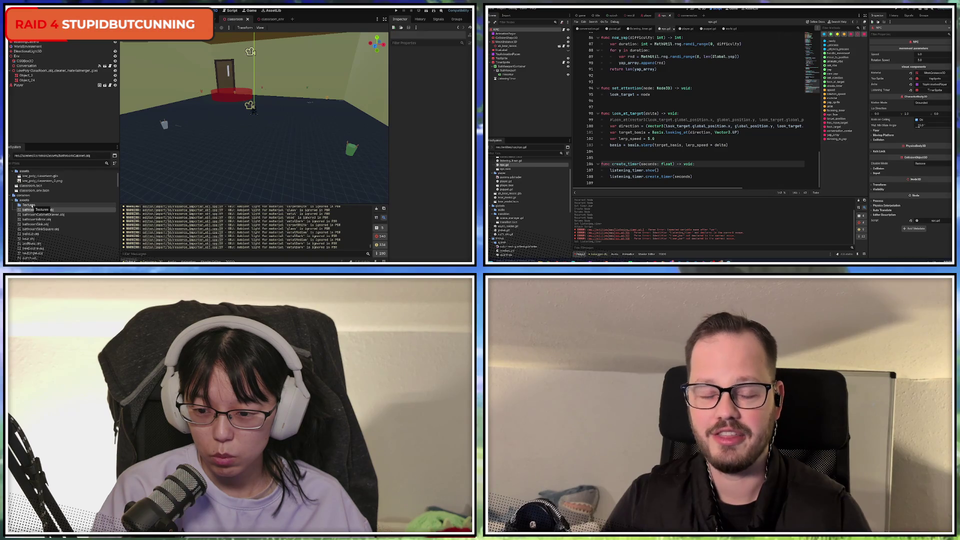
pyautogui.scroll(-5, 84, 225)
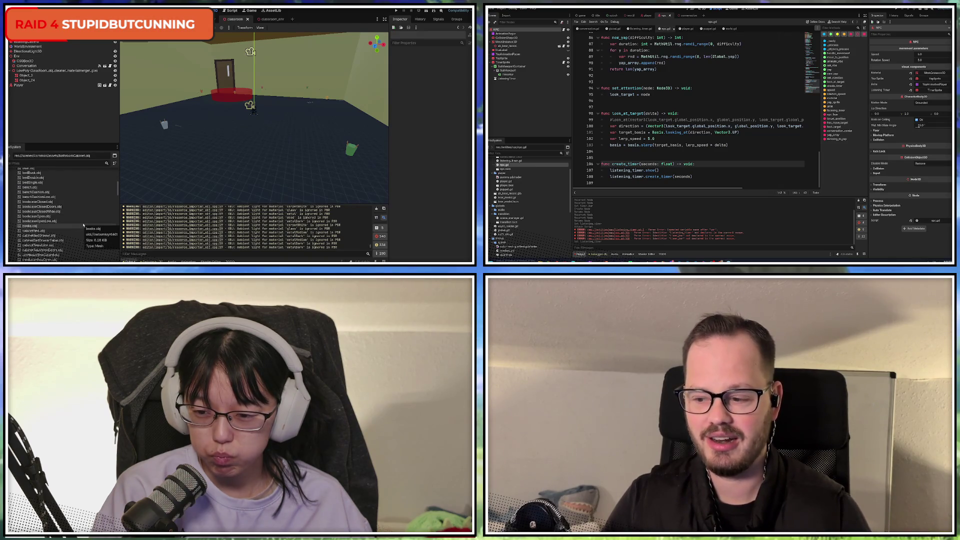
pyautogui.scroll(-10, 84, 226)
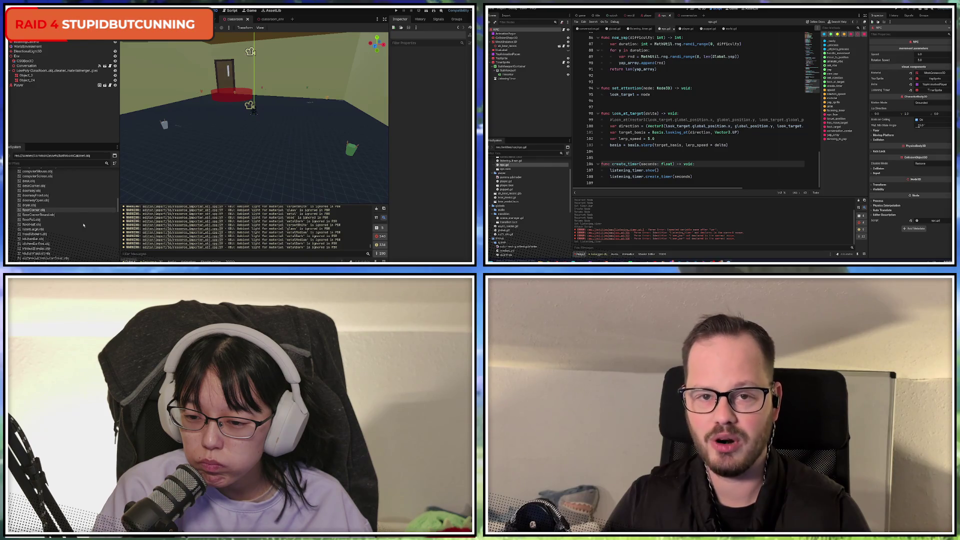
pyautogui.scroll(1, 84, 224)
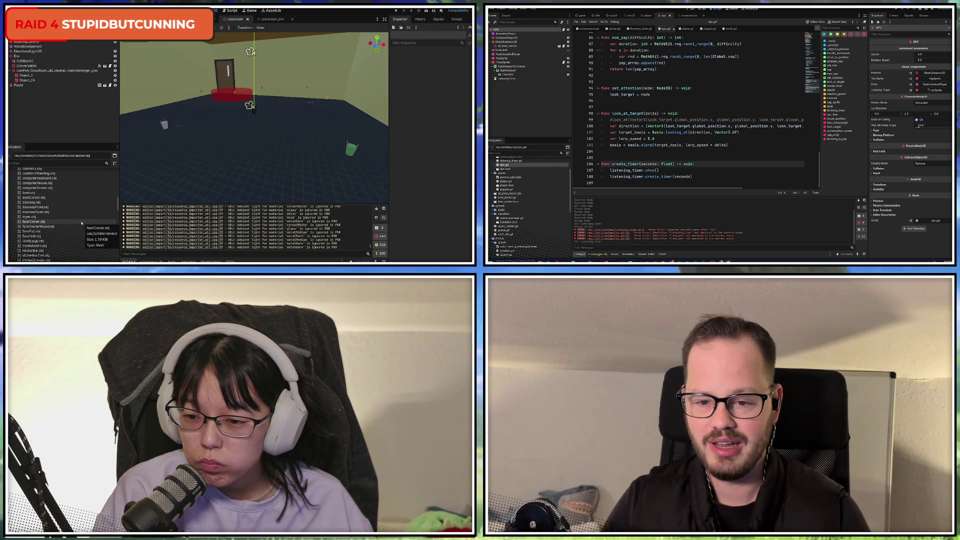
pyautogui.moveTo(26, 194)
pyautogui.mouseDown()
pyautogui.moveTo(163, 167)
pyautogui.moveTo(258, 136)
pyautogui.mouseUp()
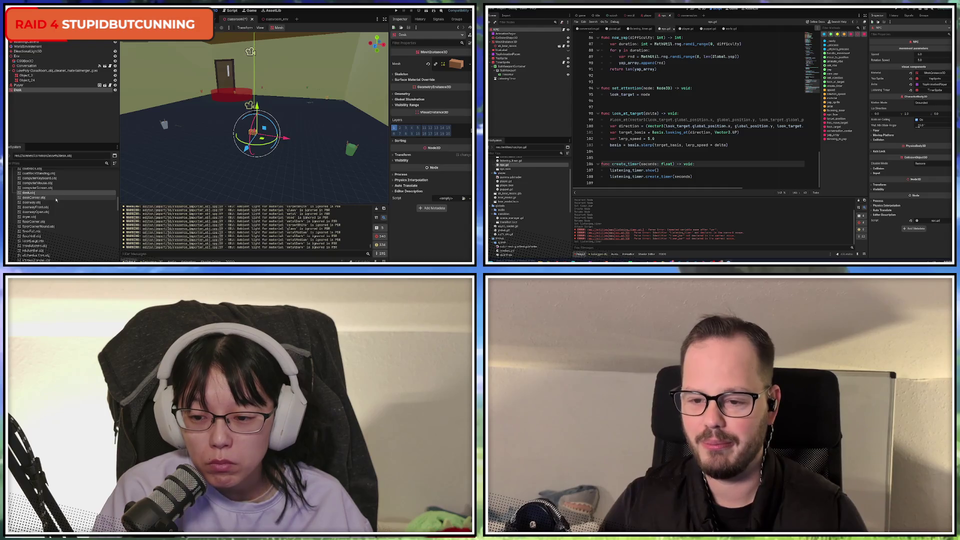
# Drag deskCorner.obj into the classroom beside the Desk, then look over the doorway, desk and deskCorner files
pyautogui.moveTo(34, 198)
pyautogui.mouseDown()
pyautogui.moveTo(208, 175)
pyautogui.moveTo(214, 155)
pyautogui.moveTo(234, 144)
pyautogui.mouseUp()
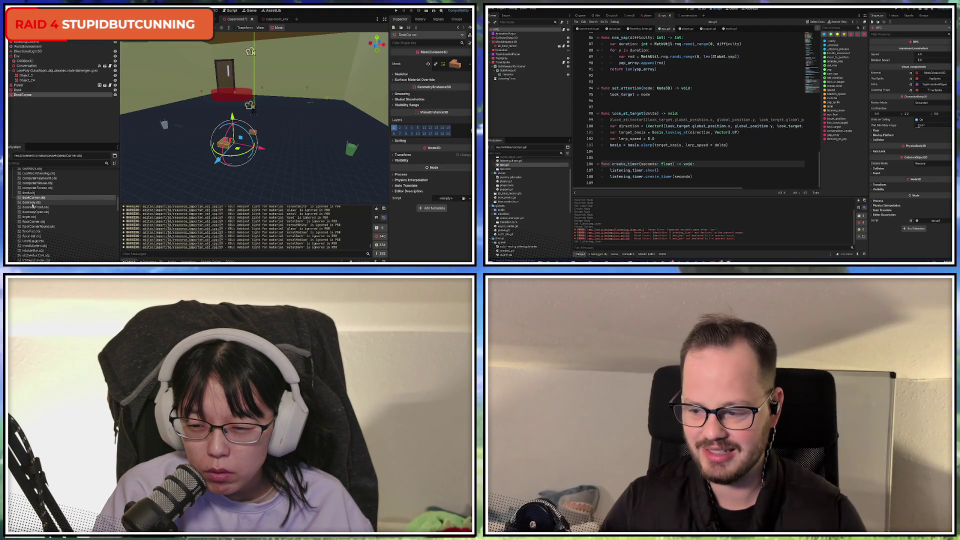
pyautogui.click(55, 202)
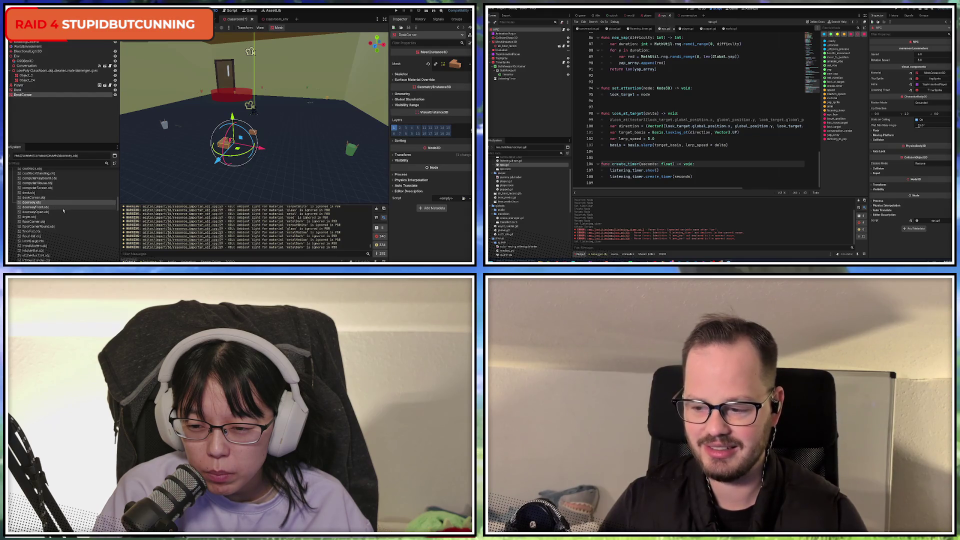
pyautogui.click(29, 193)
pyautogui.click(32, 198)
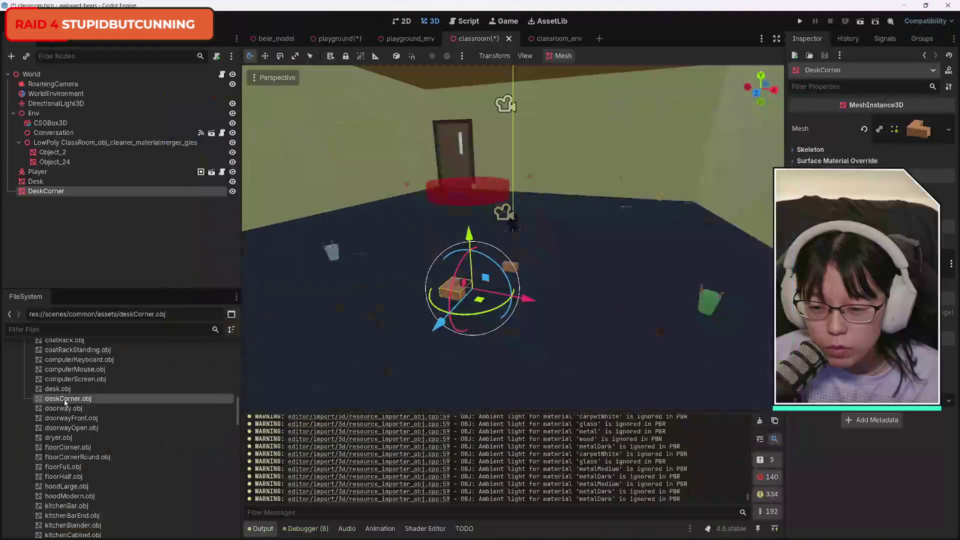
pyautogui.scroll(-4, 130, 440)
pyautogui.scroll(3, 132, 444)
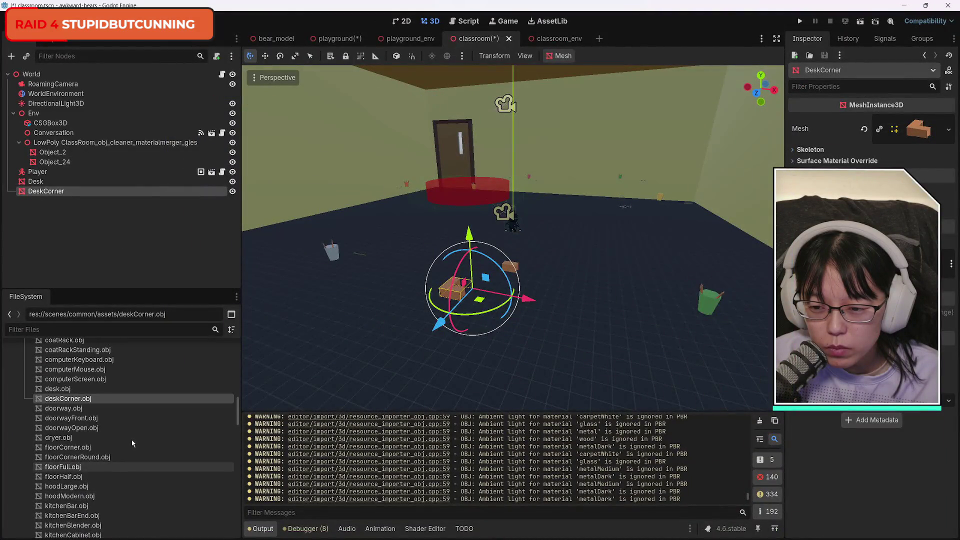
pyautogui.scroll(2, 132, 442)
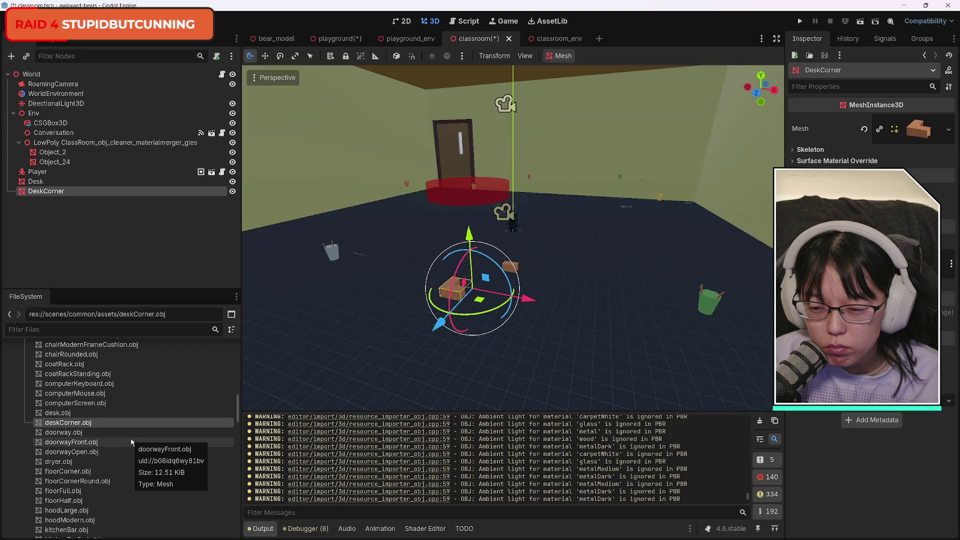
# Select the plain Desk in the viewport and delete it, confirming with OK
pyautogui.scroll(-3, 132, 440)
pyautogui.scroll(-5, 133, 437)
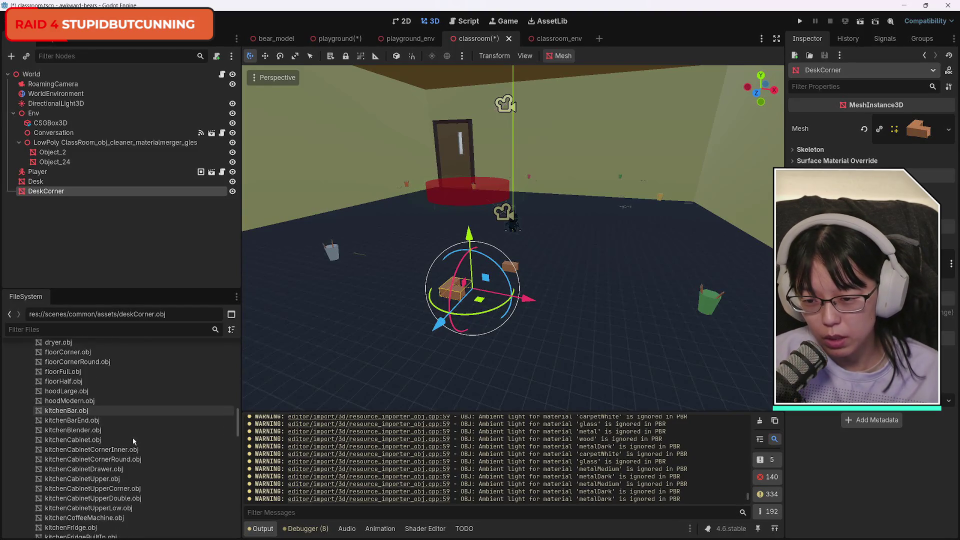
pyautogui.scroll(-3, 133, 437)
pyautogui.scroll(-5, 133, 437)
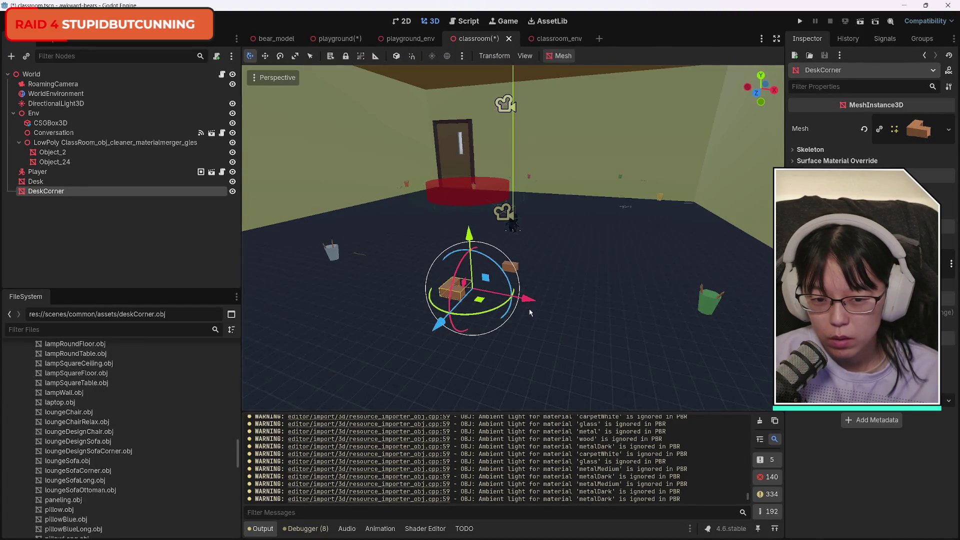
pyautogui.click(518, 268)
pyautogui.press('Delete')
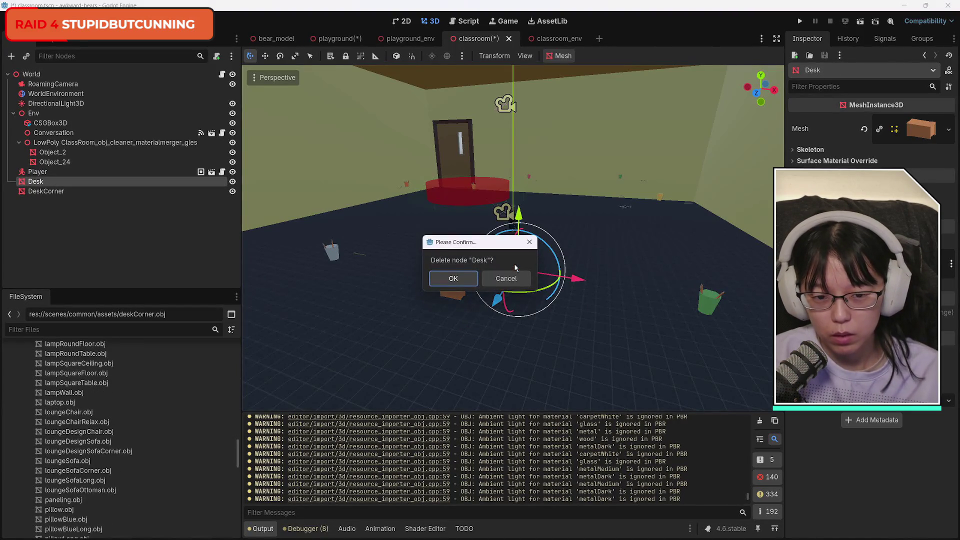
pyautogui.click(468, 283)
# Try placing table.obj in the classroom, undo it, and look at tableCloth.obj and tableCoffee.obj
pyautogui.scroll(-5, 150, 425)
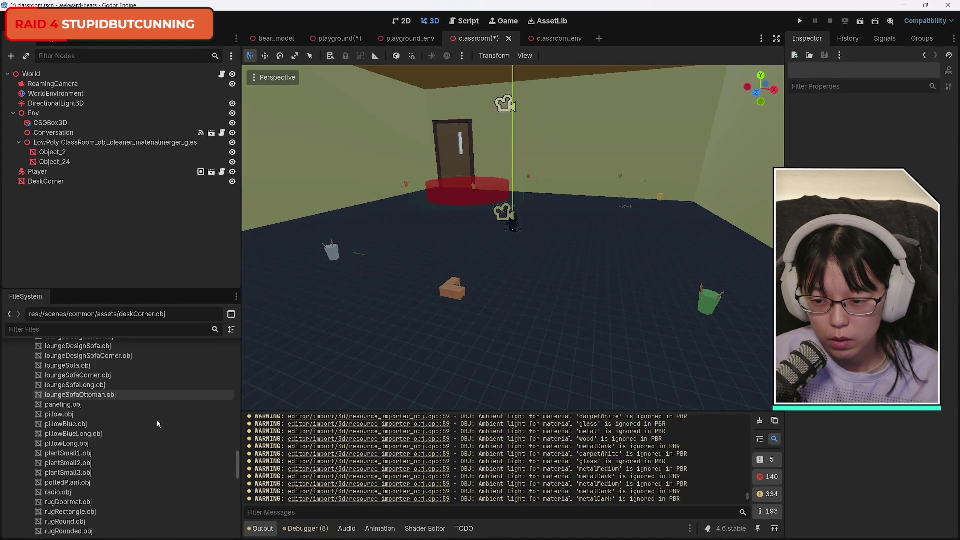
pyautogui.scroll(-8, 170, 431)
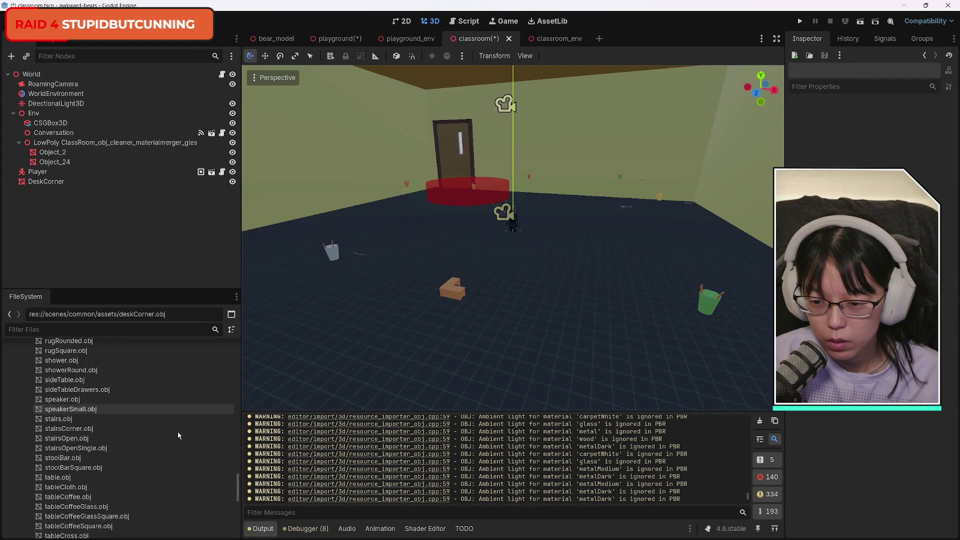
pyautogui.scroll(-2, 178, 431)
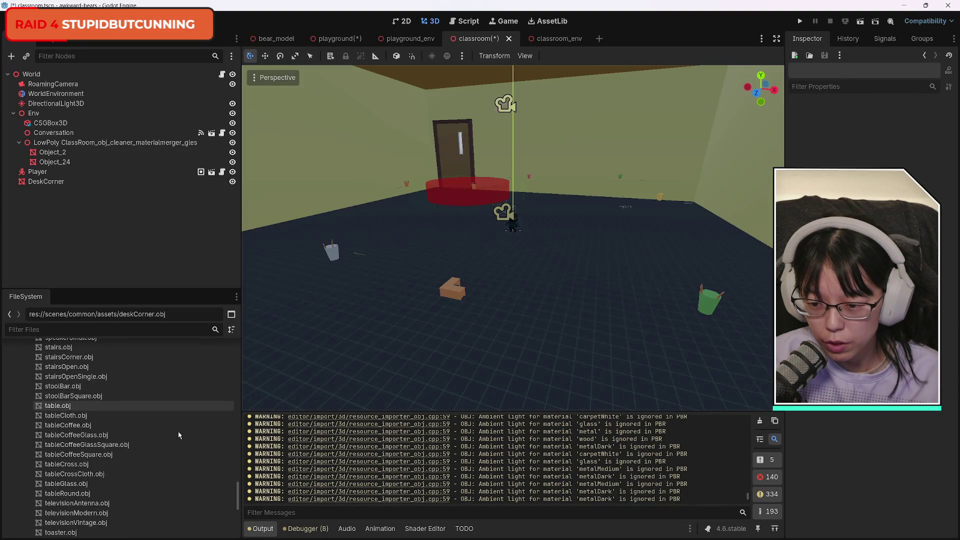
pyautogui.moveTo(77, 409)
pyautogui.mouseDown()
pyautogui.moveTo(533, 314)
pyautogui.moveTo(519, 290)
pyautogui.mouseUp()
pyautogui.hotkey('ctrl', 'z')
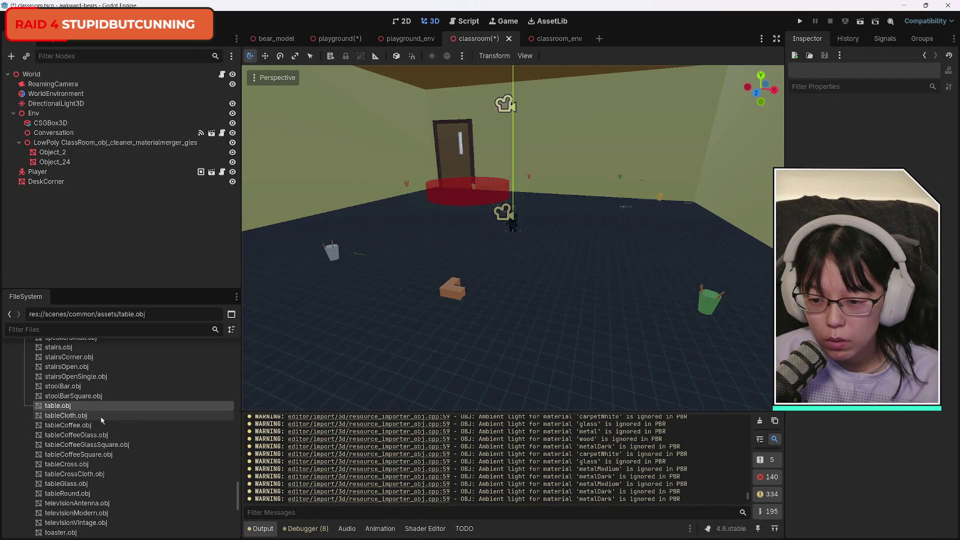
pyautogui.click(107, 416)
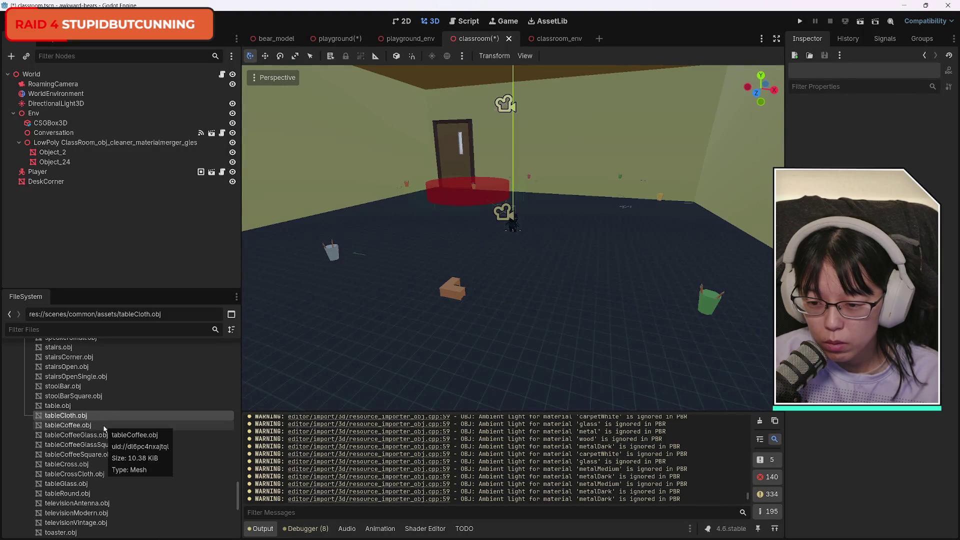
pyautogui.click(104, 427)
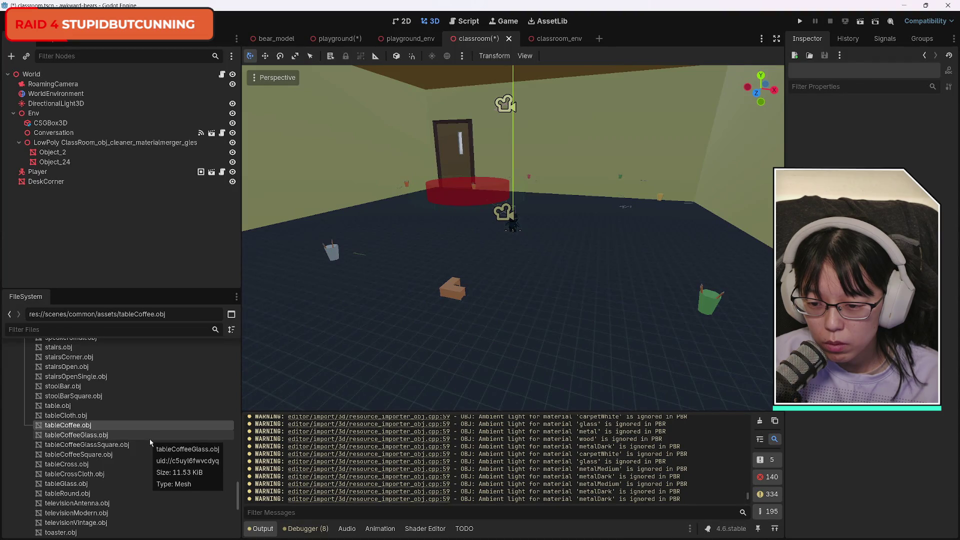
pyautogui.scroll(-3, 150, 442)
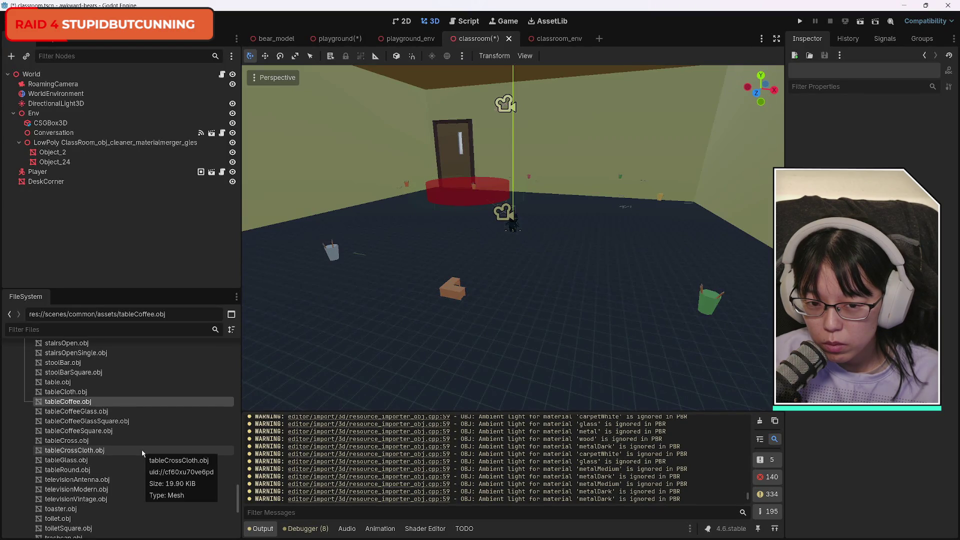
# Try placing the round table model in the classroom, then delete it
pyautogui.moveTo(110, 446)
pyautogui.mouseDown()
pyautogui.moveTo(591, 307)
pyautogui.moveTo(564, 284)
pyautogui.mouseUp()
pyautogui.scroll(3, 564, 287)
pyautogui.scroll(-3, 564, 291)
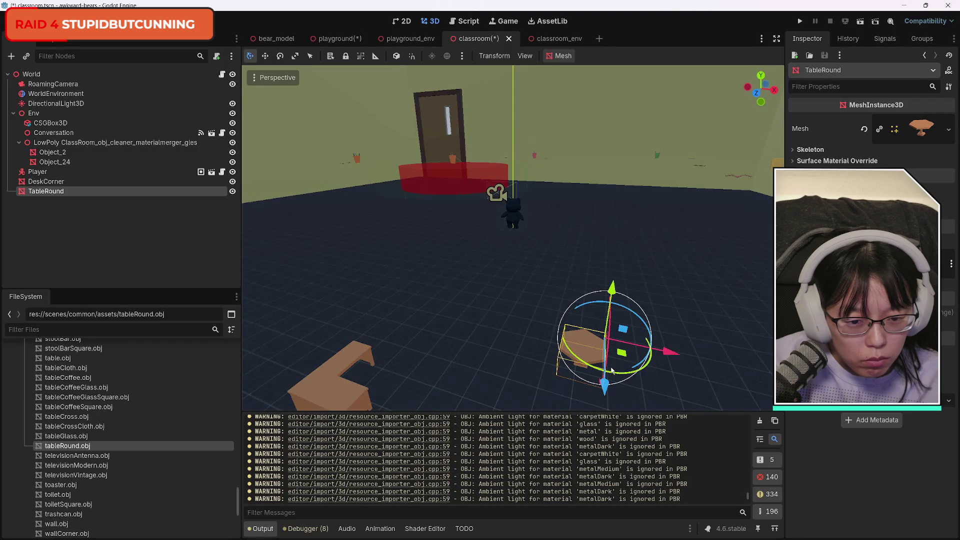
pyautogui.press('Delete')
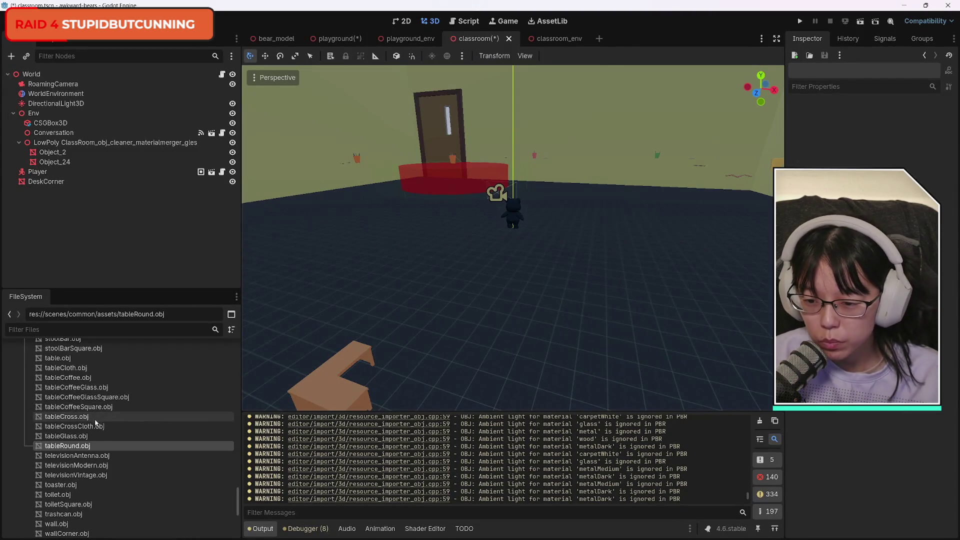
# Place tableCross.obj beside the DeskCorner, and add then delete a test Table node
pyautogui.moveTo(75, 416)
pyautogui.mouseDown()
pyautogui.moveTo(681, 334)
pyautogui.moveTo(528, 356)
pyautogui.moveTo(540, 360)
pyautogui.mouseUp()
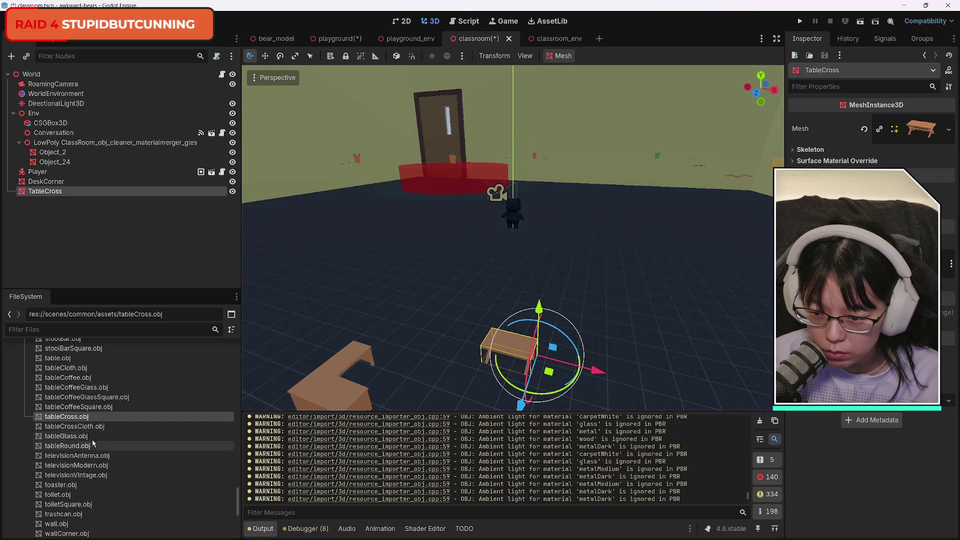
pyautogui.moveTo(65, 358)
pyautogui.mouseDown()
pyautogui.moveTo(467, 350)
pyautogui.moveTo(478, 328)
pyautogui.moveTo(442, 318)
pyautogui.mouseUp()
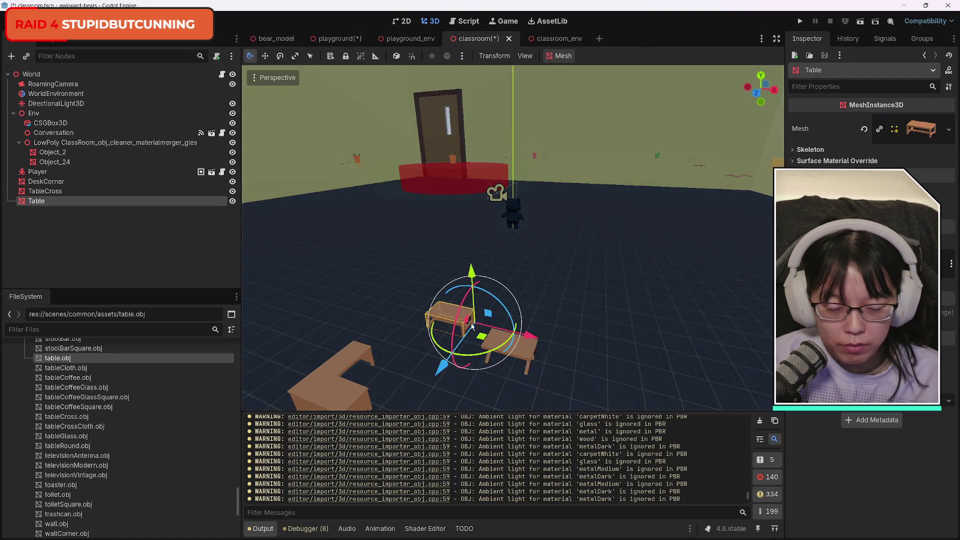
pyautogui.press('Delete')
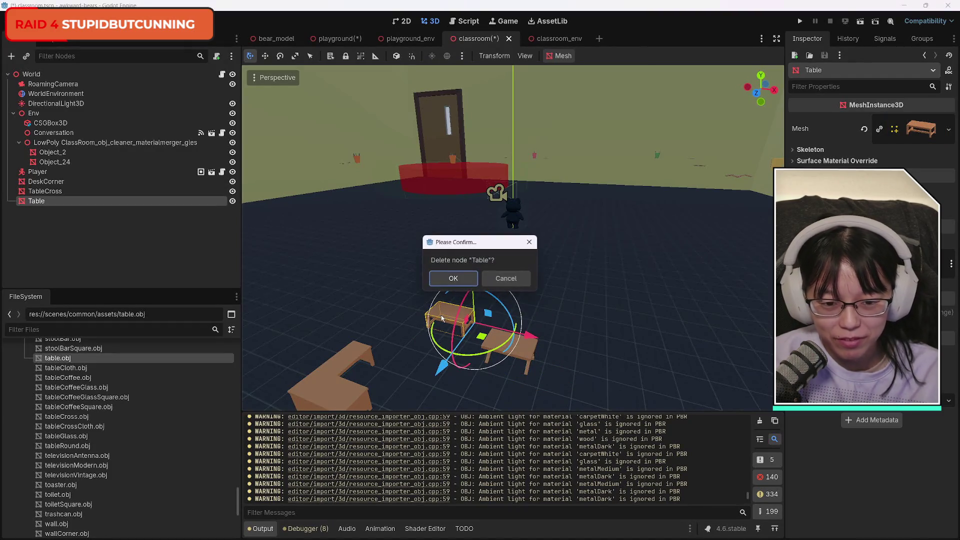
pyautogui.click(453, 278)
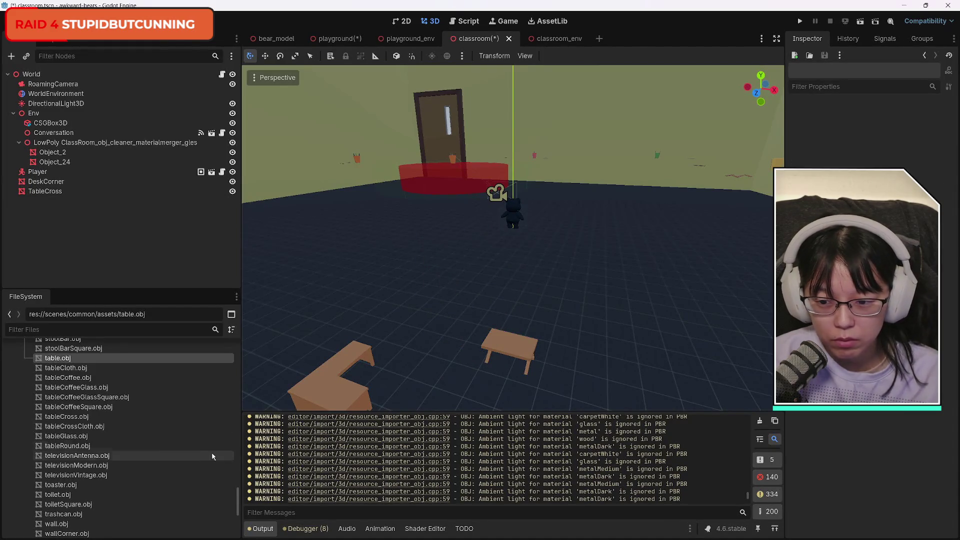
pyautogui.scroll(-5, 148, 455)
pyautogui.scroll(6, 148, 455)
pyautogui.click(149, 470)
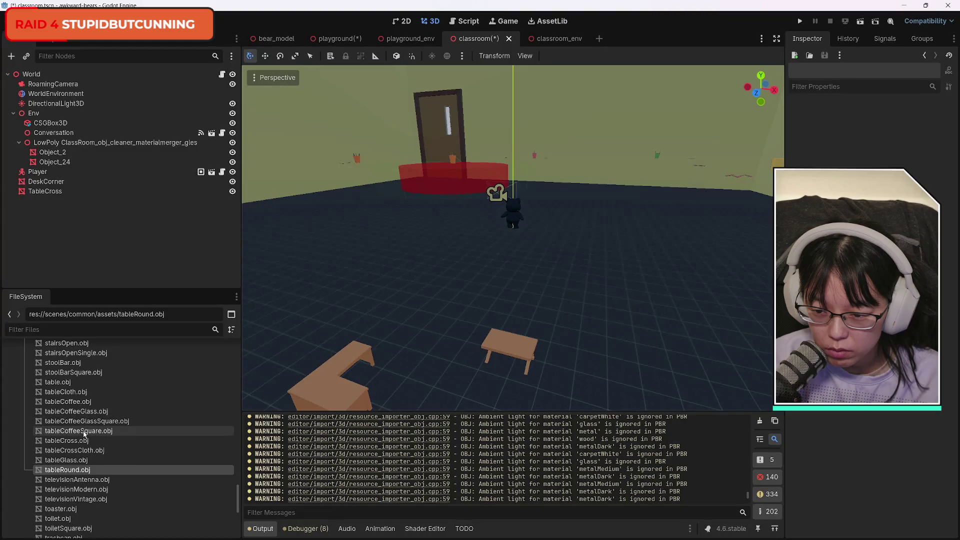
pyautogui.moveTo(84, 434)
pyautogui.mouseDown()
pyautogui.moveTo(645, 340)
pyautogui.moveTo(602, 344)
pyautogui.moveTo(598, 330)
pyautogui.mouseUp()
pyautogui.hotkey('ctrl', 'z')
pyautogui.scroll(4, 125, 450)
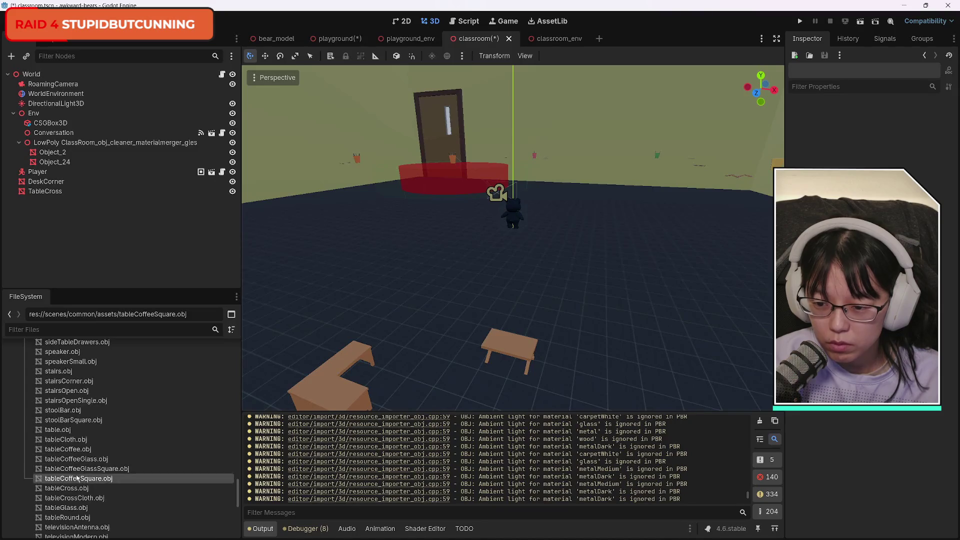
pyautogui.moveTo(74, 443); pyautogui.dragTo(582, 371)
pyautogui.hotkey('ctrl', 'z')
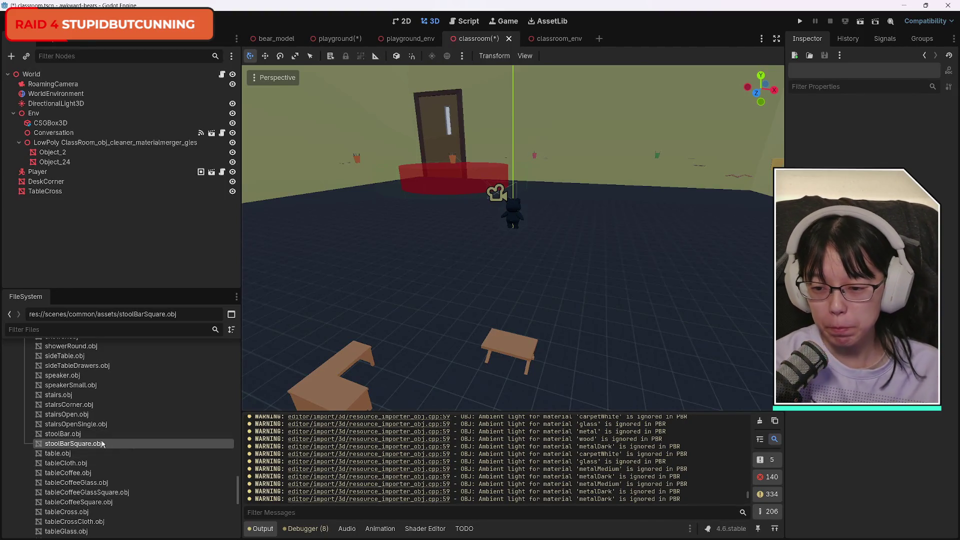
pyautogui.scroll(2, 105, 495)
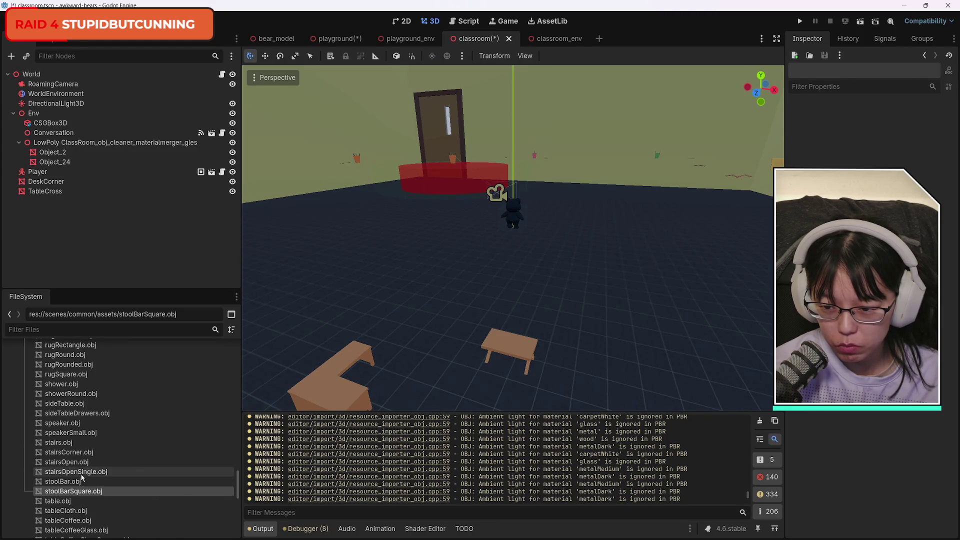
pyautogui.scroll(3, 80, 480)
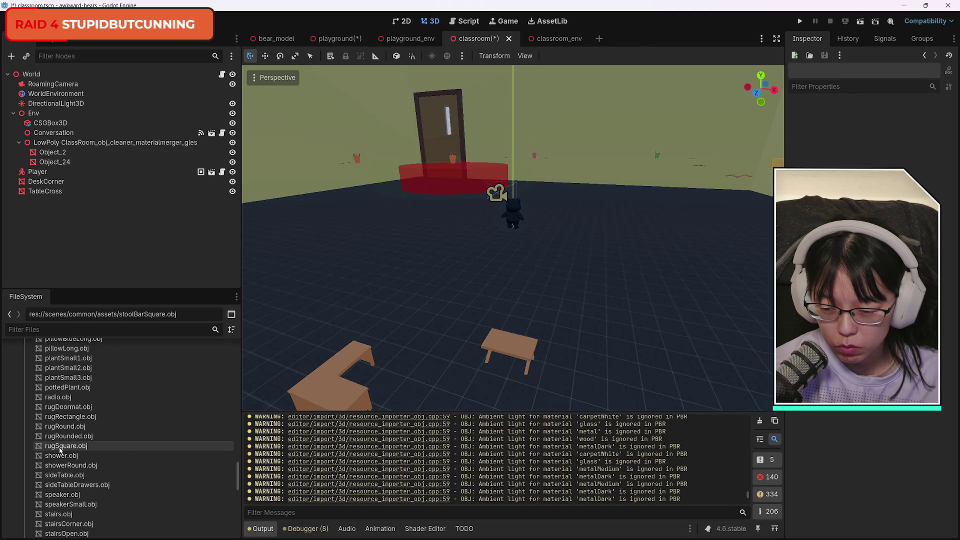
pyautogui.moveTo(60, 450); pyautogui.dragTo(607, 319)
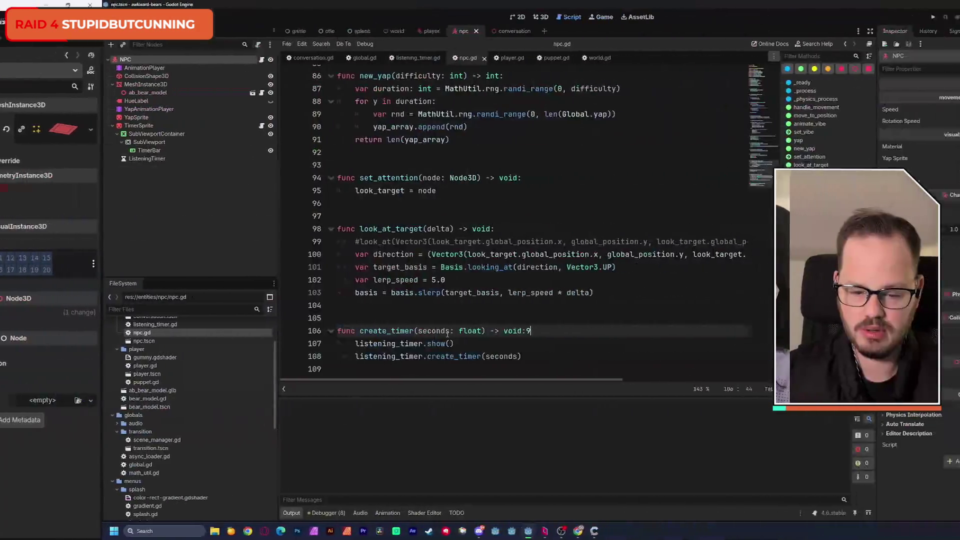
# Press Space and then Backspace in the Godot editor
pyautogui.press('space')
pyautogui.press('BackSpace')
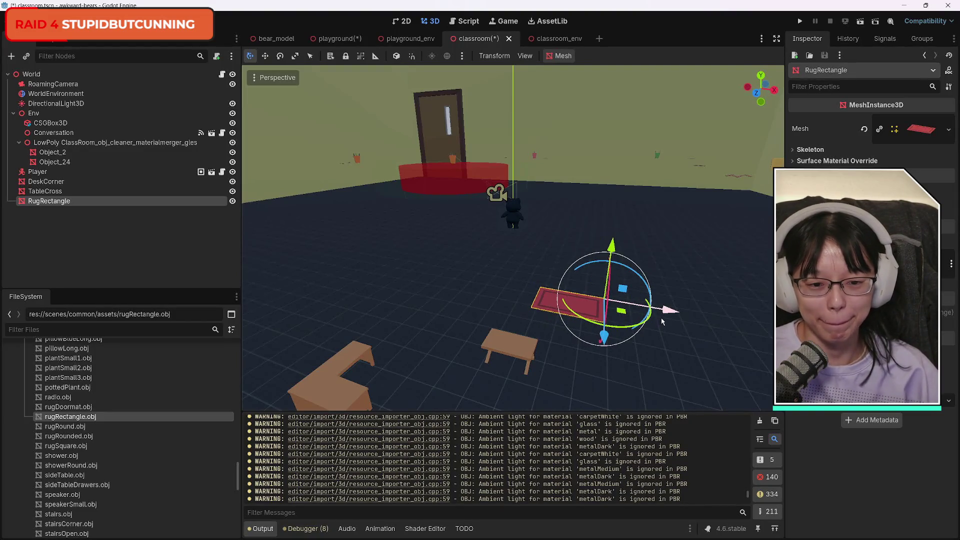
# Delete the RugRectangle from the classroom, scroll the assets list, and select the DeskCorner
pyautogui.press('Delete')
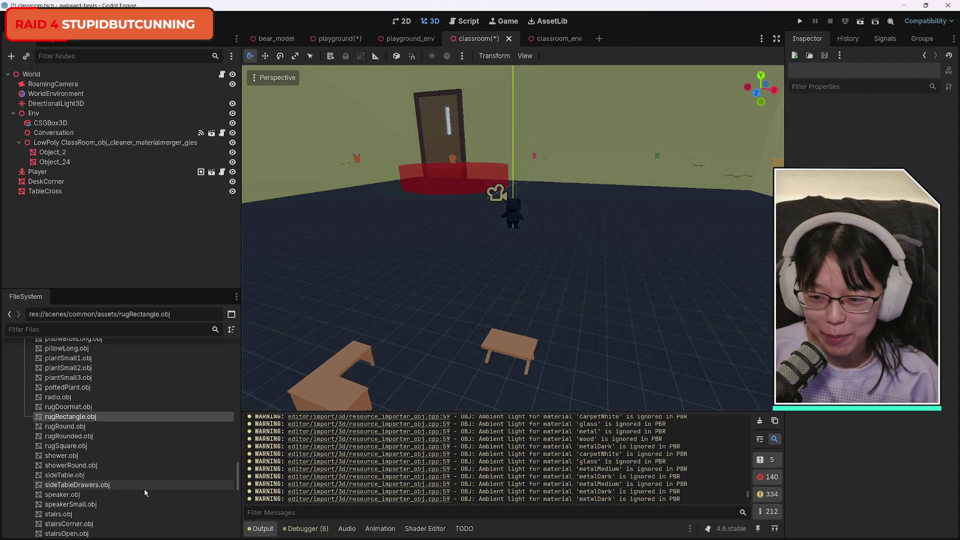
pyautogui.scroll(3, 150, 493)
pyautogui.scroll(2, 157, 495)
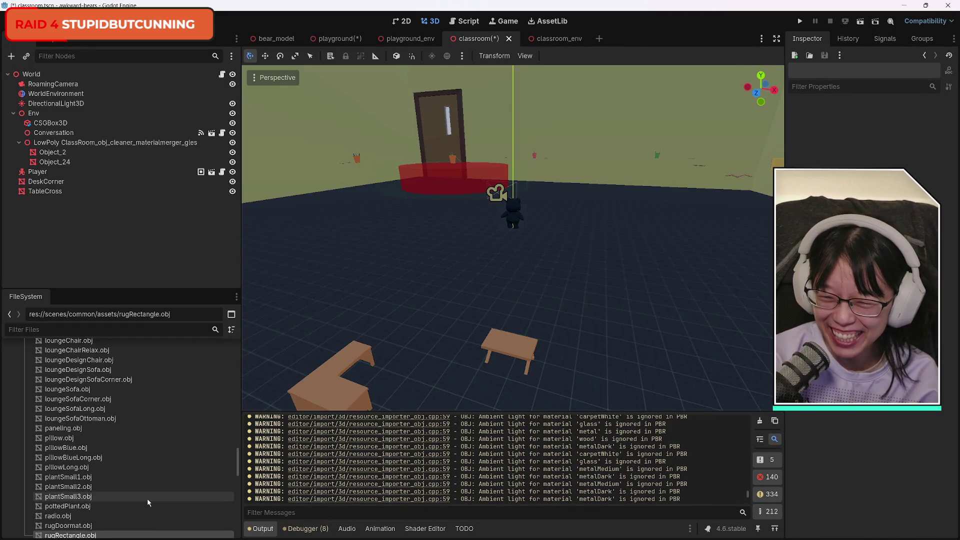
pyautogui.scroll(3, 153, 509)
pyautogui.scroll(1, 153, 509)
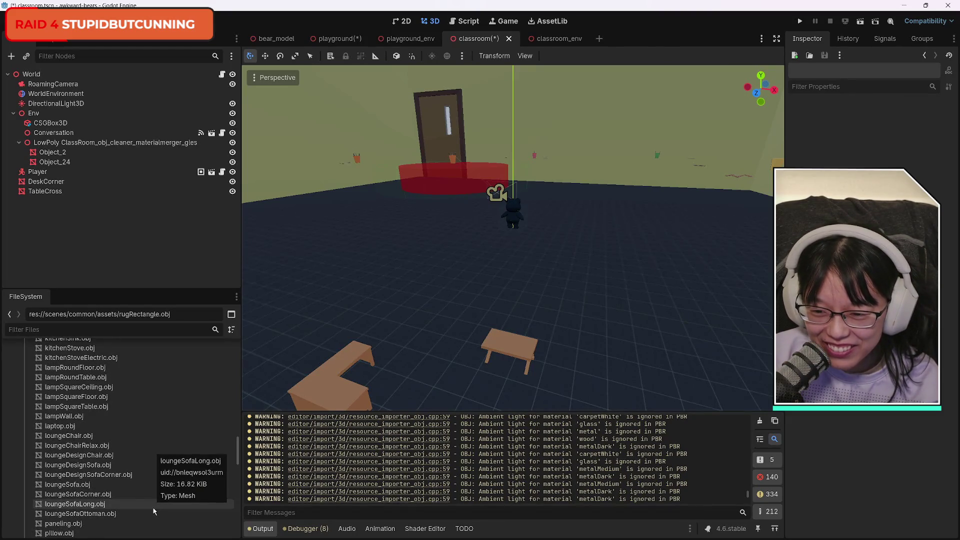
pyautogui.scroll(-2, 154, 511)
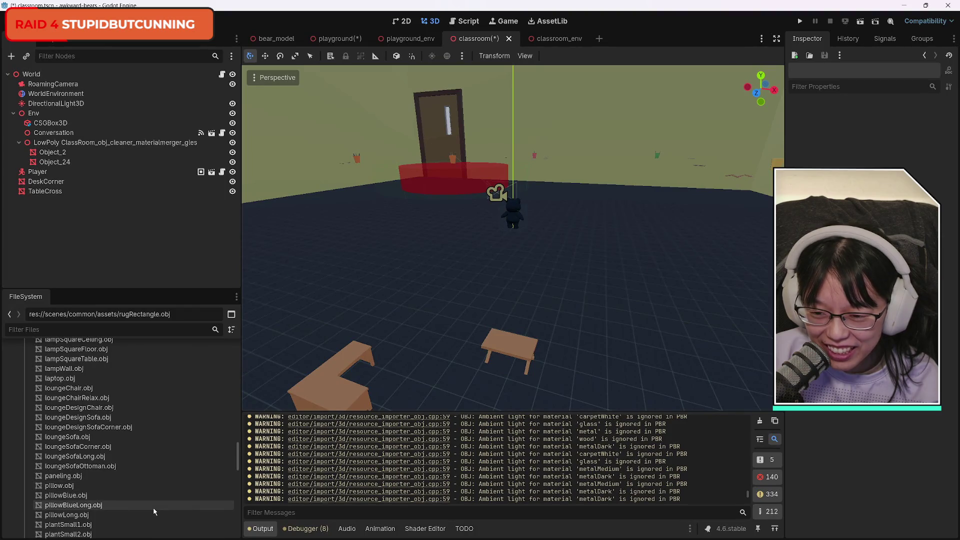
pyautogui.scroll(-3, 154, 511)
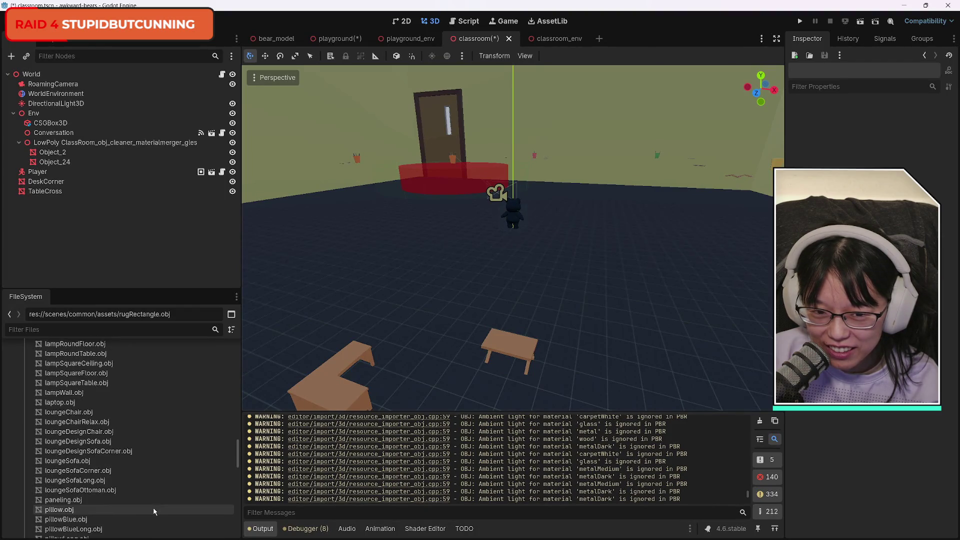
pyautogui.scroll(2, 155, 511)
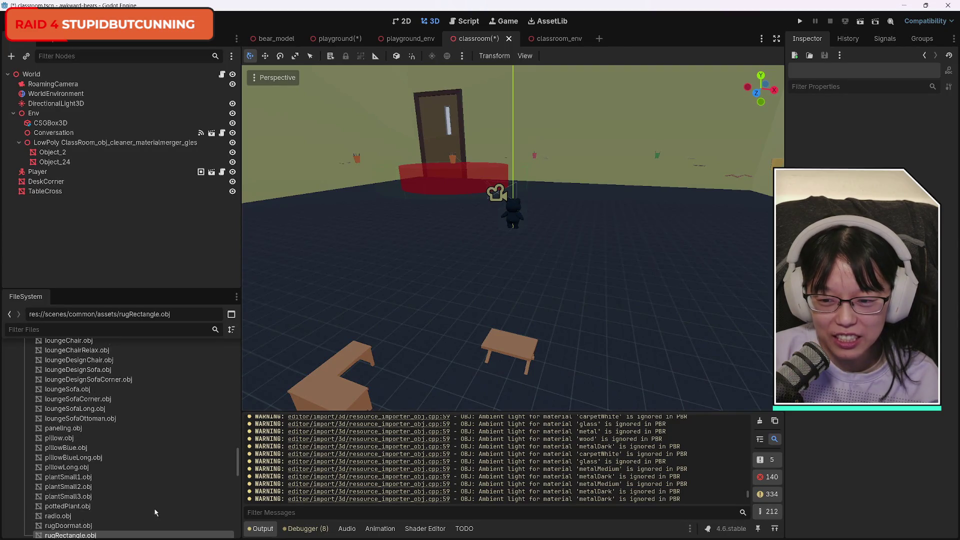
pyautogui.click(360, 360)
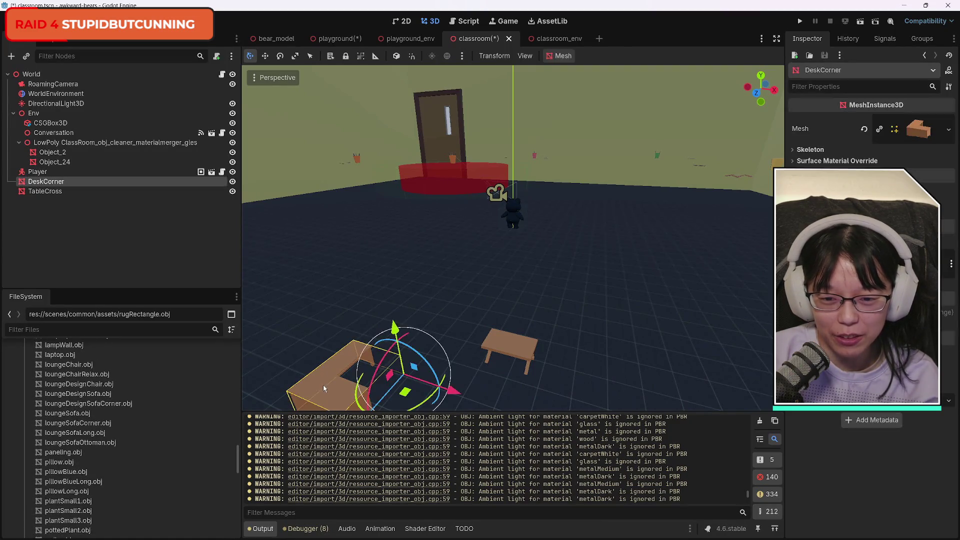
# Select DeskCorner and TableCross together and increase their shared Scale value in the Inspector
pyautogui.keyDown('shift'); pyautogui.click(509, 346); pyautogui.keyUp('shift')
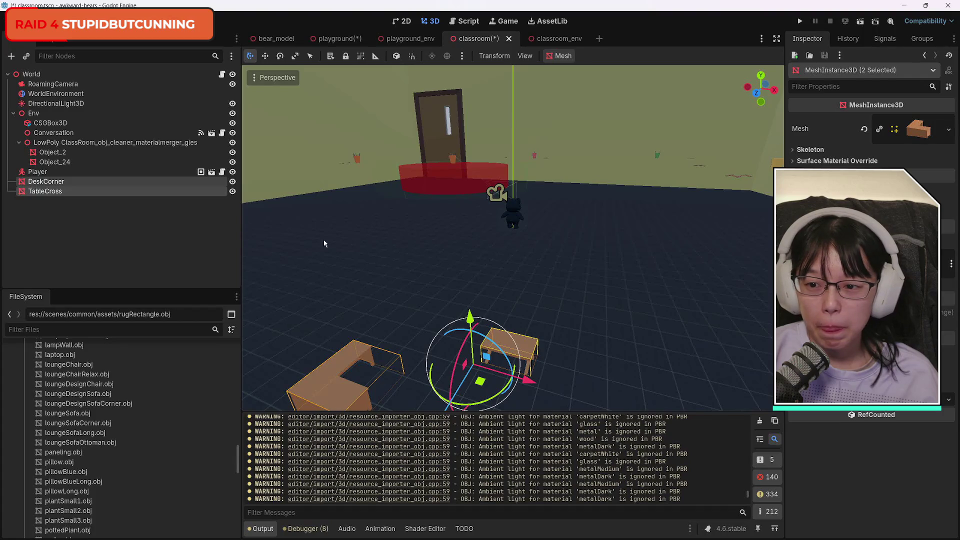
pyautogui.click(387, 223)
pyautogui.click(46, 181)
pyautogui.keyDown('shift'); pyautogui.click(61, 192); pyautogui.keyUp('shift')
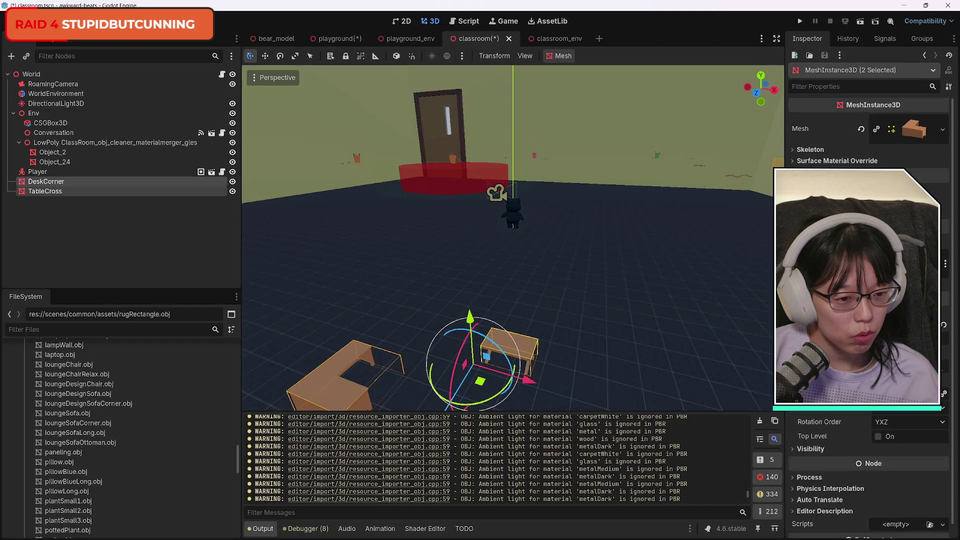
pyautogui.moveTo(890, 280)
pyautogui.mouseDown()
pyautogui.moveTo(930, 280)
pyautogui.moveTo(895, 280)
pyautogui.mouseUp()
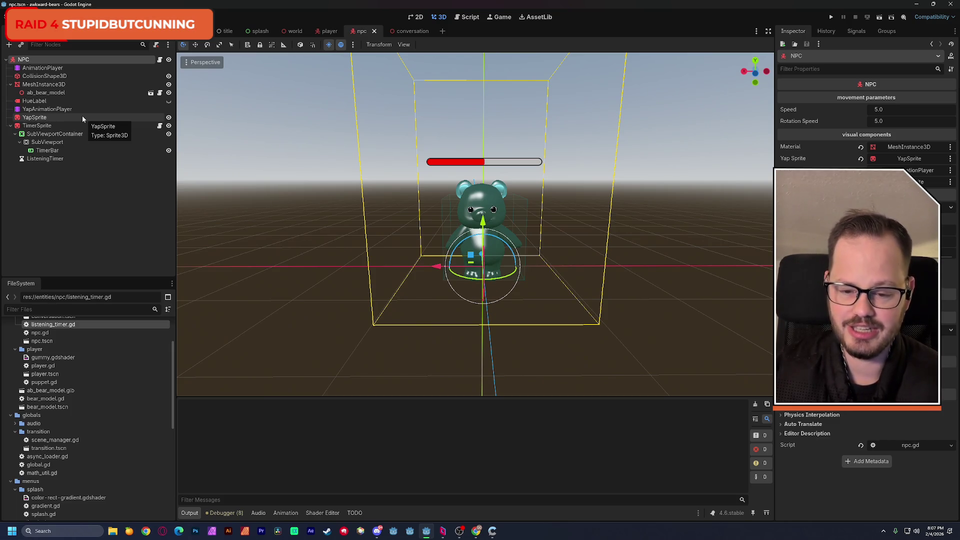
# Zoom and orbit around the bear, then select the TimerBar node to edit it in 2D
pyautogui.scroll(5, 428, 211)
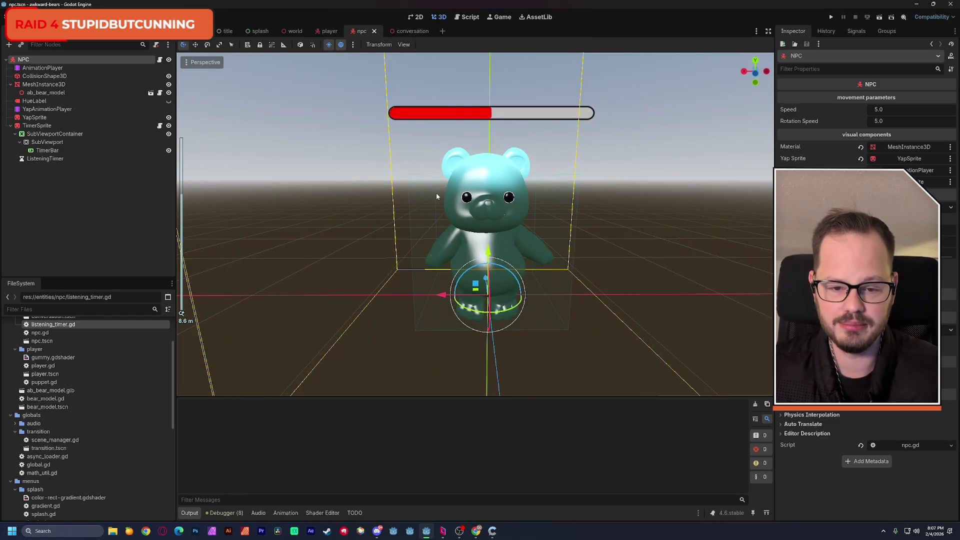
pyautogui.moveTo(428, 211); pyautogui.dragTo(350, 216)
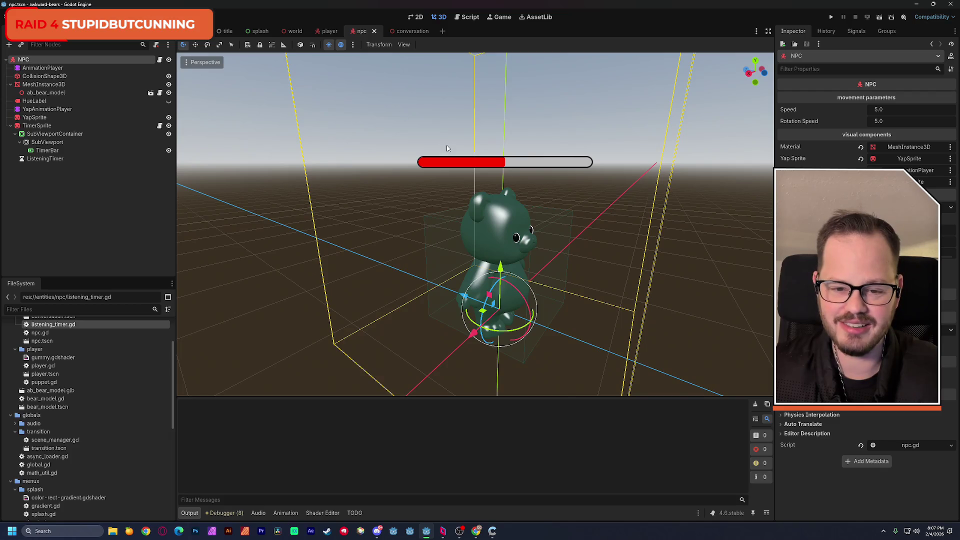
pyautogui.click(46, 150)
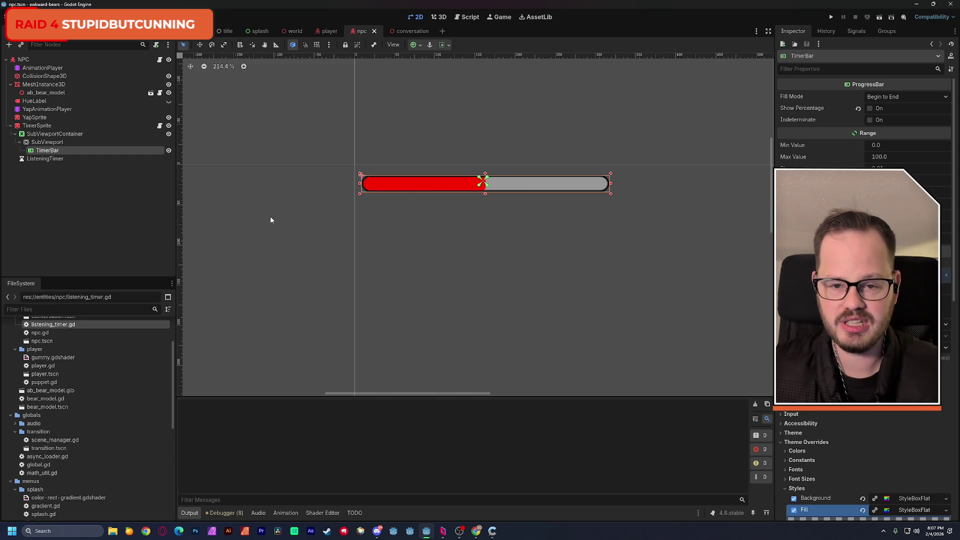
# In listening_timer.gd, copy the listening_timer variable name from line 5
pyautogui.click(467, 17)
pyautogui.click(304, 180)
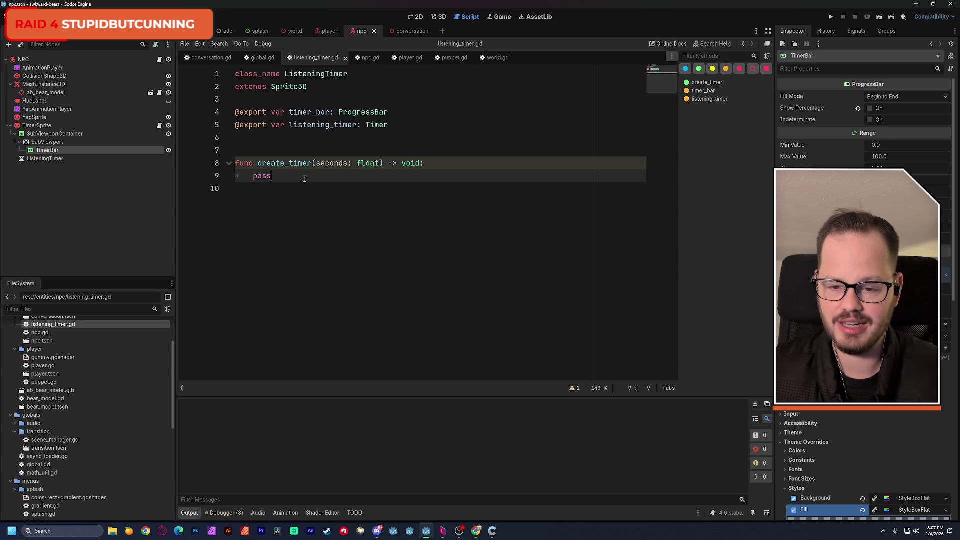
pyautogui.click(58, 160)
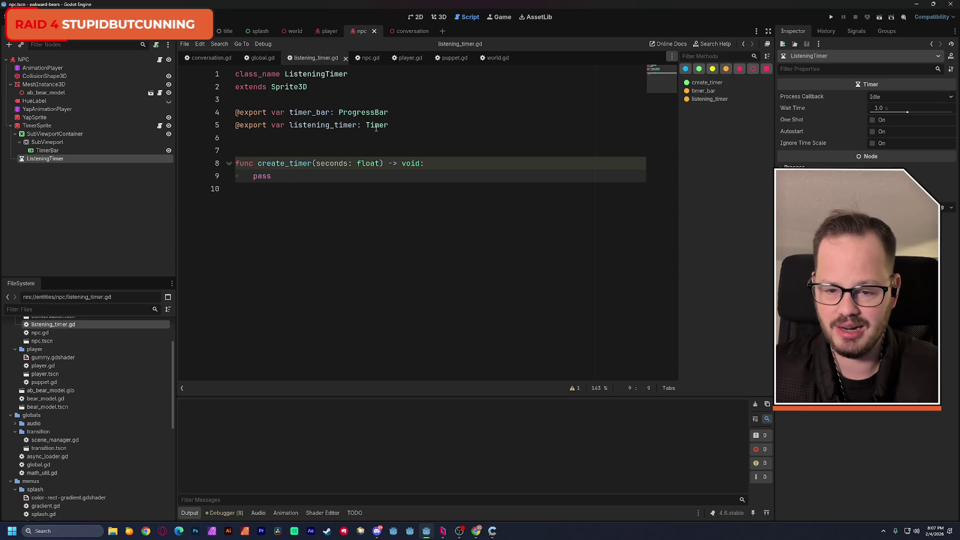
pyautogui.doubleClick(337, 126)
pyautogui.hotkey('ctrl', 'c')
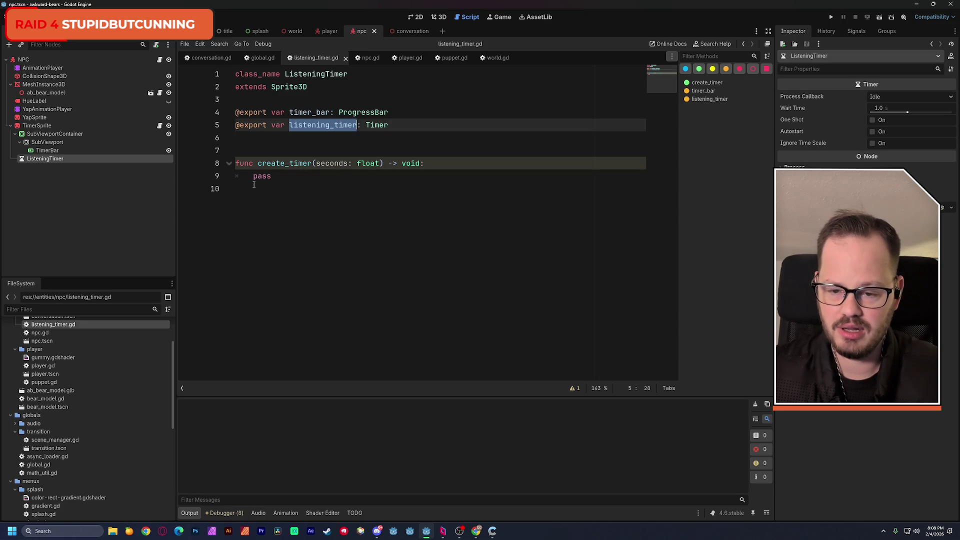
# Replace pass in create_timer with listening_timer.wait_time = seconds
pyautogui.doubleClick(262, 176)
pyautogui.hotkey('ctrl', 'v')
pyautogui.write('.')
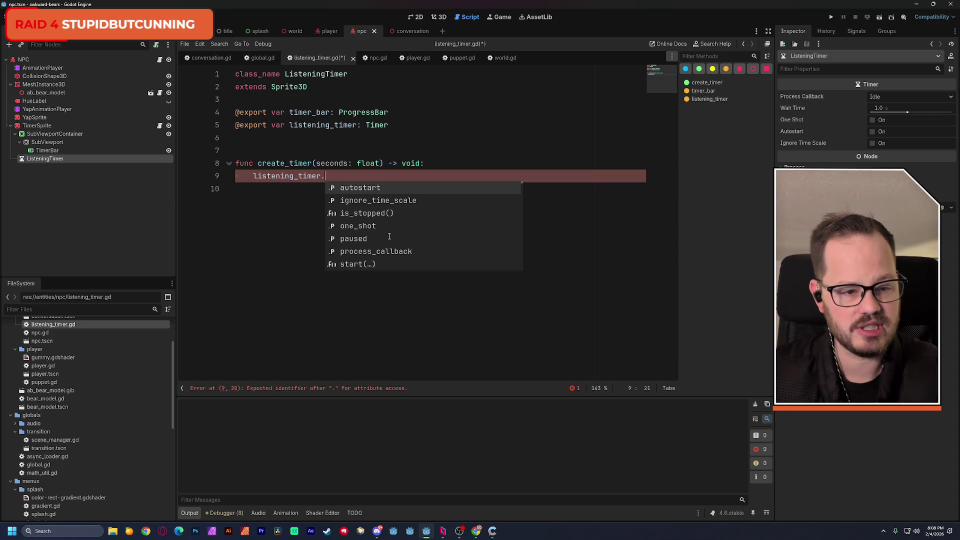
pyautogui.write('wa')
pyautogui.press('Return')
pyautogui.write('=')
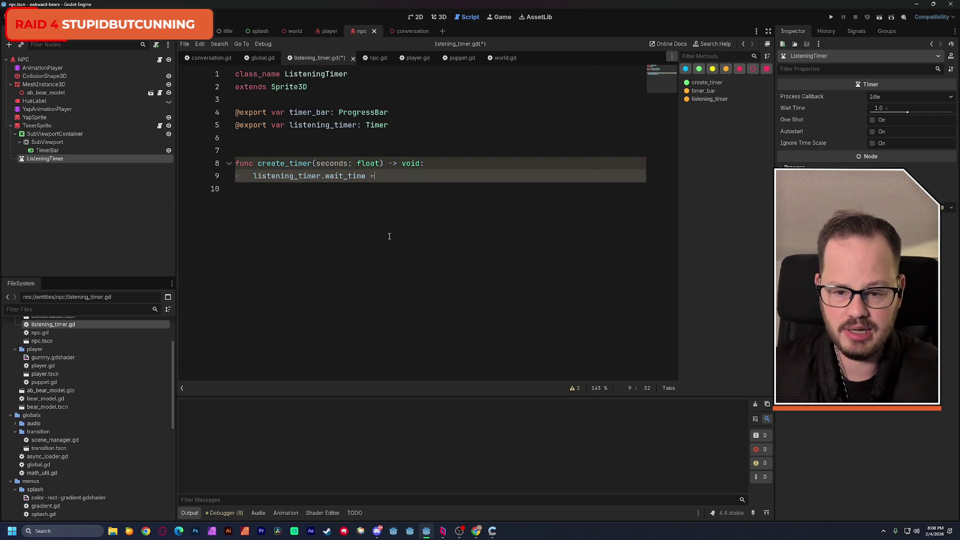
pyautogui.write(' se')
pyautogui.press('Return')
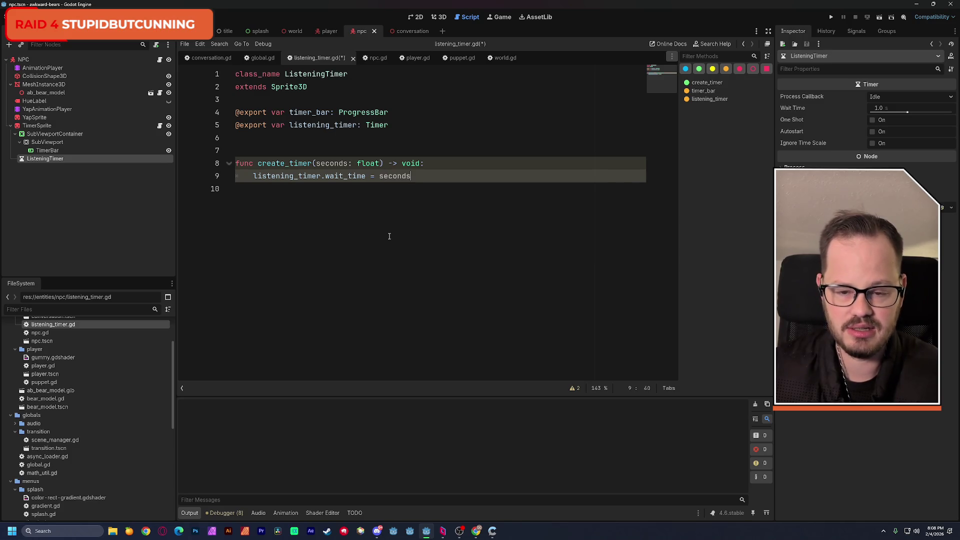
# Add listening_timer.start() on the next line and save the script
pyautogui.press('Return')
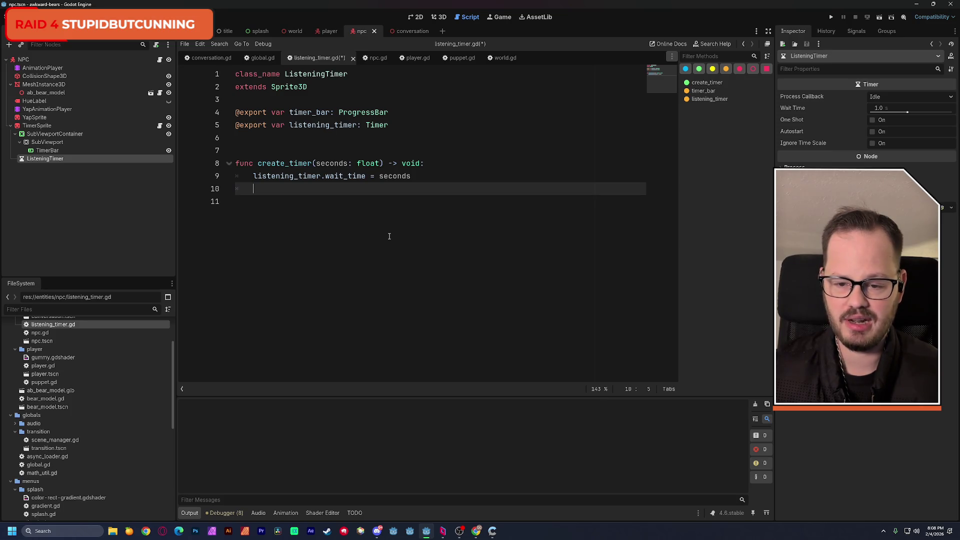
pyautogui.write('lis')
pyautogui.press('Return')
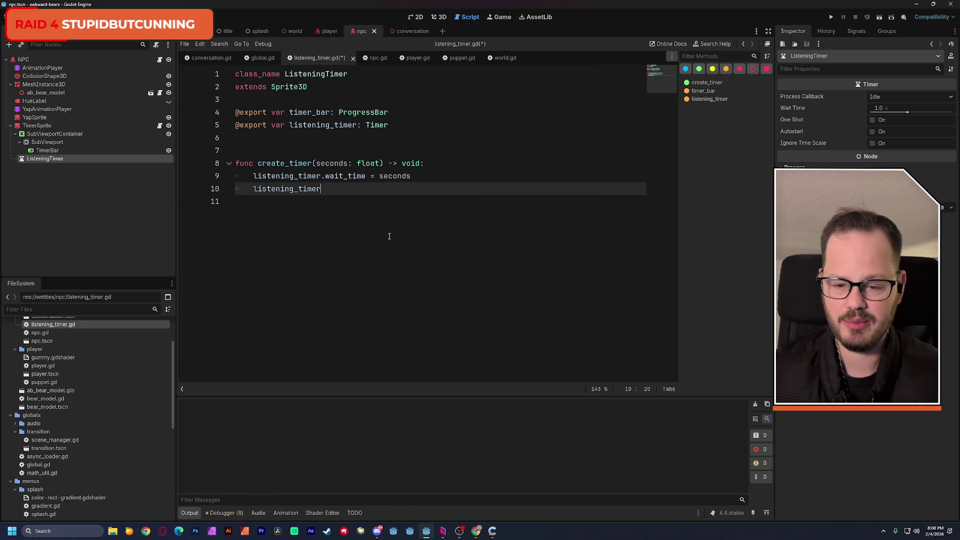
pyautogui.write('.')
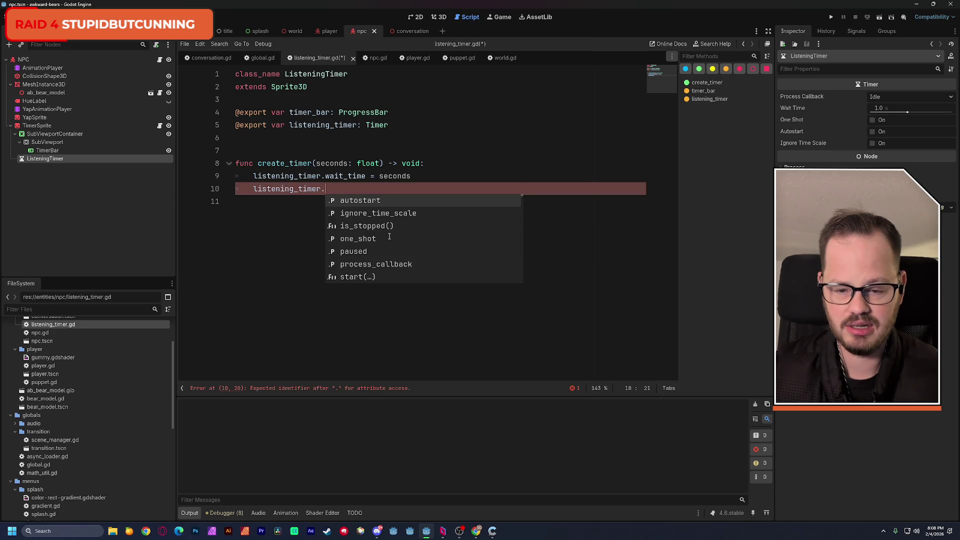
pyautogui.press('Down')
pyautogui.press('Down')
pyautogui.press('Down')
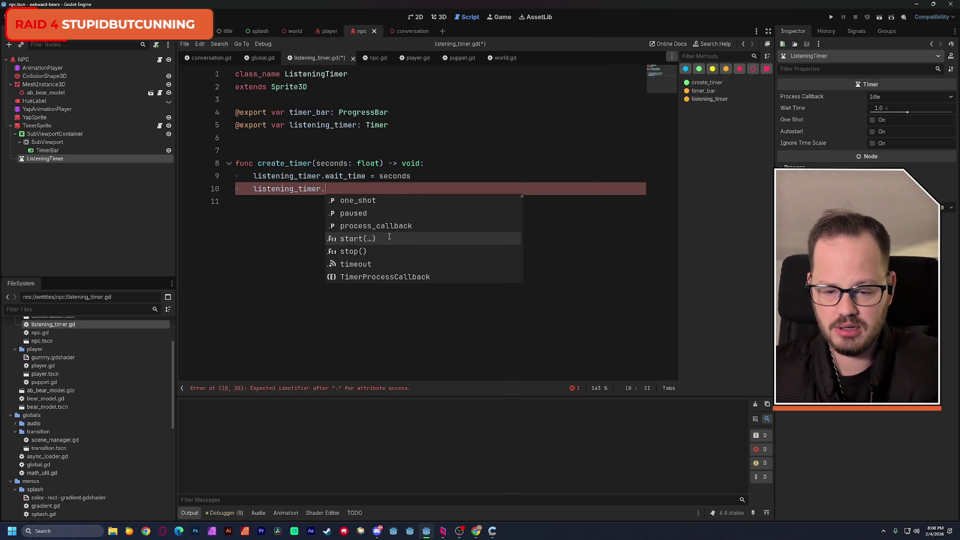
pyautogui.press('Return')
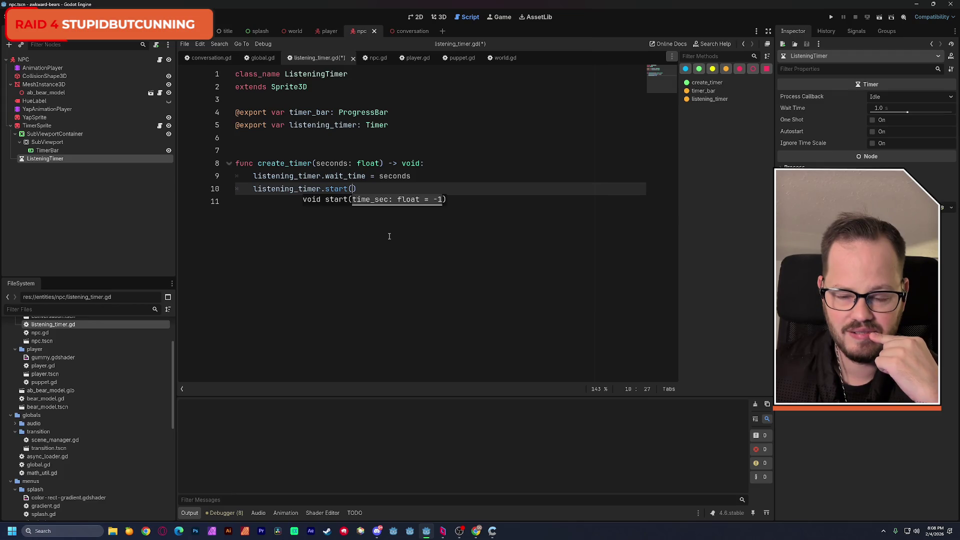
pyautogui.click(414, 176)
pyautogui.hotkey('ctrl', 's')
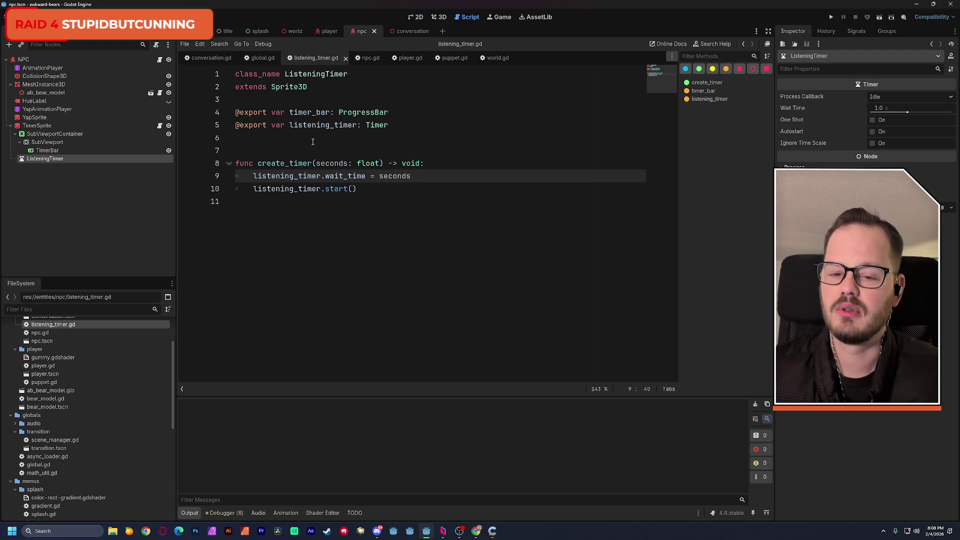
pyautogui.click(323, 85)
# Add and remove a signal line below extends, re-save listening_timer.gd, and select the NPC node
pyautogui.press('Return')
pyautogui.press('Return')
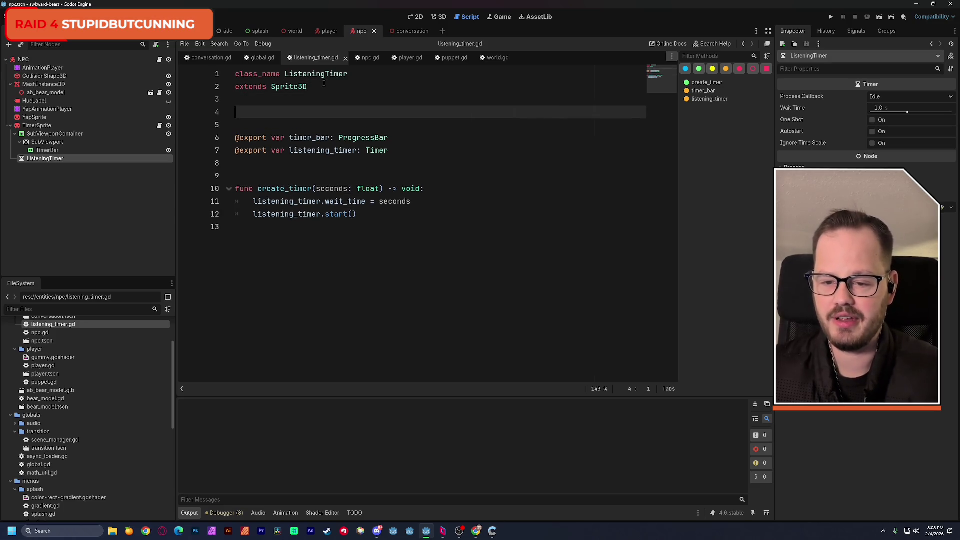
pyautogui.write('sig')
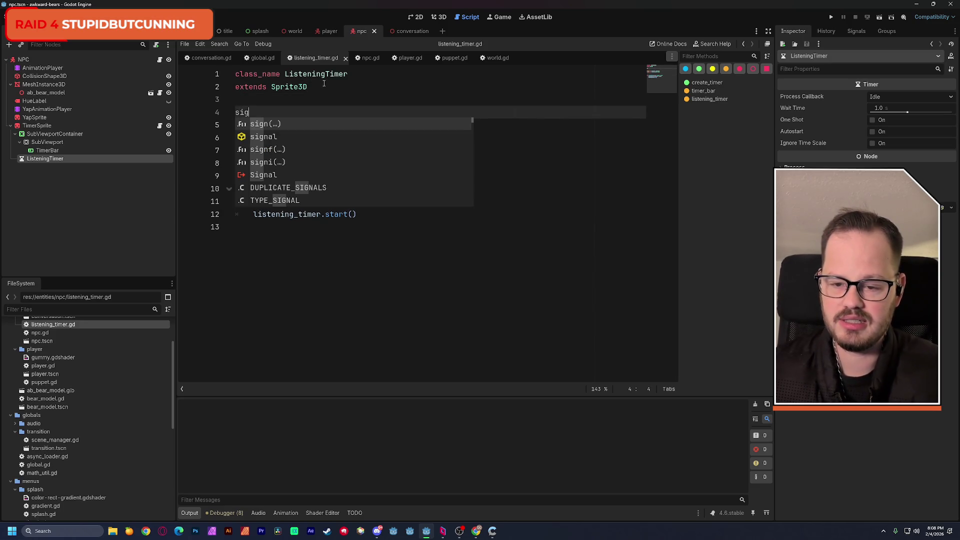
pyautogui.press('Return')
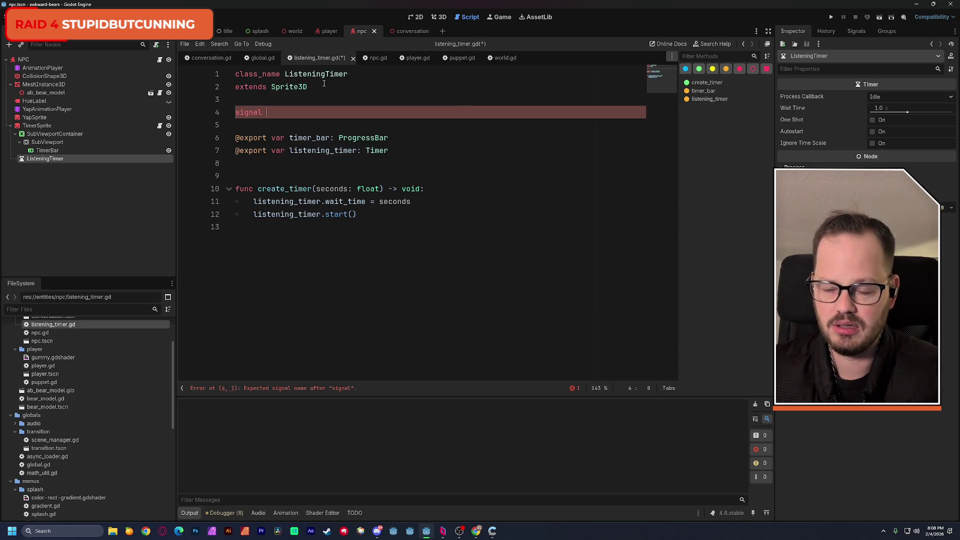
pyautogui.press('BackSpace')
pyautogui.press('BackSpace')
pyautogui.press('BackSpace')
pyautogui.press('BackSpace')
pyautogui.press('BackSpace')
pyautogui.press('BackSpace')
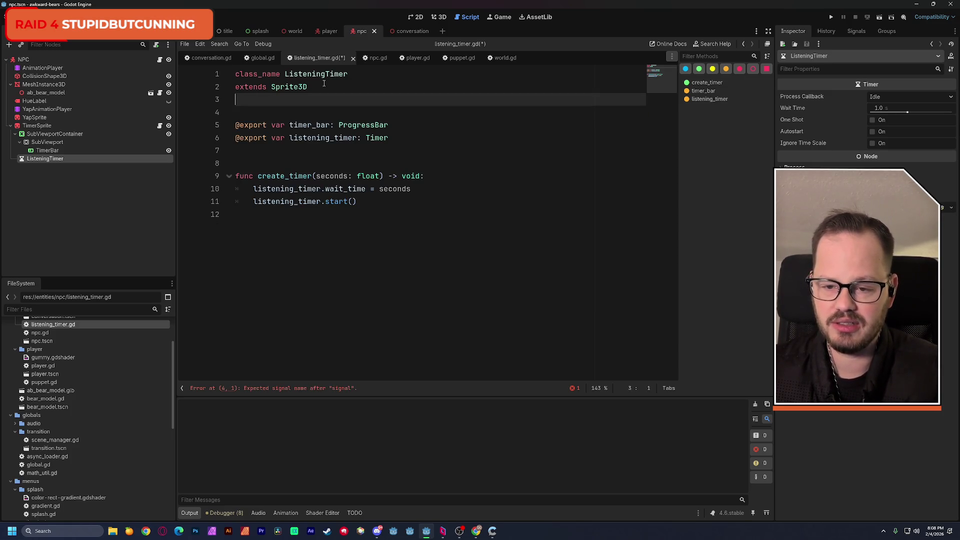
pyautogui.press('BackSpace')
pyautogui.hotkey('ctrl', 's')
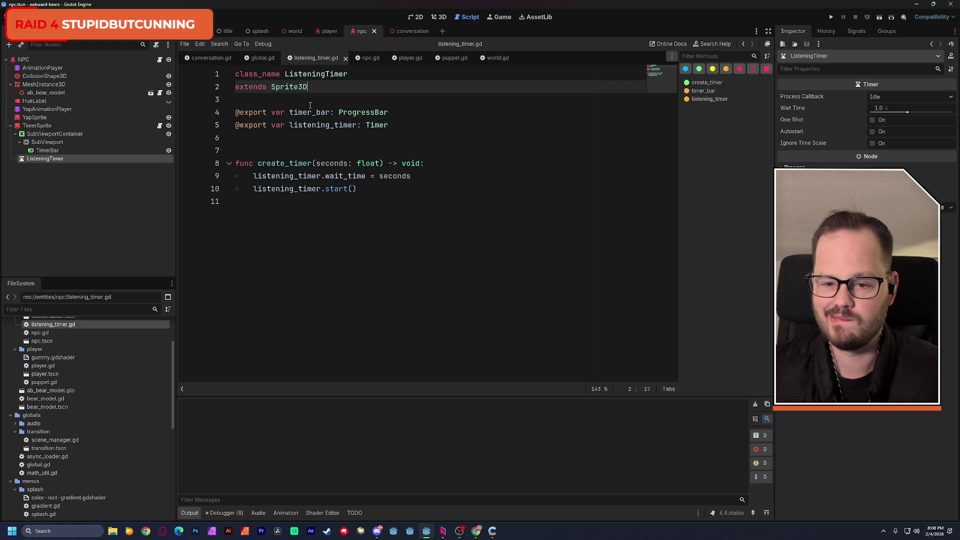
pyautogui.click(380, 99)
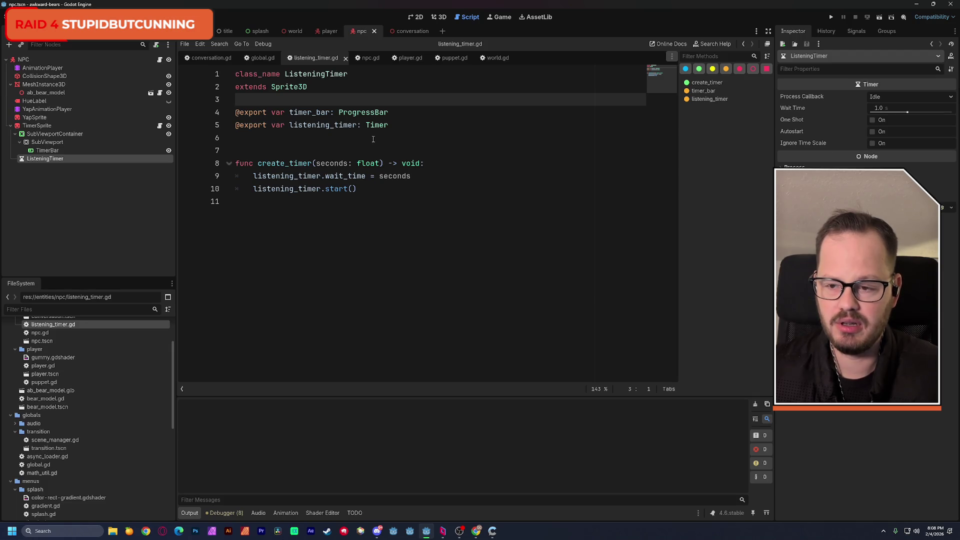
pyautogui.click(29, 61)
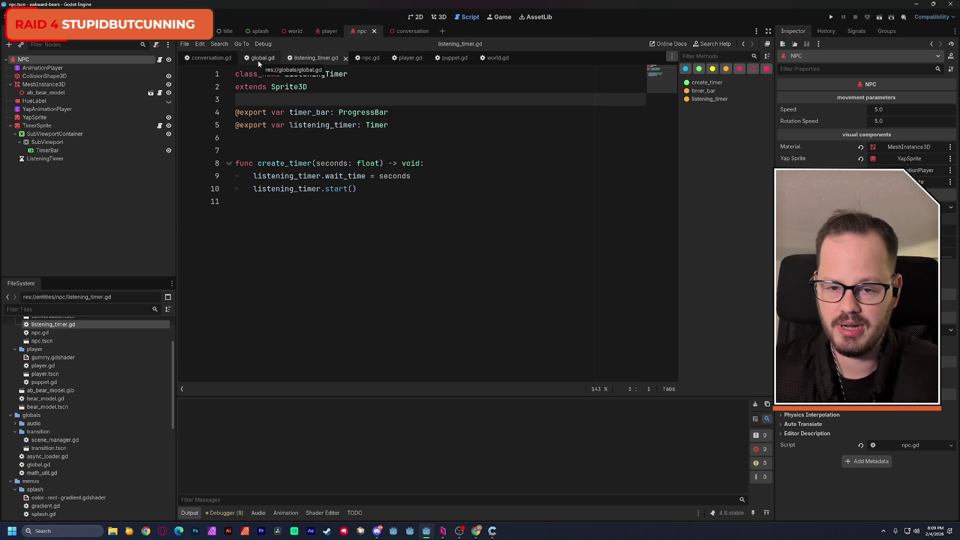
# Open npc.gd and scroll down to the create_timer function
pyautogui.click(366, 58)
pyautogui.scroll(5, 360, 109)
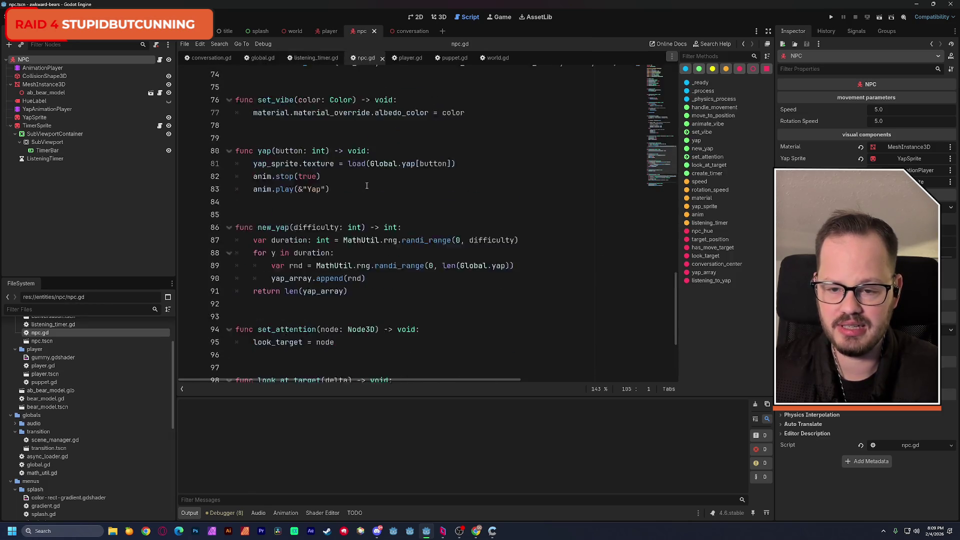
pyautogui.click(656, 109)
pyautogui.moveTo(657, 109); pyautogui.dragTo(659, 180)
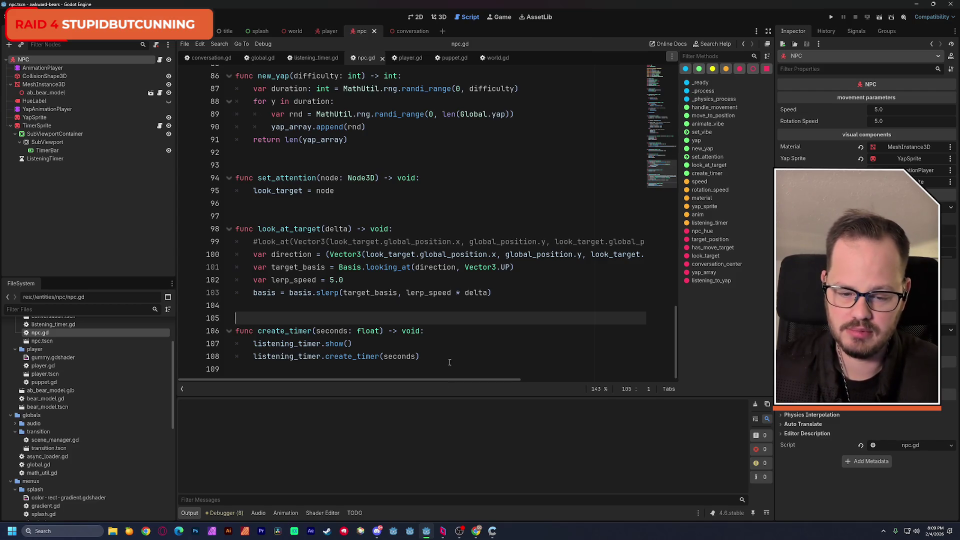
# Below create_timer, add func listening_timer_expired() -> void: with a pass body
pyautogui.click(479, 359)
pyautogui.press('Return')
pyautogui.press('BackSpace')
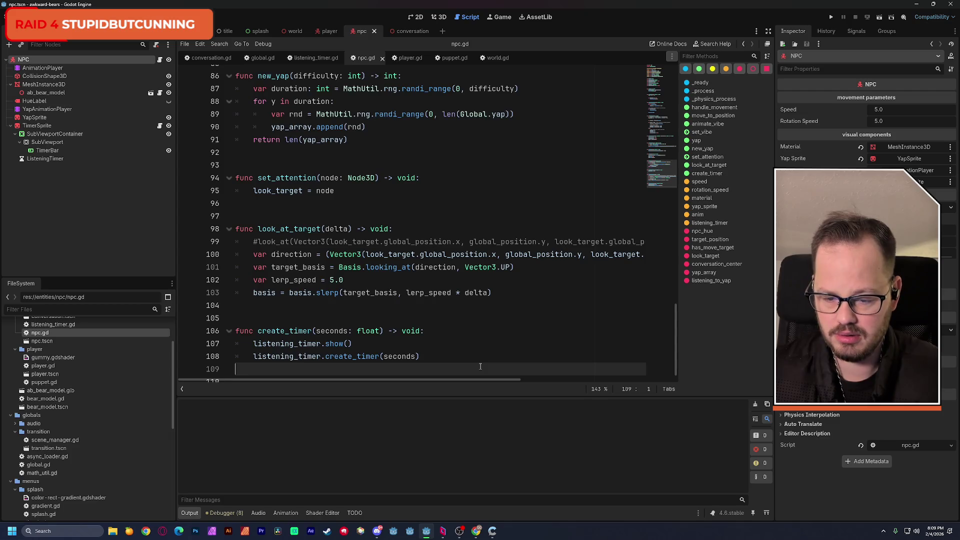
pyautogui.press('Return')
pyautogui.press('Return')
pyautogui.write('func')
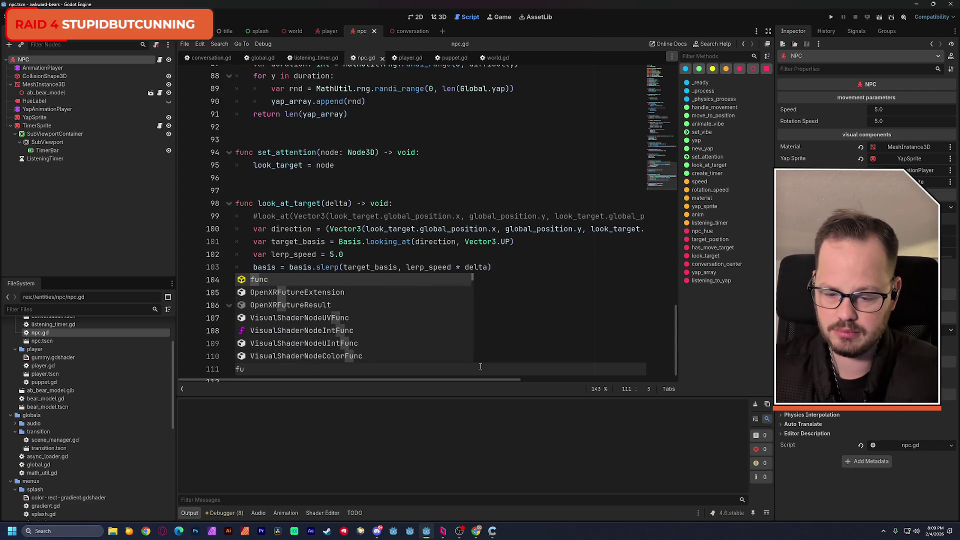
pyautogui.scroll(1, 480, 367)
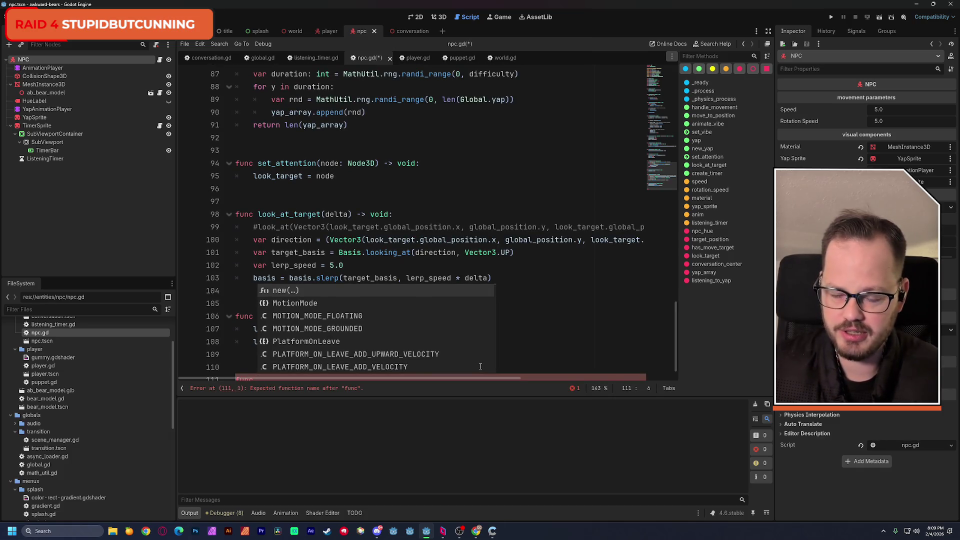
pyautogui.scroll(-2, 534, 294)
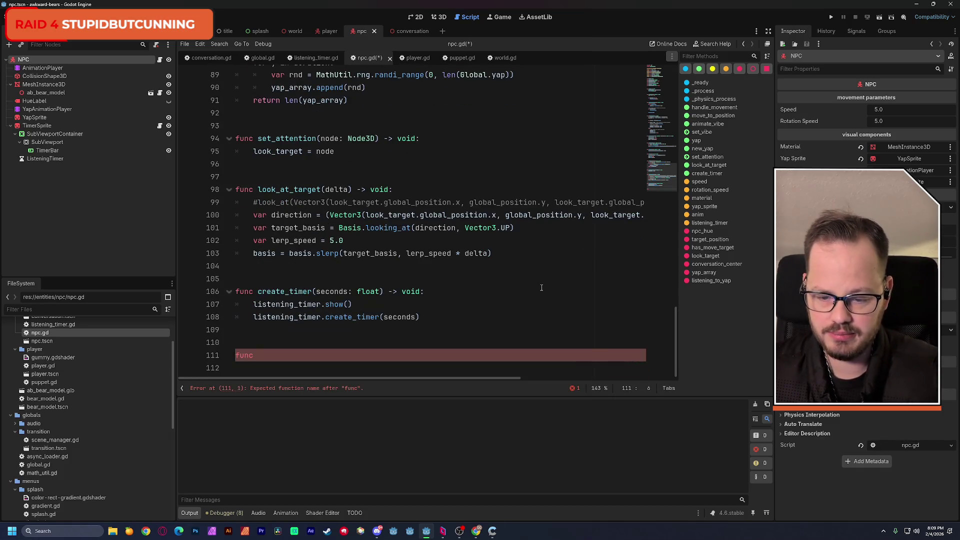
pyautogui.write('li')
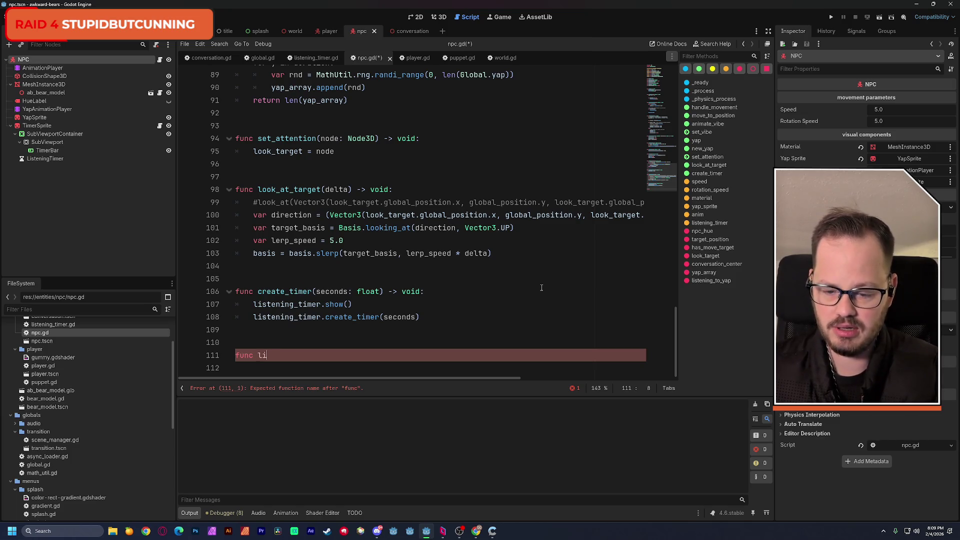
pyautogui.write('stening_t')
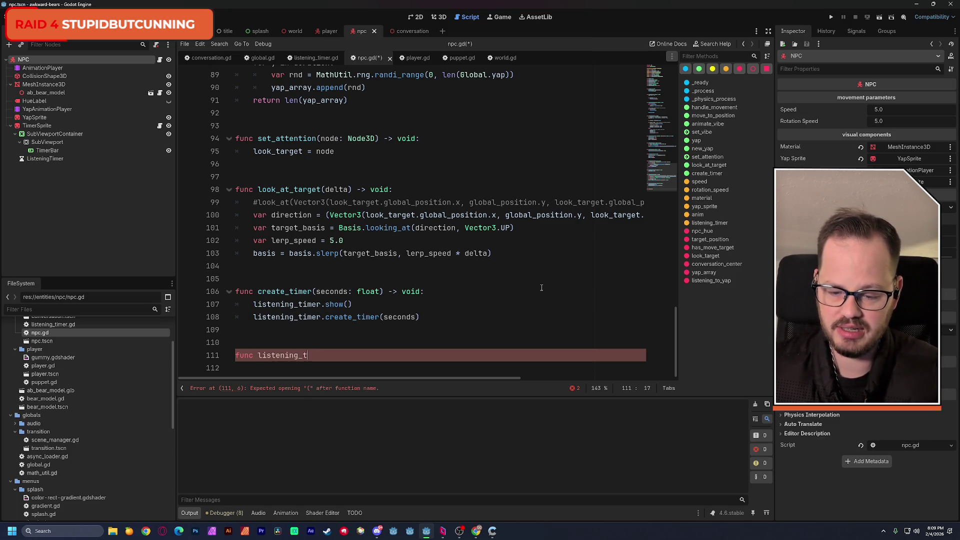
pyautogui.write('imer_expired')
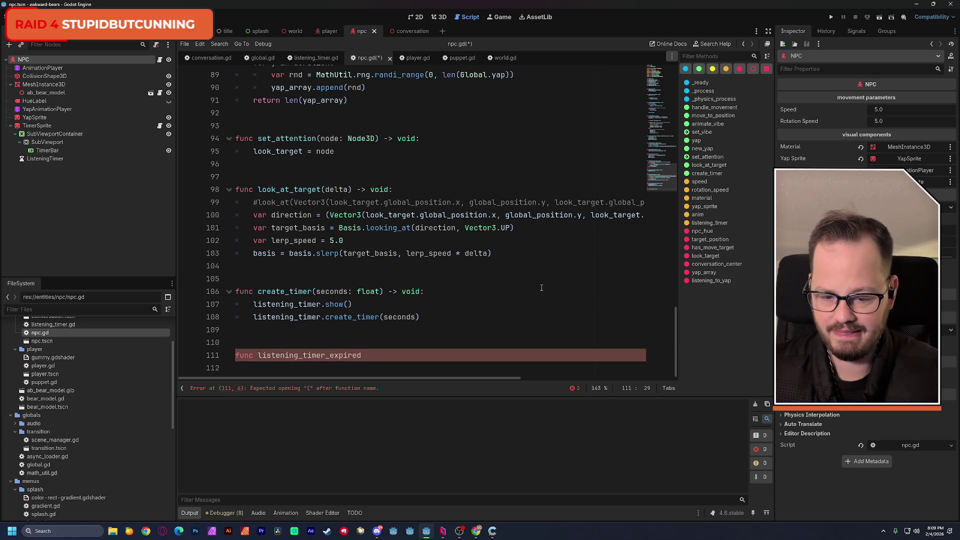
pyautogui.write('() -> ')
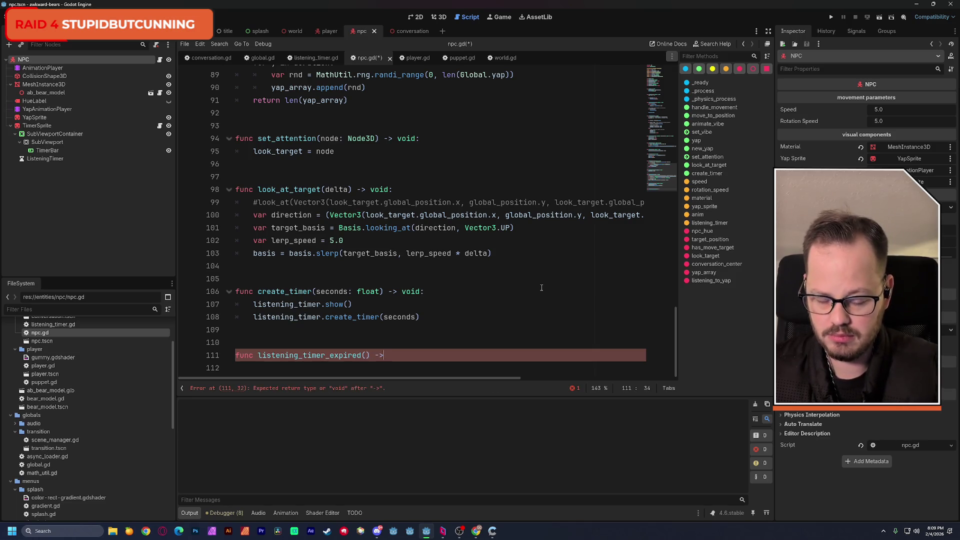
pyautogui.write('void:')
pyautogui.press('Return')
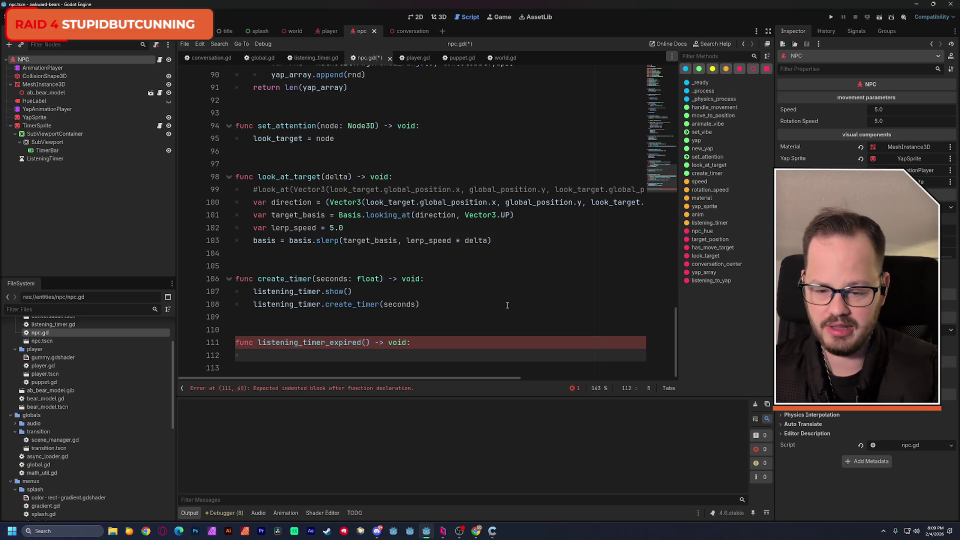
pyautogui.write('pass')
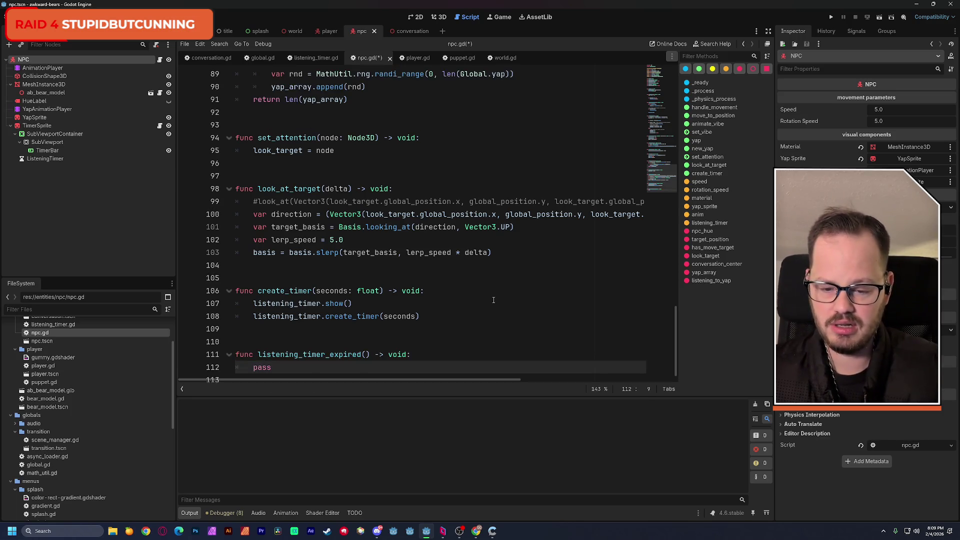
# Replace pass with listening_to_yap = false, reusing the variable name from its declaration
pyautogui.click(491, 309)
pyautogui.moveTo(665, 173); pyautogui.dragTo(661, 93)
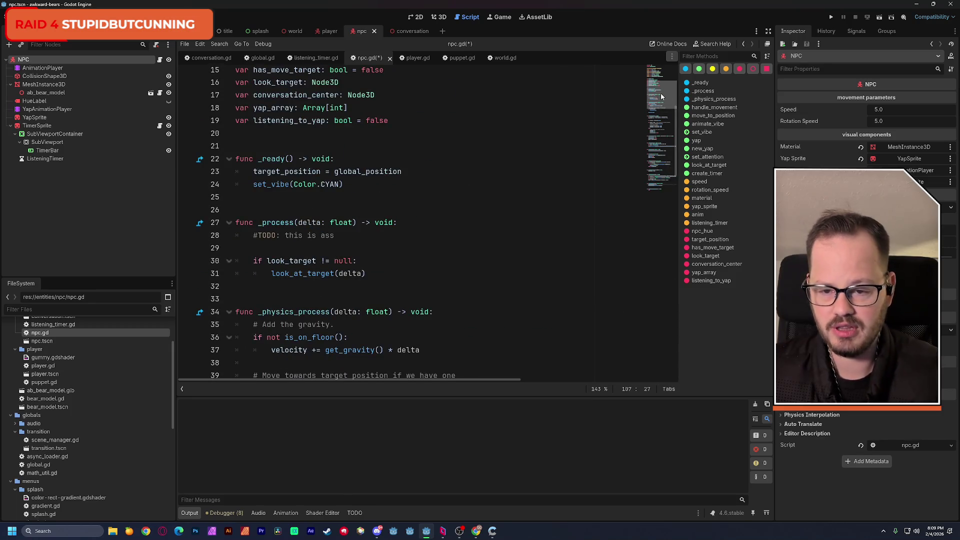
pyautogui.scroll(2, 661, 93)
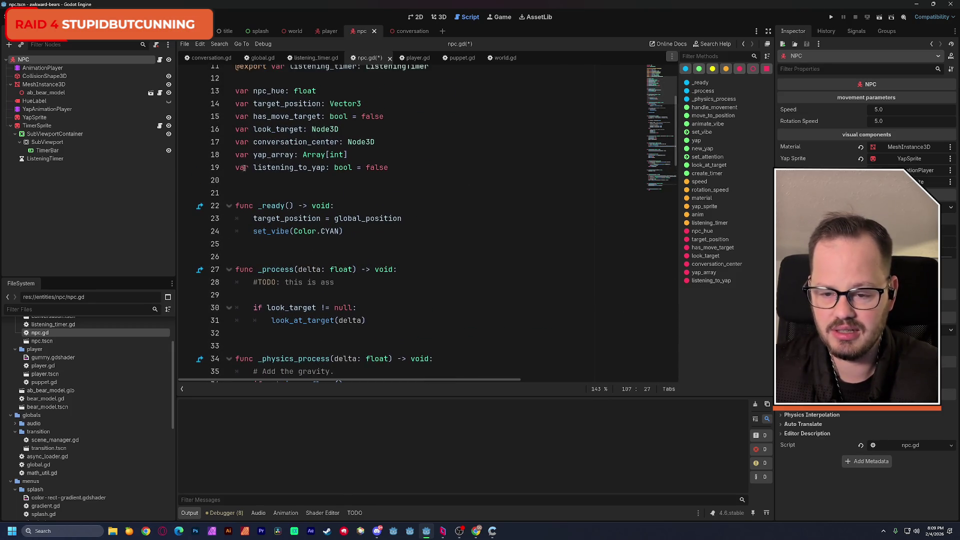
pyautogui.click(236, 168)
pyautogui.doubleClick(284, 168)
pyautogui.hotkey('ctrl', 'c')
pyautogui.scroll(-20, 284, 200)
pyautogui.click(280, 356)
pyautogui.doubleClick(261, 356)
pyautogui.hotkey('ctrl', 'v')
pyautogui.write('= false')
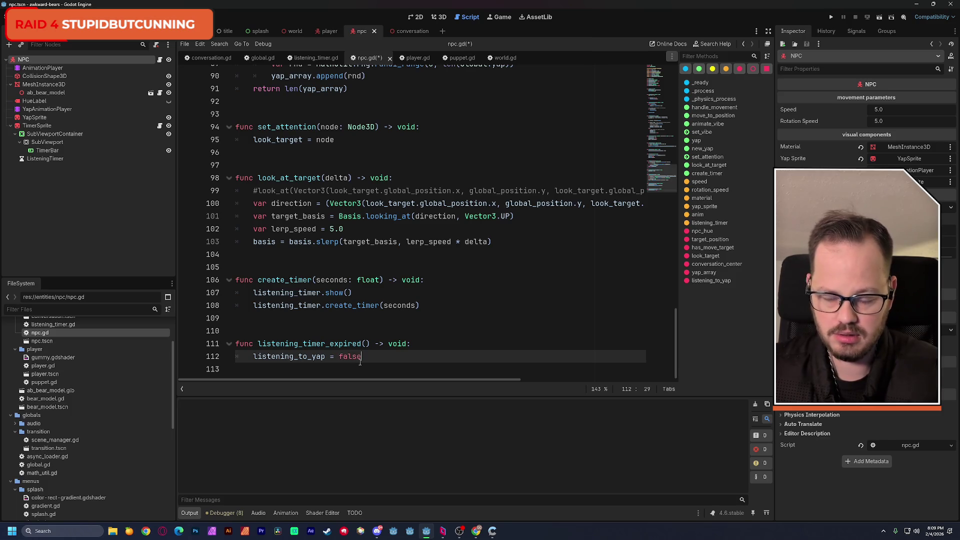
# Insert a '#TODO: check if' comment above the assignment
pyautogui.click(422, 345)
pyautogui.press('Return')
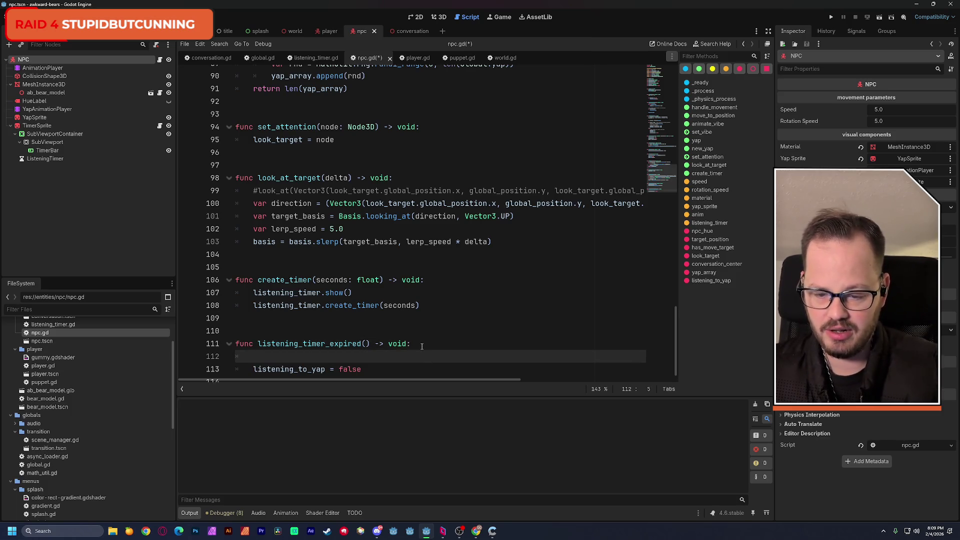
pyautogui.write('#TODO')
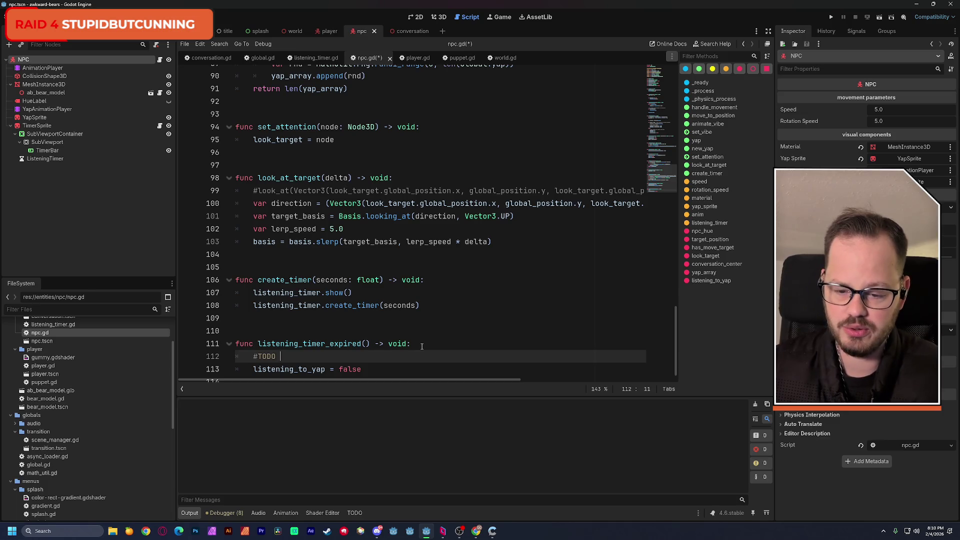
pyautogui.write(': check if yap was successful')
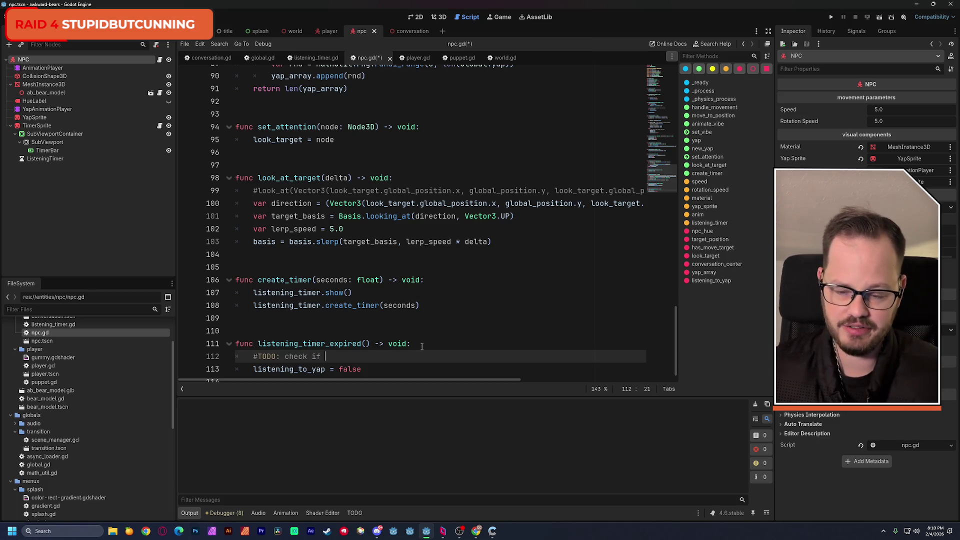
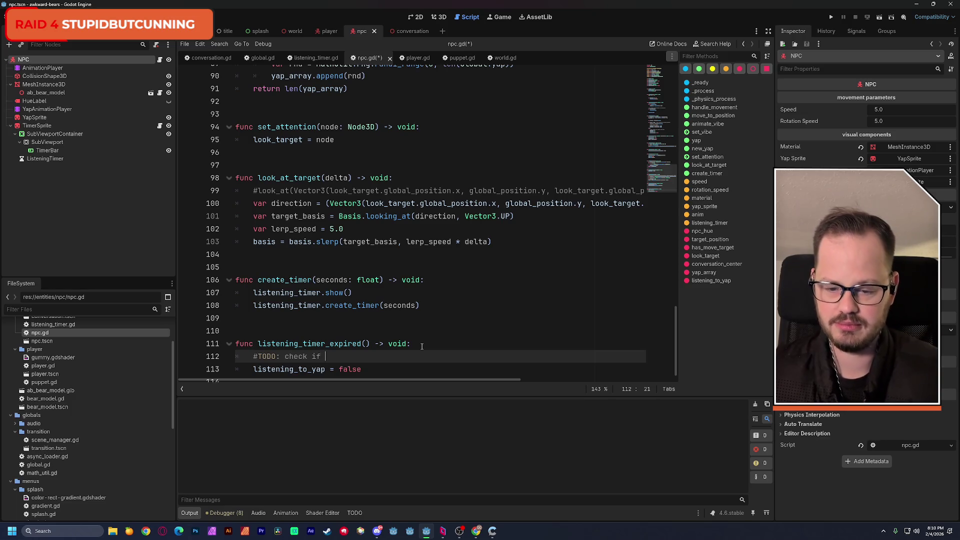
# Finish the TODO comment with 'yap was successful' and save npc.gd
pyautogui.write('yap was su')
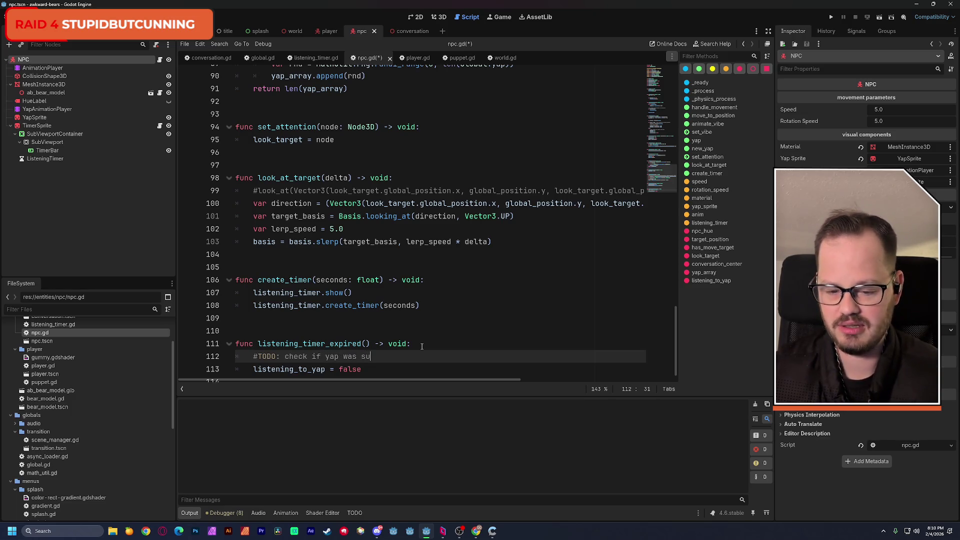
pyautogui.write('ccessful')
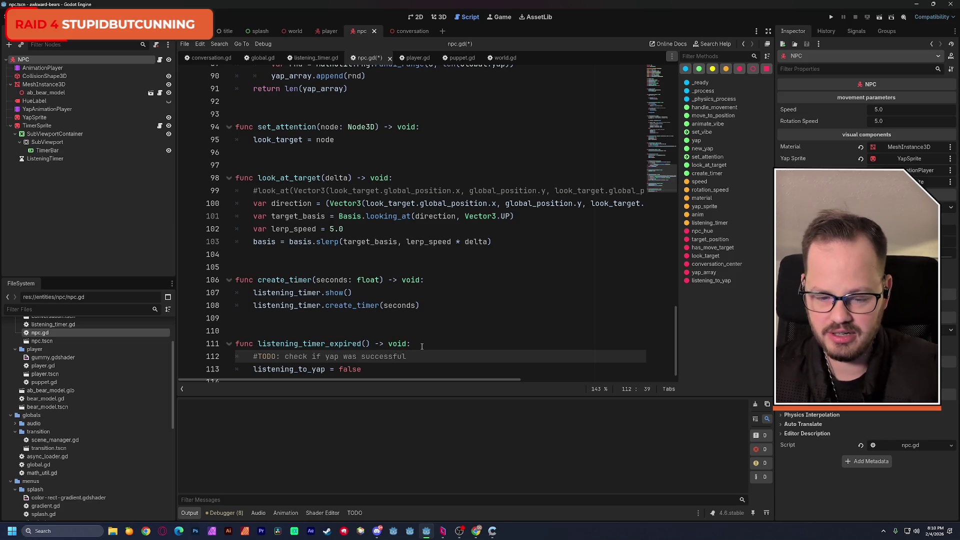
pyautogui.click(422, 346)
pyautogui.hotkey('ctrl', 's')
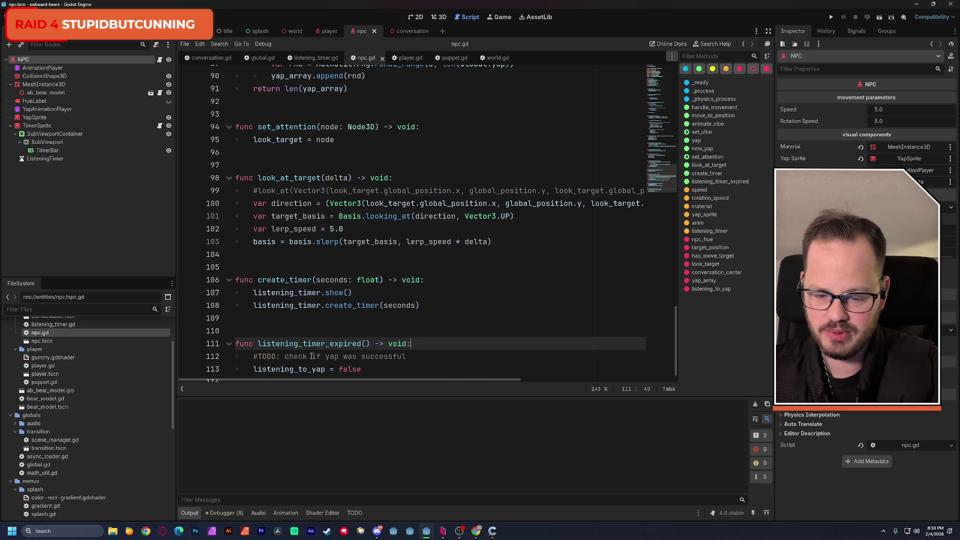
# Review the listening_timer_expired and create_timer functions, then return to the top of the script
pyautogui.scroll(-1, 308, 357)
pyautogui.tripleClick(341, 356)
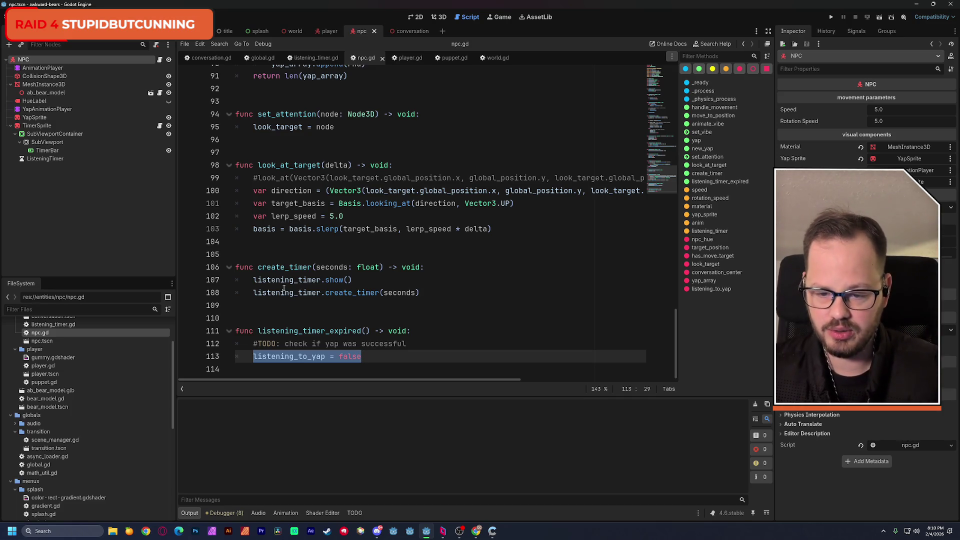
pyautogui.press('F3')
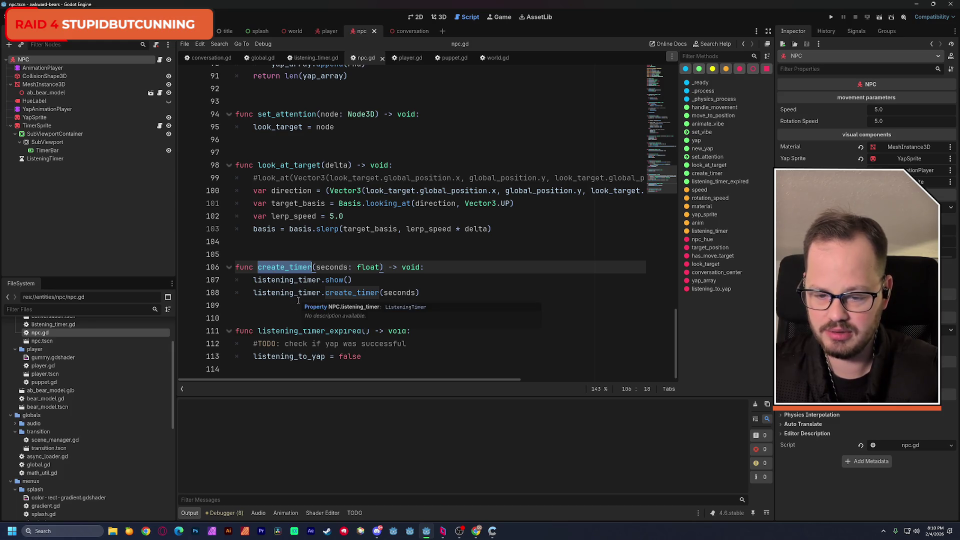
pyautogui.doubleClick(273, 332)
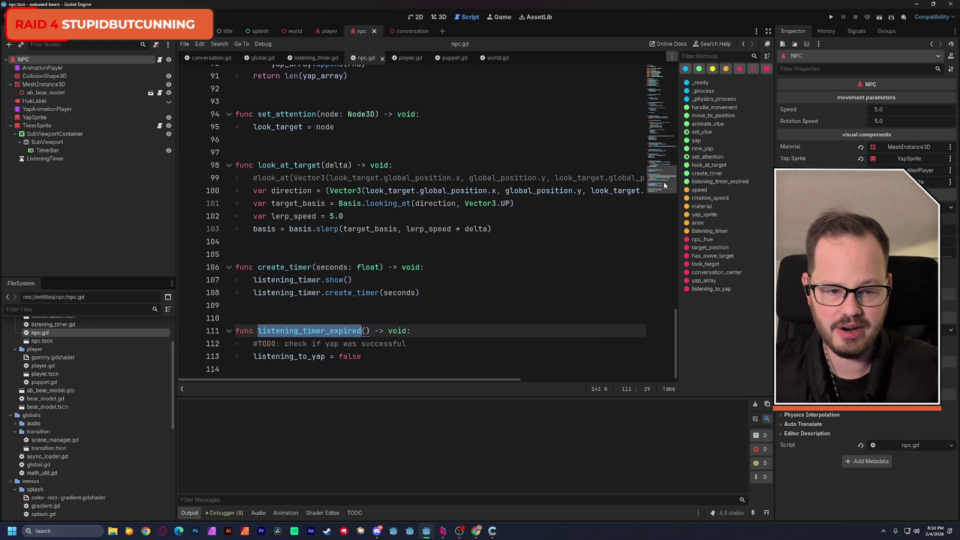
pyautogui.click(656, 95)
pyautogui.moveTo(656, 95)
pyautogui.mouseDown()
pyautogui.moveTo(655, 83)
pyautogui.moveTo(651, 118)
pyautogui.moveTo(651, 99)
pyautogui.mouseUp()
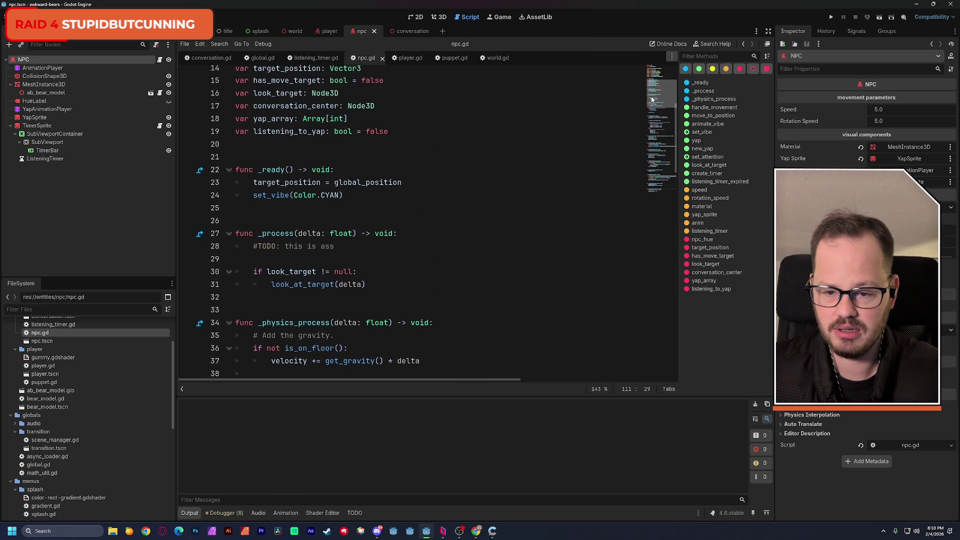
# In _ready, add a new line calling listening_timer.listening_timer.timeout.connect() using autocomplete
pyautogui.click(254, 183)
pyautogui.press('Return')
pyautogui.press('Return')
pyautogui.press('Up')
pyautogui.press('Up')
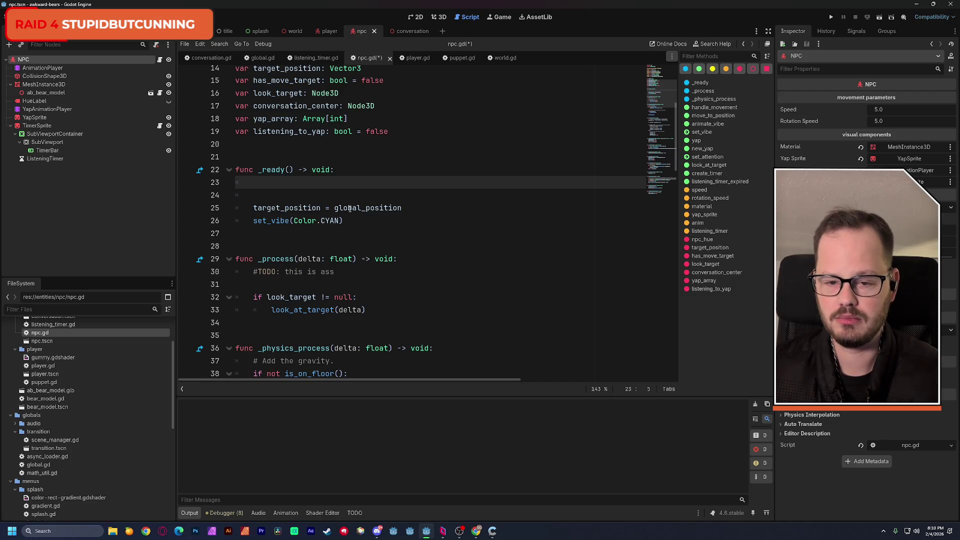
pyautogui.scroll(2, 352, 205)
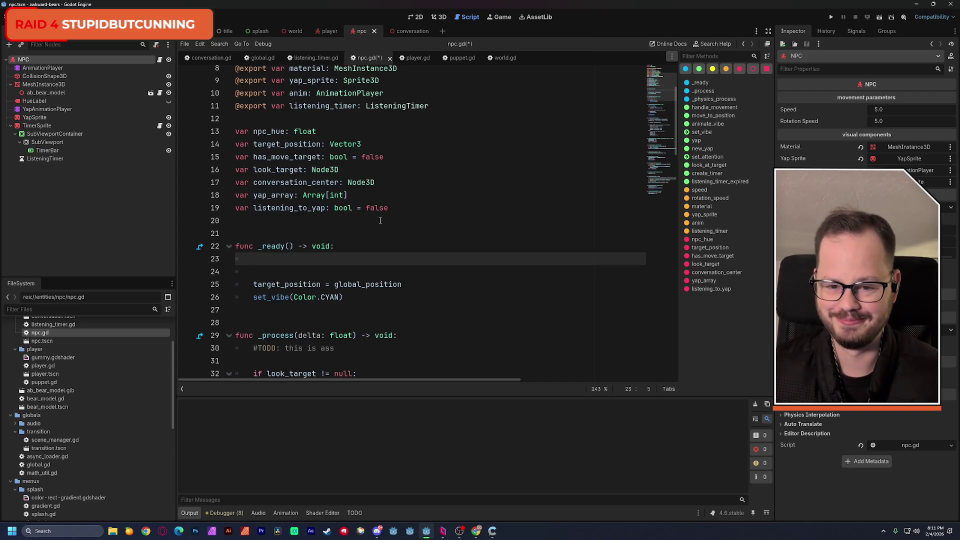
pyautogui.write('listening')
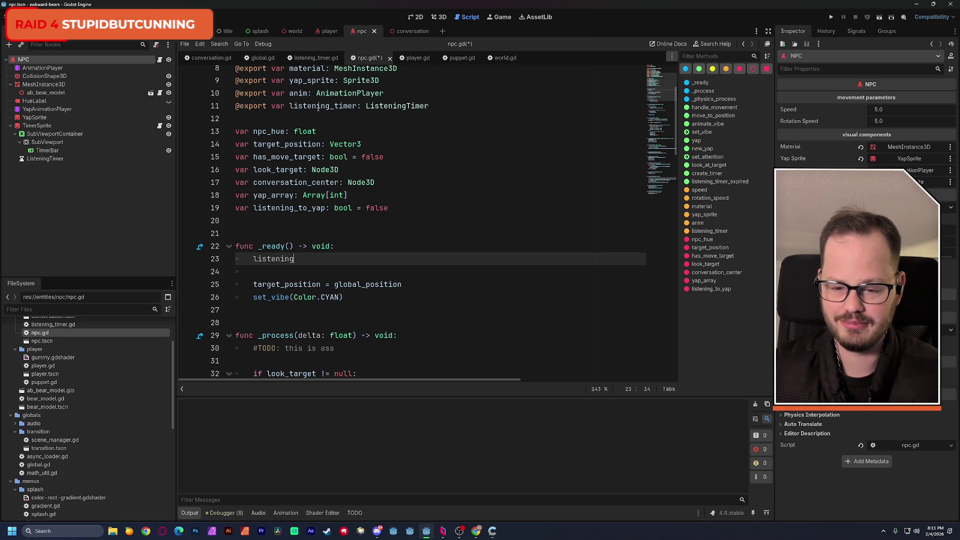
pyautogui.press('Return')
pyautogui.write('.')
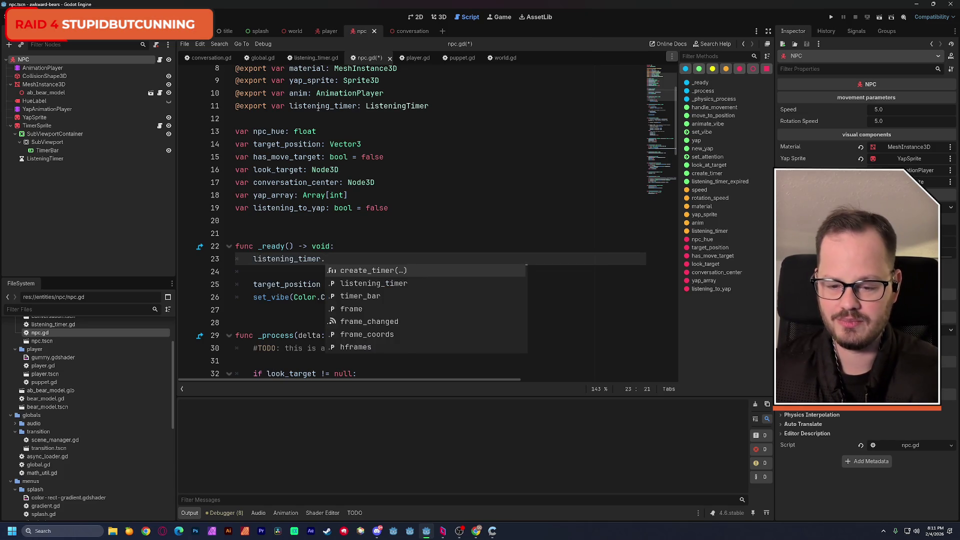
pyautogui.press('Down')
pyautogui.press('Down')
pyautogui.press('Up')
pyautogui.press('Return')
pyautogui.write('.')
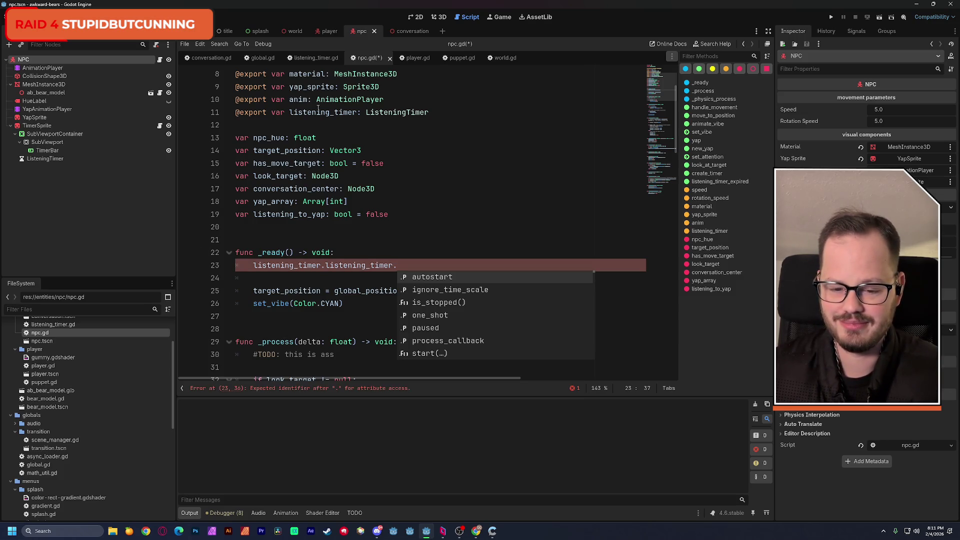
pyautogui.write('timeout.co')
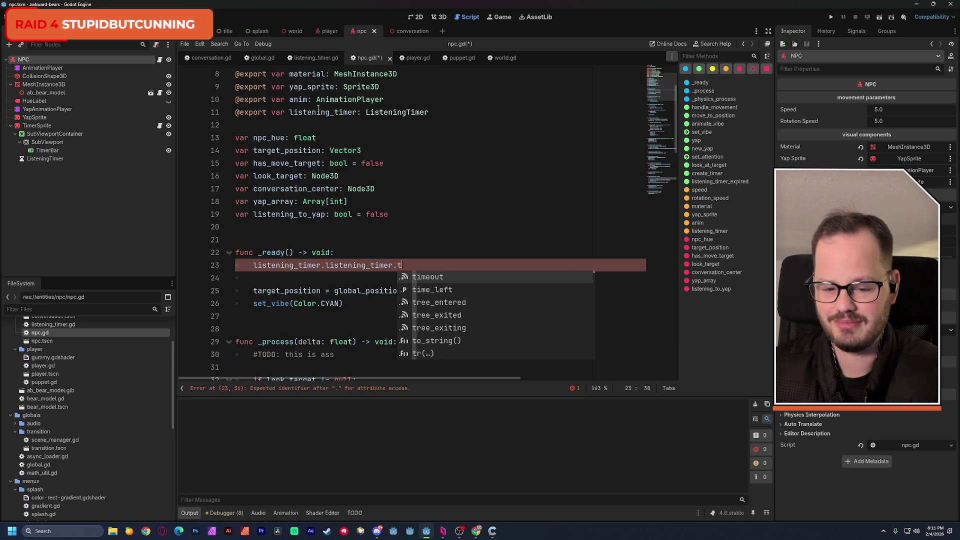
pyautogui.press('Return')
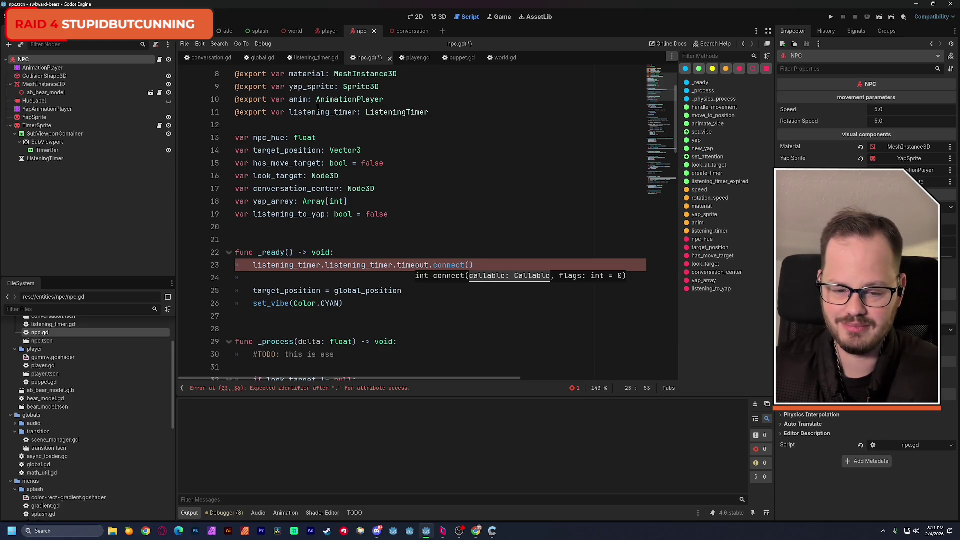
# Replace the wrong argument with listening_timer_expired, copied from its function header
pyautogui.write('listening_to_yap')
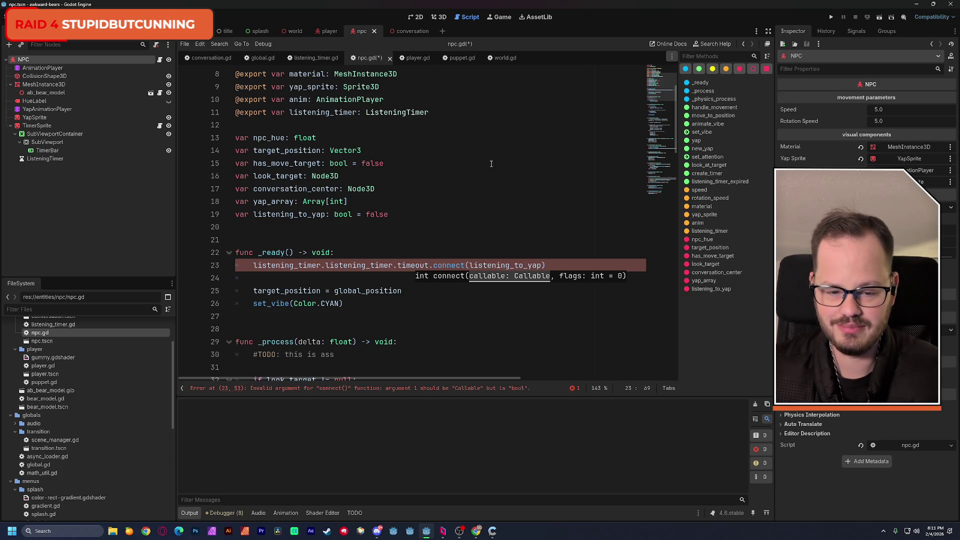
pyautogui.hotkey('ctrl', 'BackSpace')
pyautogui.click(653, 201)
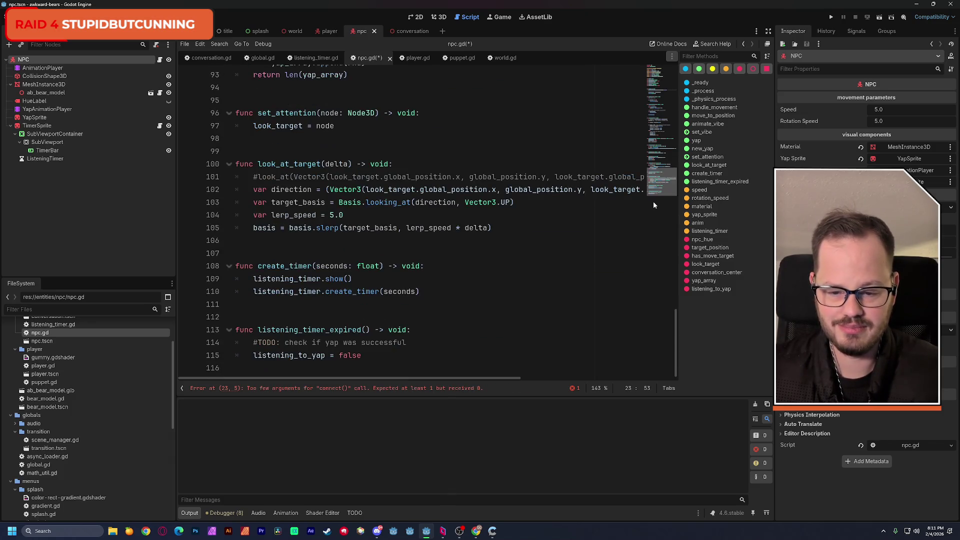
pyautogui.doubleClick(277, 328)
pyautogui.hotkey('ctrl', 'c')
pyautogui.click(660, 79)
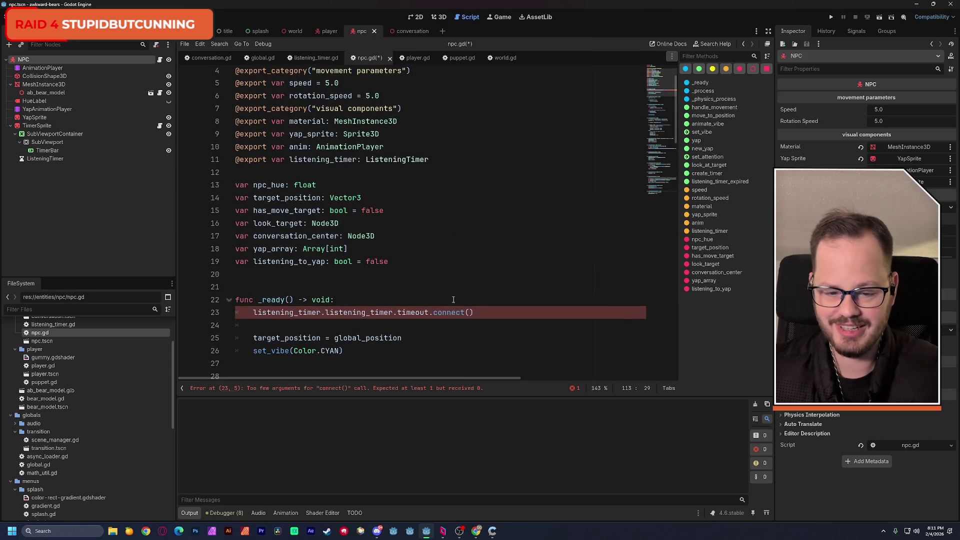
pyautogui.click(470, 313)
pyautogui.hotkey('ctrl', 'v')
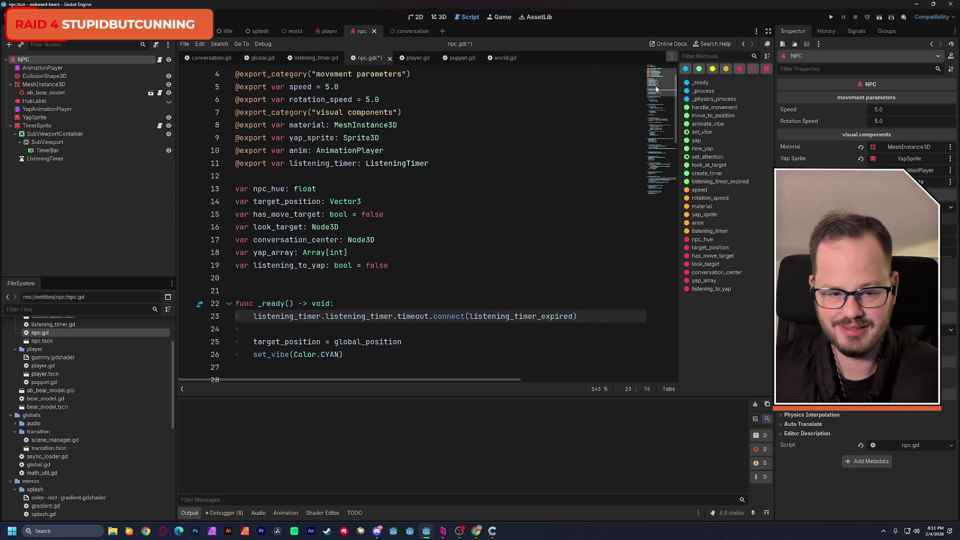
pyautogui.scroll(-3, 465, 250)
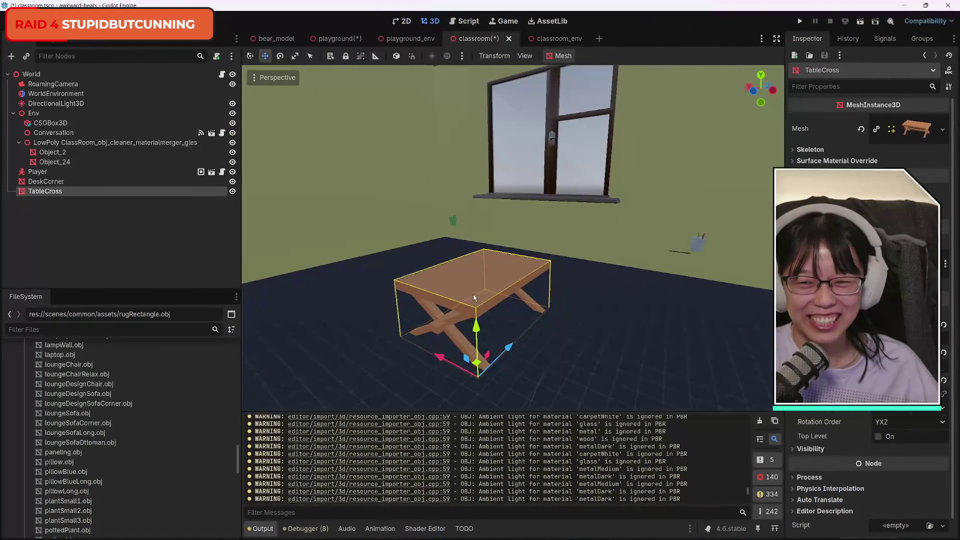
# Reselect TableCross in the Scene dock and switch to the classroom_env scene
pyautogui.click(73, 198)
pyautogui.click(50, 192)
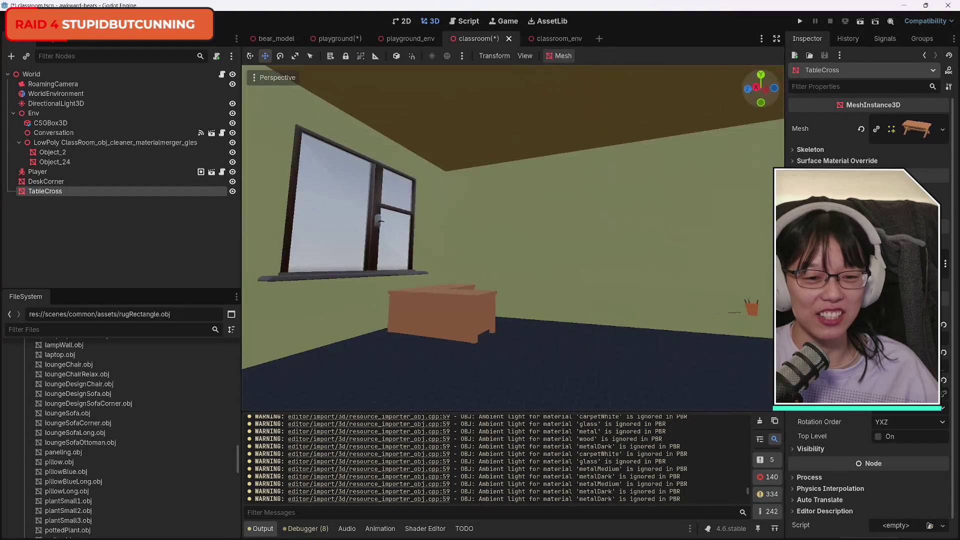
pyautogui.click(553, 43)
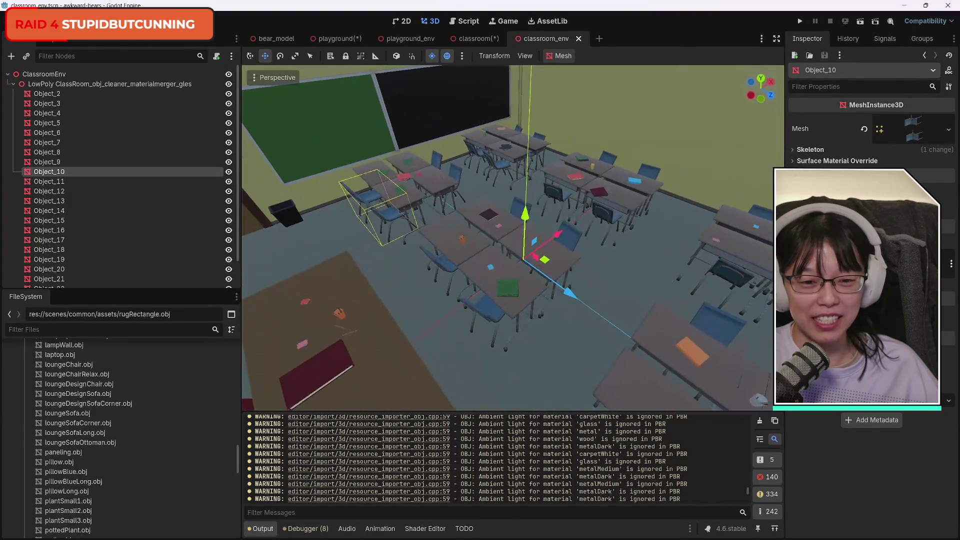
pyautogui.click(228, 220)
pyautogui.click(228, 220)
pyautogui.click(229, 230)
pyautogui.click(228, 230)
pyautogui.click(229, 230)
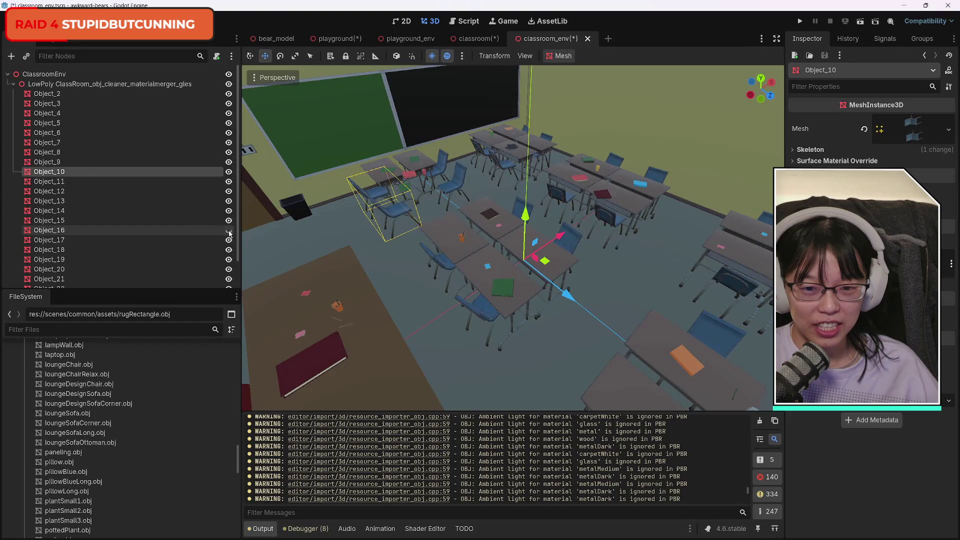
pyautogui.click(228, 230)
pyautogui.click(229, 231)
pyautogui.click(228, 231)
pyautogui.click(229, 232)
pyautogui.click(229, 232)
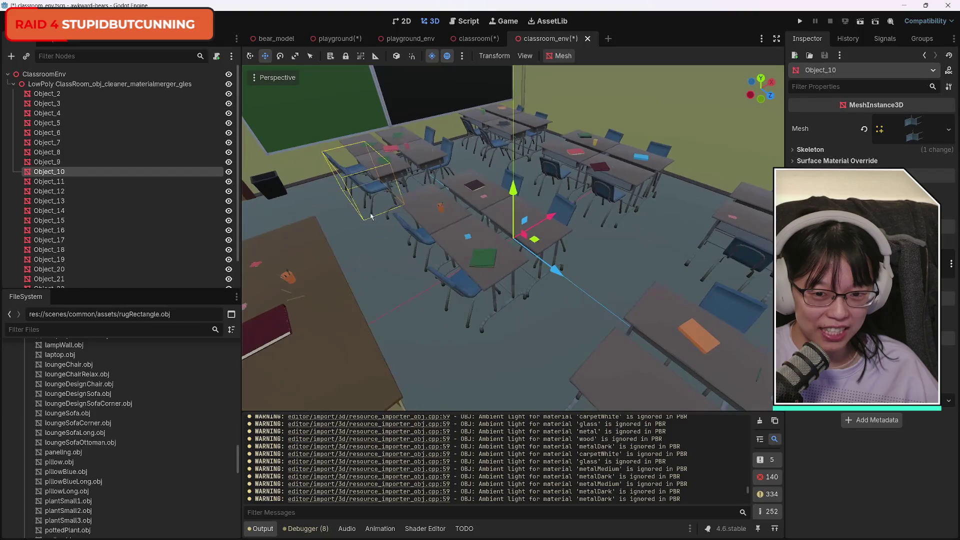
pyautogui.scroll(5, 653, 242)
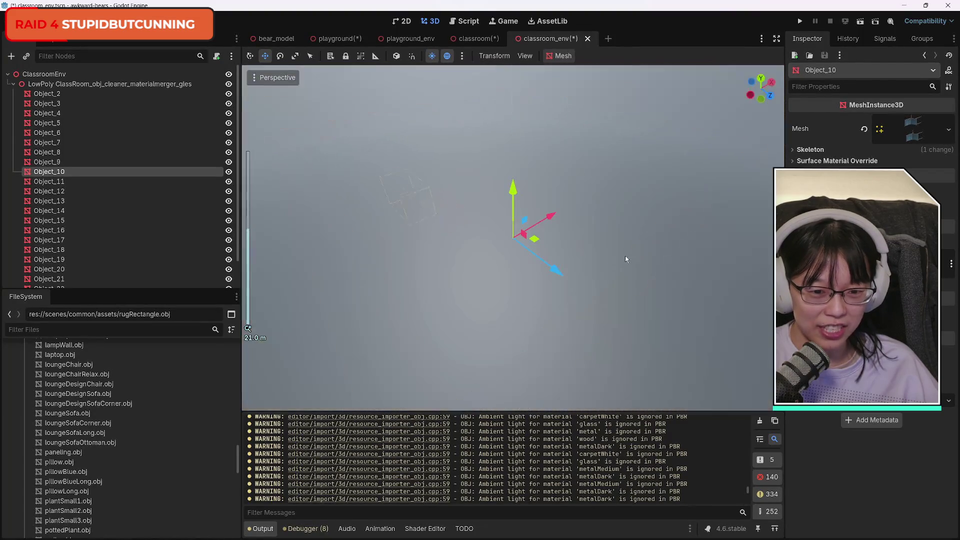
pyautogui.scroll(-7, 626, 260)
pyautogui.scroll(2, 603, 285)
pyautogui.scroll(-2, 602, 285)
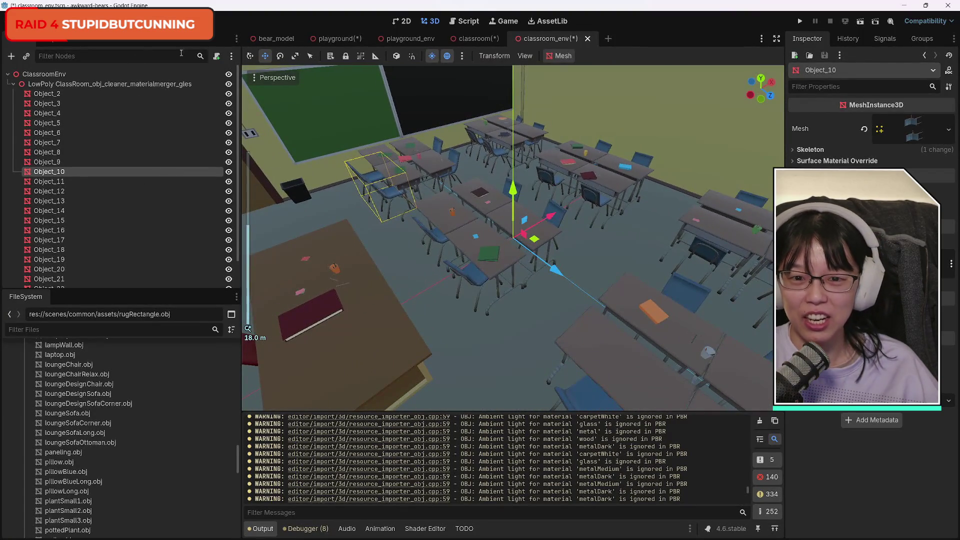
pyautogui.click(475, 38)
pyautogui.click(340, 38)
pyautogui.click(475, 38)
pyautogui.click(555, 39)
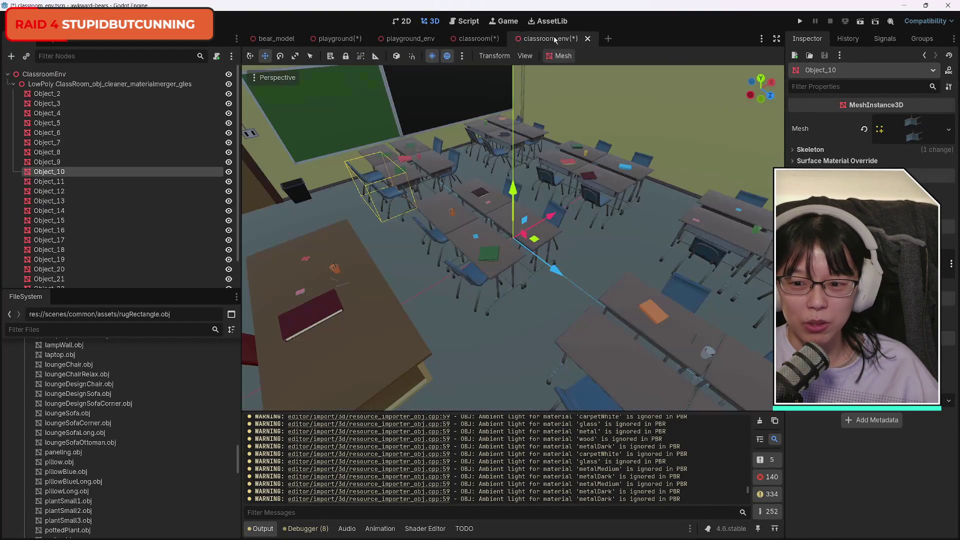
pyautogui.scroll(-1, 152, 239)
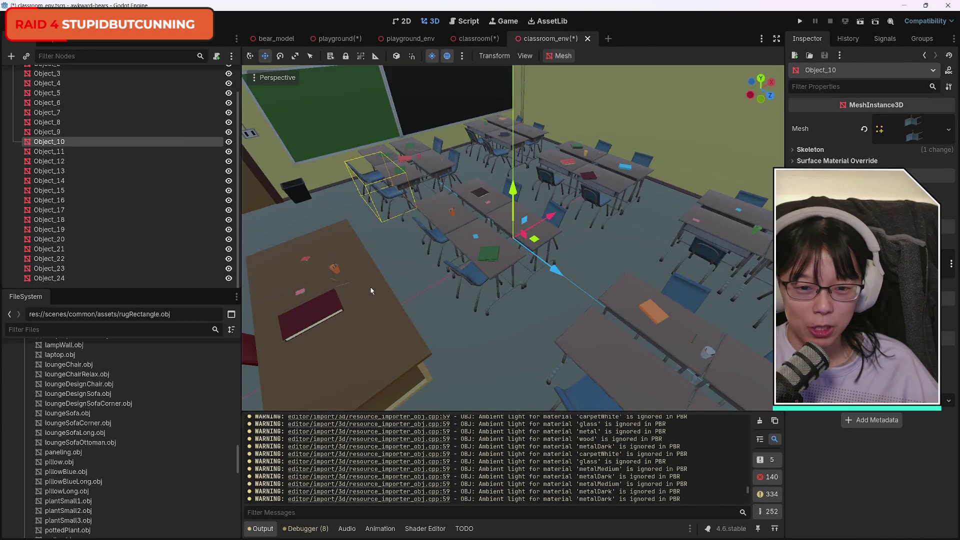
pyautogui.click(228, 279)
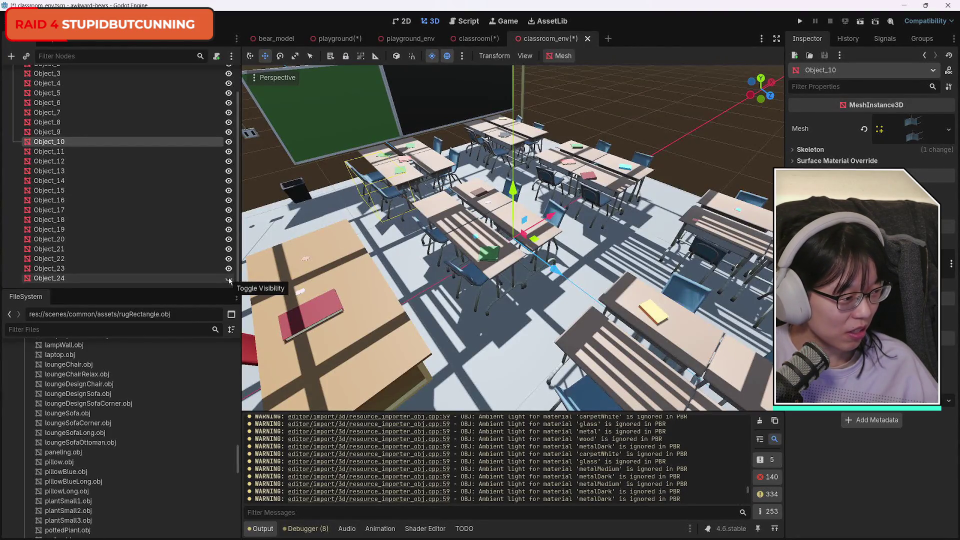
pyautogui.click(229, 279)
pyautogui.click(229, 279)
pyautogui.click(229, 279)
pyautogui.click(229, 279)
pyautogui.click(229, 279)
pyautogui.click(229, 279)
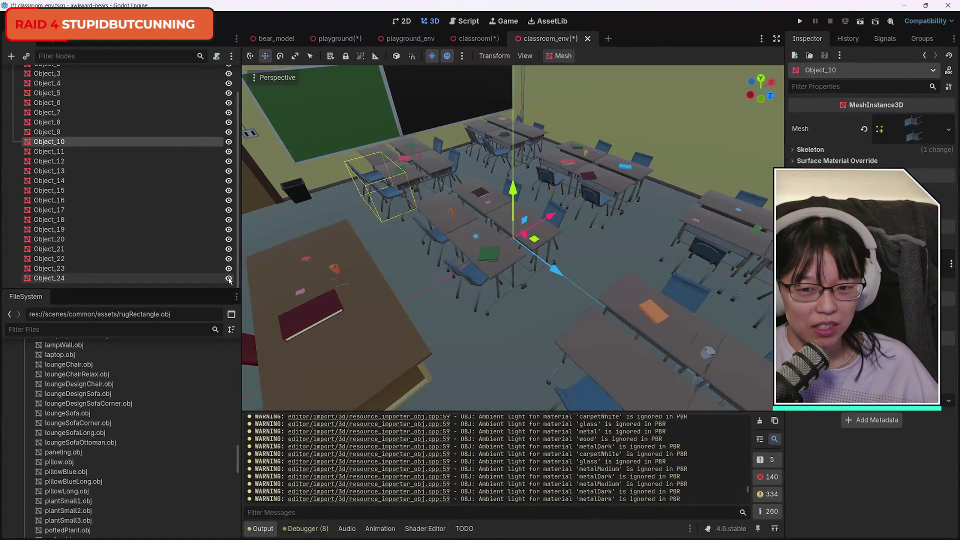
pyautogui.click(229, 279)
pyautogui.click(229, 279)
pyautogui.click(229, 279)
pyautogui.click(229, 279)
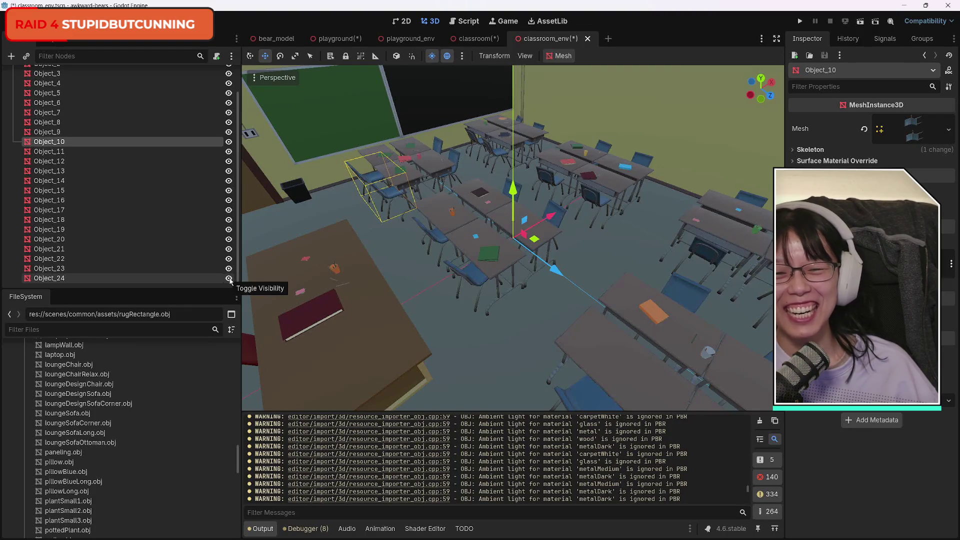
pyautogui.moveTo(762, 81); pyautogui.dragTo(727, 109)
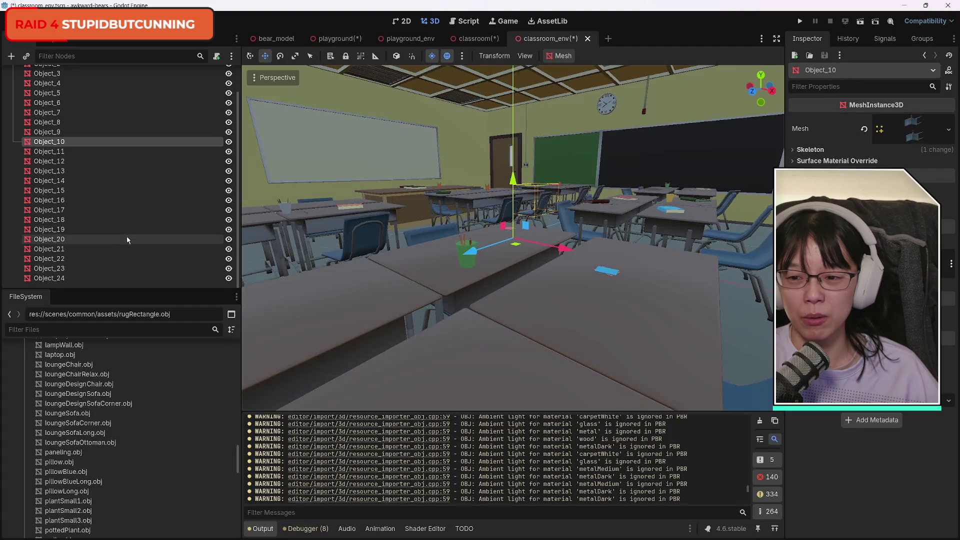
# Return to the classroom(*) scene and frame the selected TableCross desk in the viewport
pyautogui.scroll(2, 127, 236)
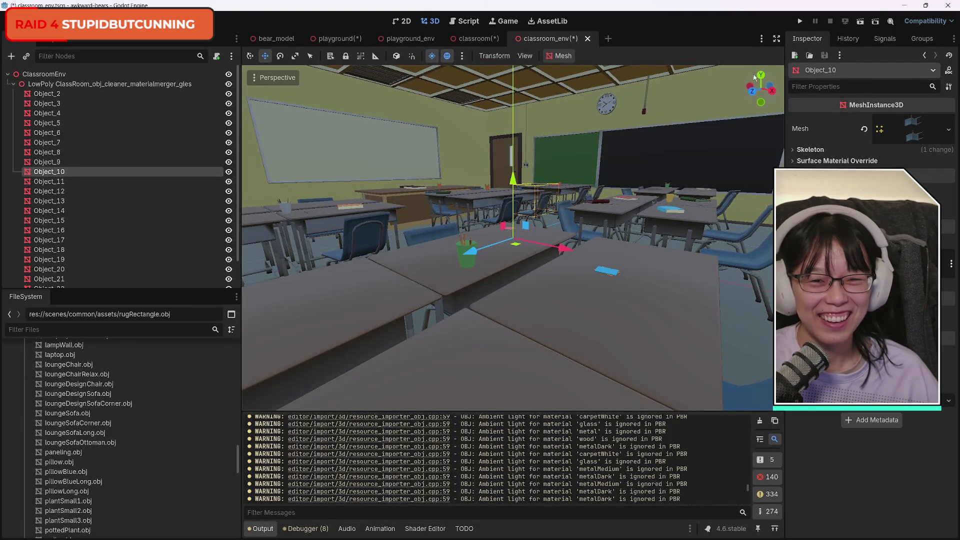
pyautogui.click(469, 40)
pyautogui.moveTo(763, 107)
pyautogui.mouseDown()
pyautogui.moveTo(761, 89)
pyautogui.moveTo(763, 110)
pyautogui.mouseUp()
pyautogui.press('f')
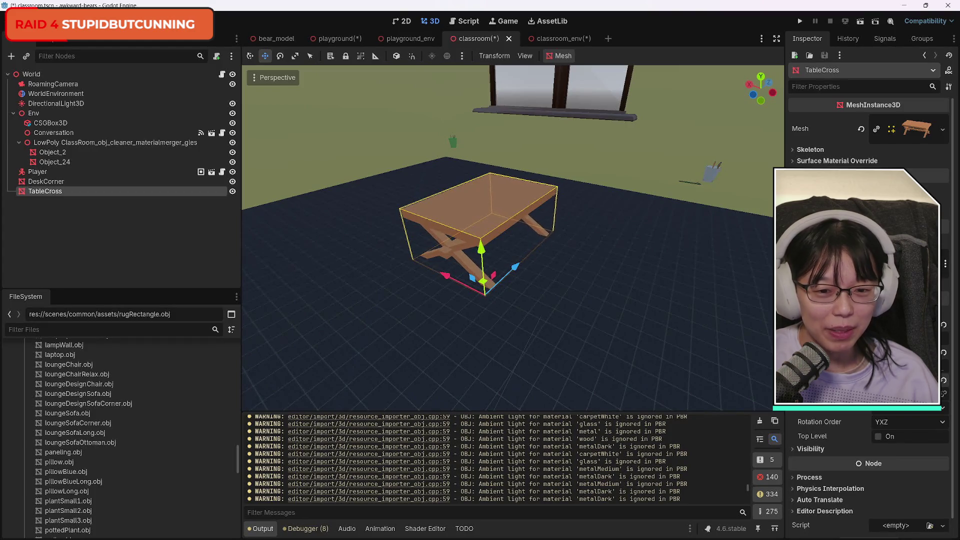
# Increase TableCross's Y scale and slide it 2.235 units along X under the pencil cup
pyautogui.moveTo(898, 380); pyautogui.dragTo(898, 380)
pyautogui.moveTo(766, 90)
pyautogui.mouseDown()
pyautogui.moveTo(505, 80)
pyautogui.moveTo(430, 88)
pyautogui.moveTo(421, 214)
pyautogui.mouseUp()
pyautogui.moveTo(562, 284)
pyautogui.mouseDown()
pyautogui.moveTo(480, 278)
pyautogui.moveTo(537, 380)
pyautogui.mouseUp()
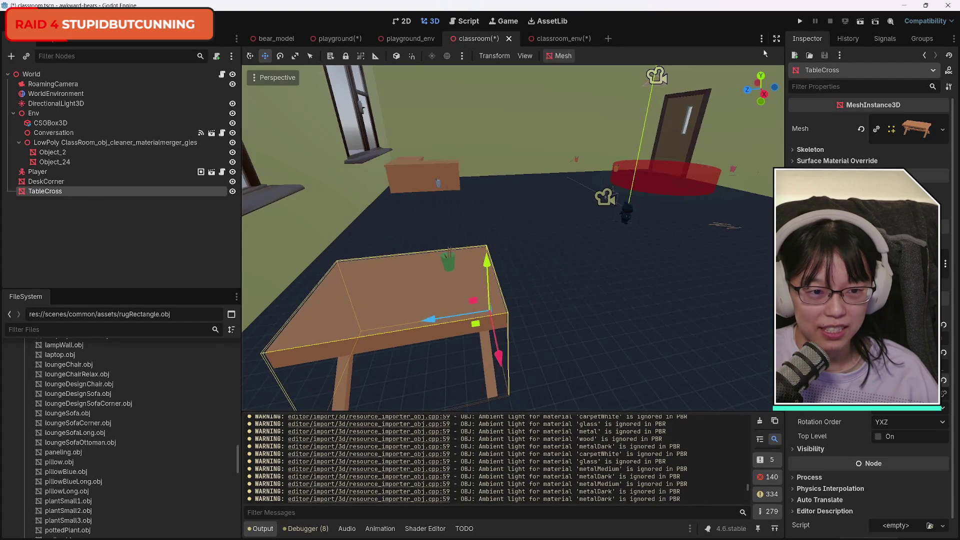
# Fly around the room in freelook to inspect the table, its crossed legs and the pencil cup
pyautogui.moveTo(765, 96)
pyautogui.mouseDown()
pyautogui.moveTo(772, 108)
pyautogui.moveTo(756, 96)
pyautogui.mouseUp()
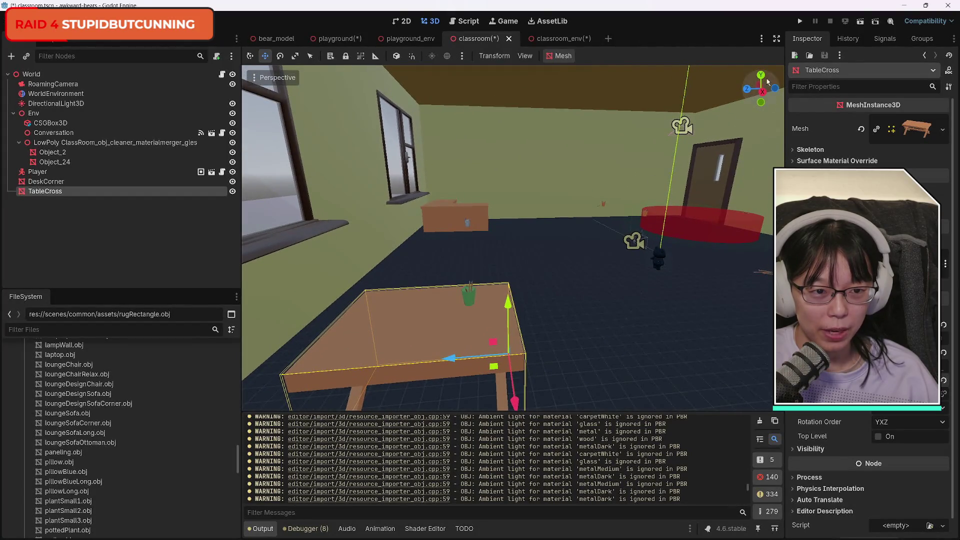
pyautogui.scroll(5, 768, 85)
pyautogui.moveTo(761, 90)
pyautogui.mouseDown()
pyautogui.moveTo(785, 93)
pyautogui.moveTo(762, 90)
pyautogui.mouseUp()
pyautogui.press('w')
pyautogui.press('s')
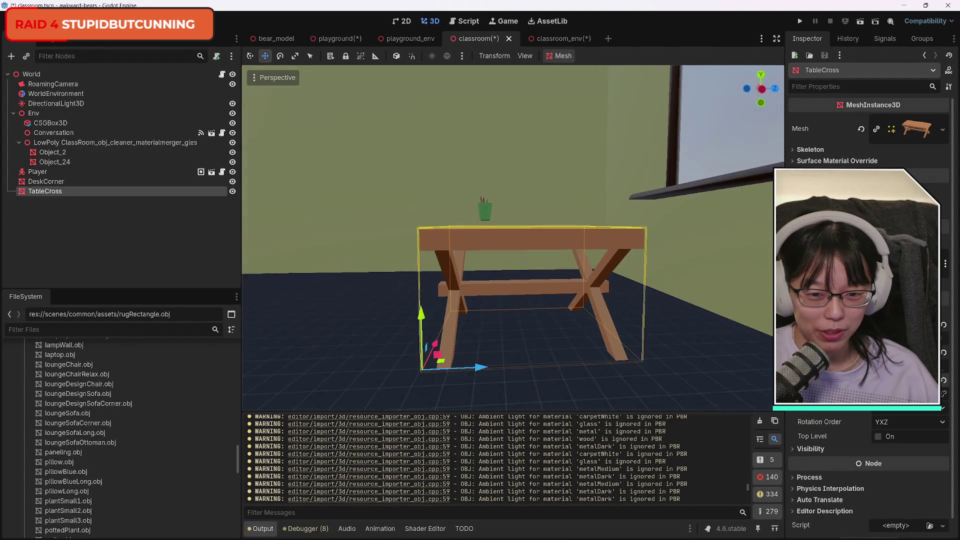
pyautogui.press('w')
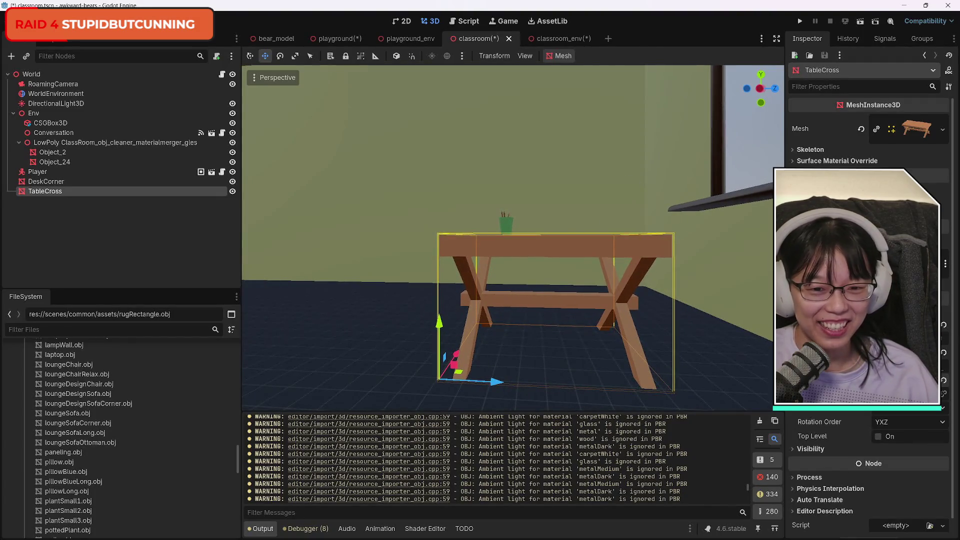
pyautogui.press('w')
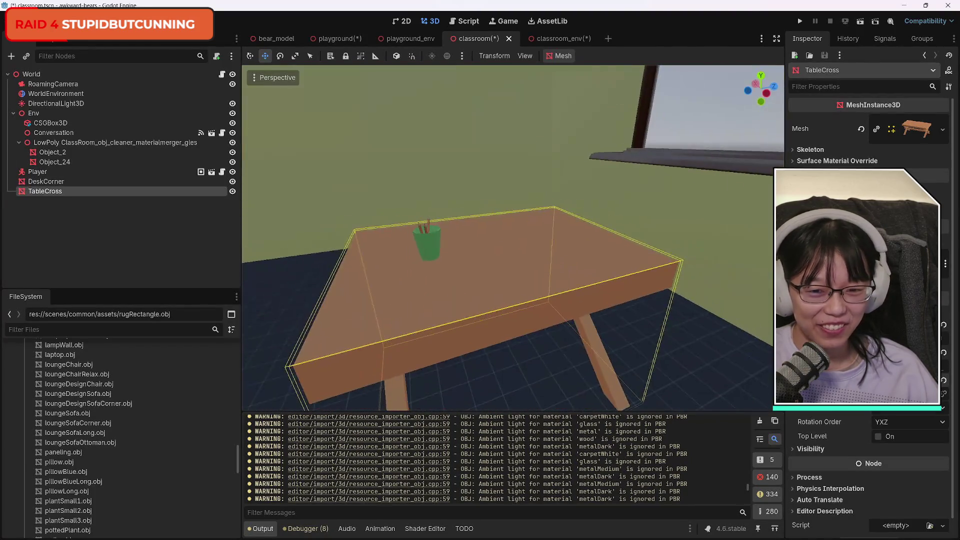
pyautogui.press('f')
pyautogui.press('w')
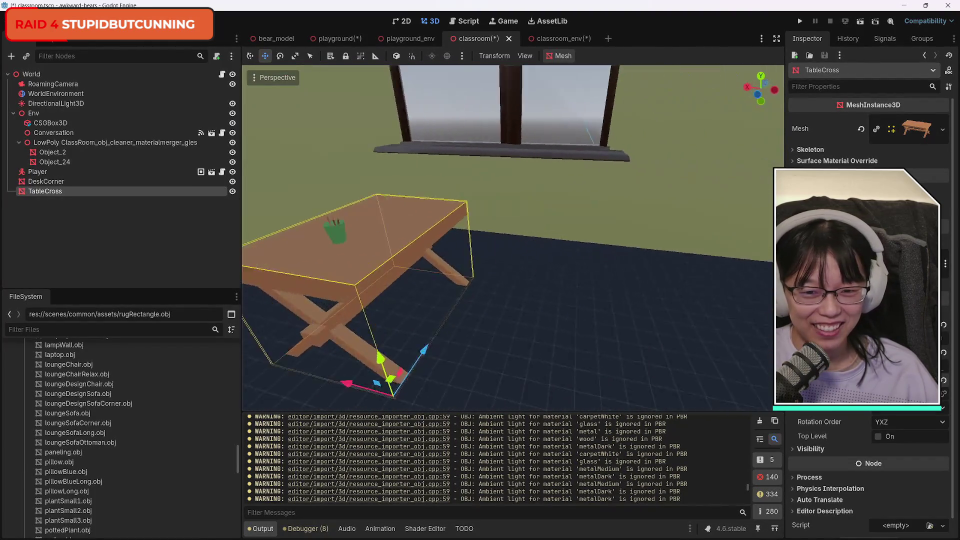
pyautogui.press('s')
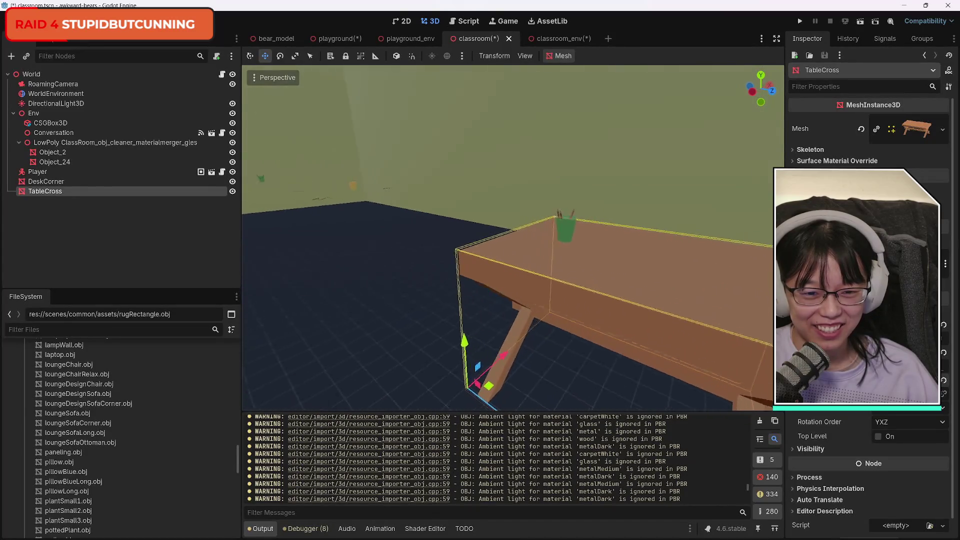
pyautogui.press('w')
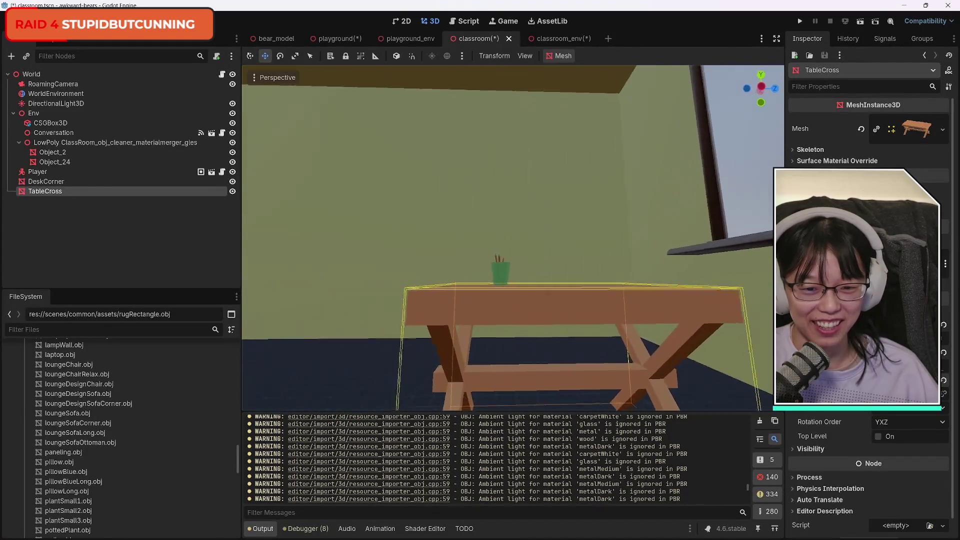
pyautogui.press('s')
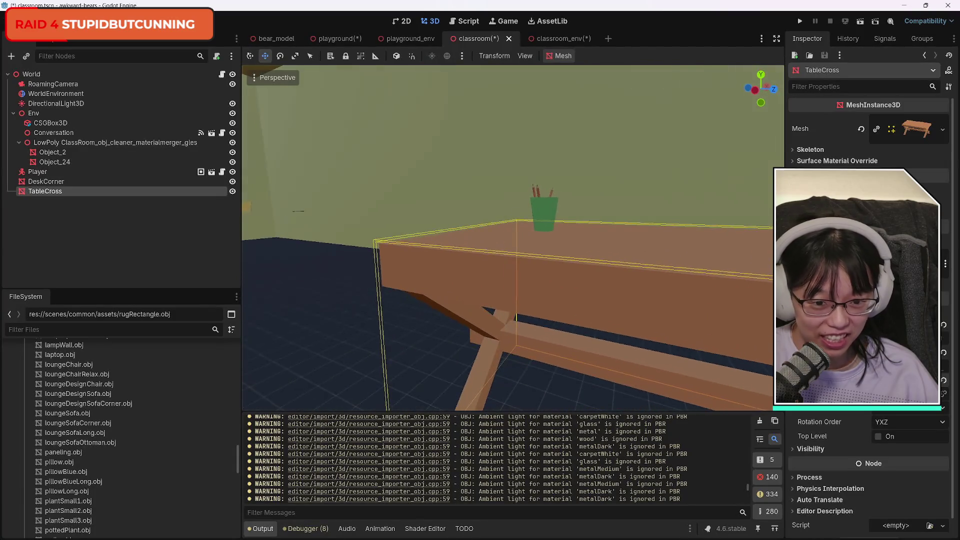
pyautogui.press('w')
pyautogui.press('w')
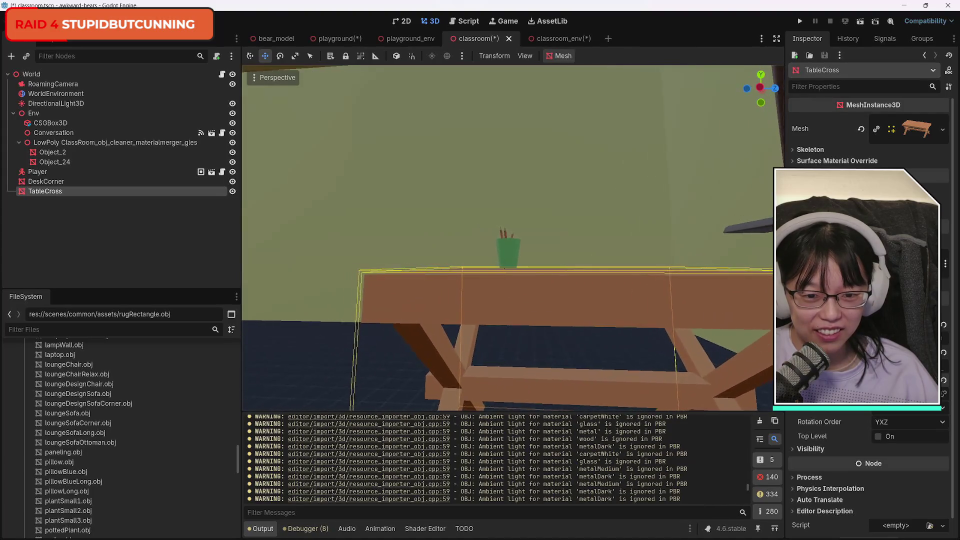
pyautogui.press('w')
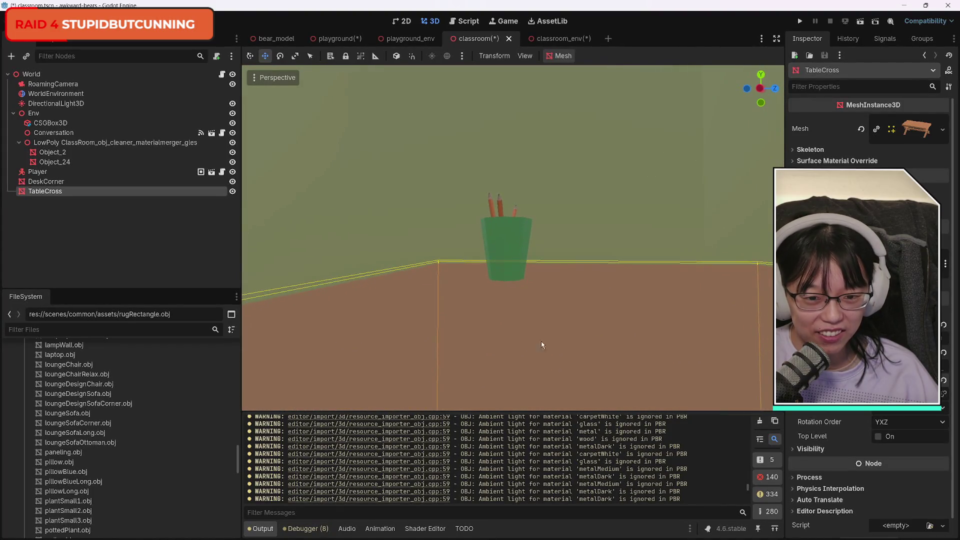
# Reselect TableCross after picking Object_24 and reframe it from several angles
pyautogui.click(505, 234)
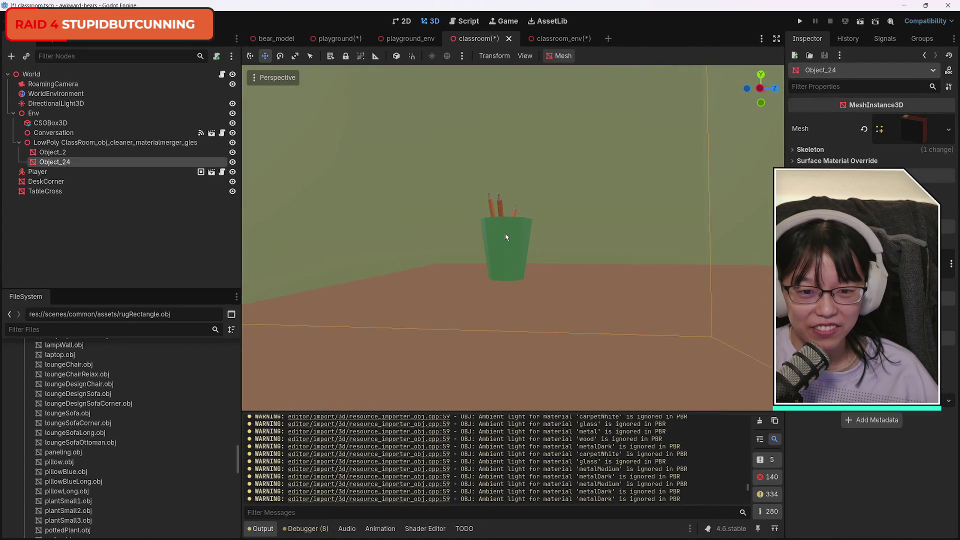
pyautogui.click(555, 343)
pyautogui.moveTo(730, 145)
pyautogui.mouseDown()
pyautogui.moveTo(670, 145)
pyautogui.moveTo(710, 150)
pyautogui.moveTo(690, 145)
pyautogui.mouseUp()
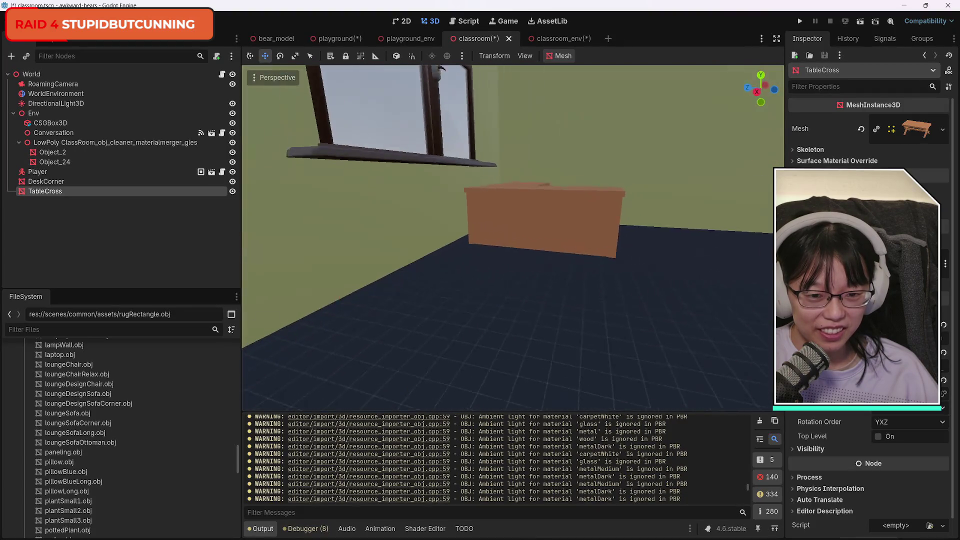
pyautogui.press('f')
pyautogui.press('w')
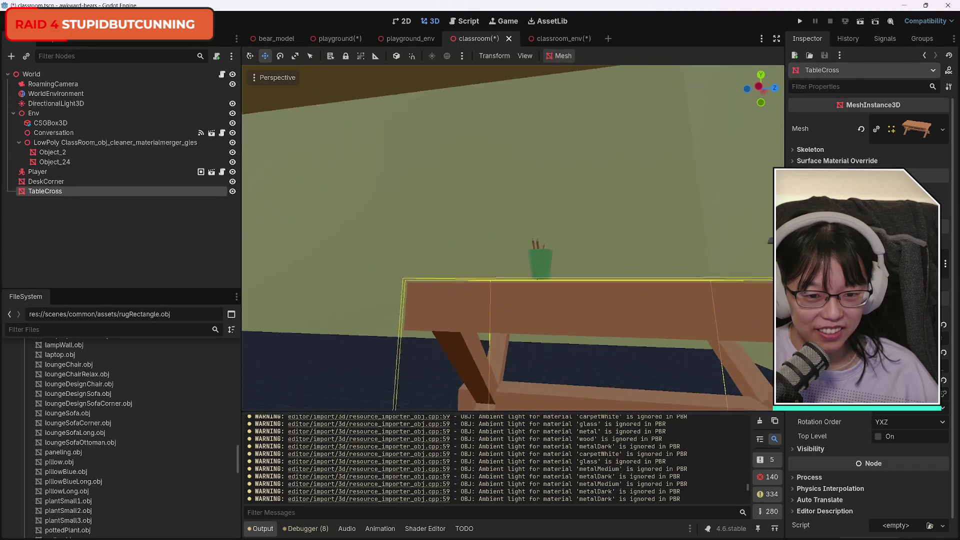
pyautogui.press('s')
pyautogui.press('f')
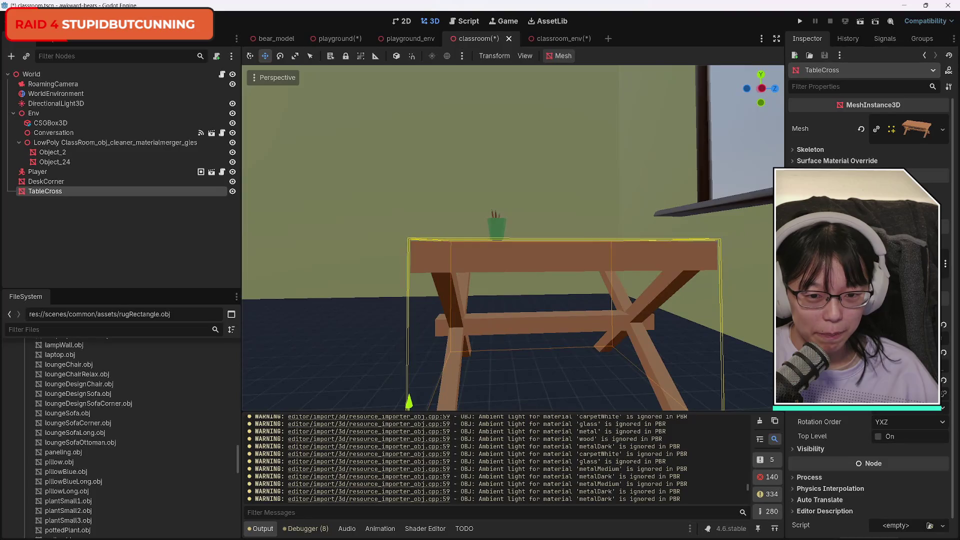
pyautogui.press('a')
pyautogui.press('d')
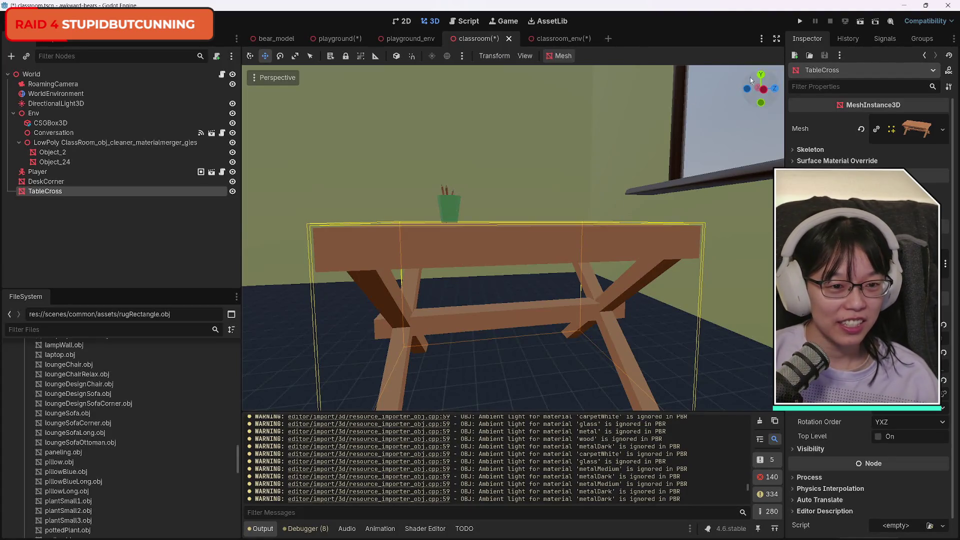
pyautogui.moveTo(764, 96)
pyautogui.mouseDown()
pyautogui.moveTo(782, 95)
pyautogui.moveTo(767, 88)
pyautogui.mouseUp()
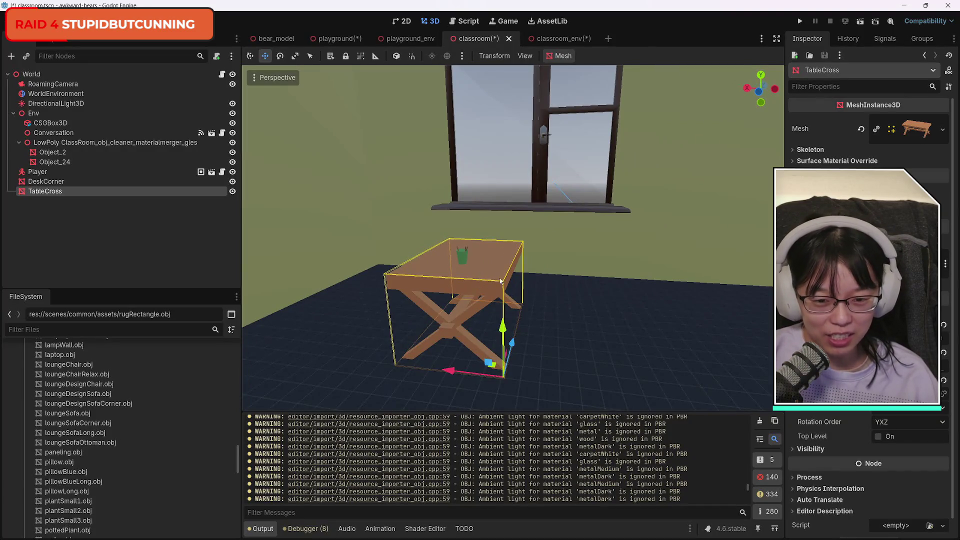
# Frame TableCross and orbit around it to a wider room view
pyautogui.moveTo(760, 91); pyautogui.dragTo(760, 83)
pyautogui.press('f')
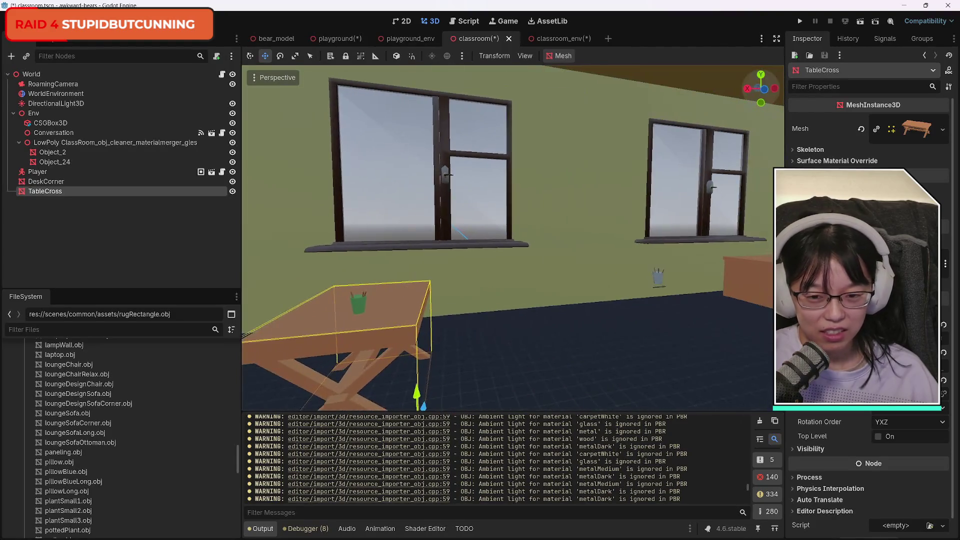
pyautogui.moveTo(765, 91); pyautogui.dragTo(755, 90)
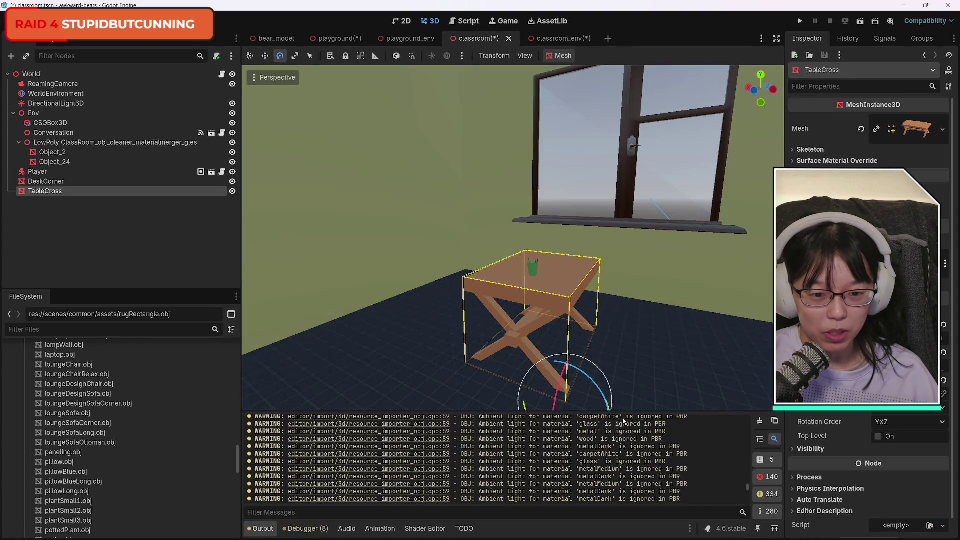
pyautogui.moveTo(758, 90)
pyautogui.mouseDown()
pyautogui.moveTo(743, 91)
pyautogui.moveTo(744, 100)
pyautogui.mouseUp()
# Rotate TableCross about -75 degrees around Y and fine-tune the angle
pyautogui.press('w')
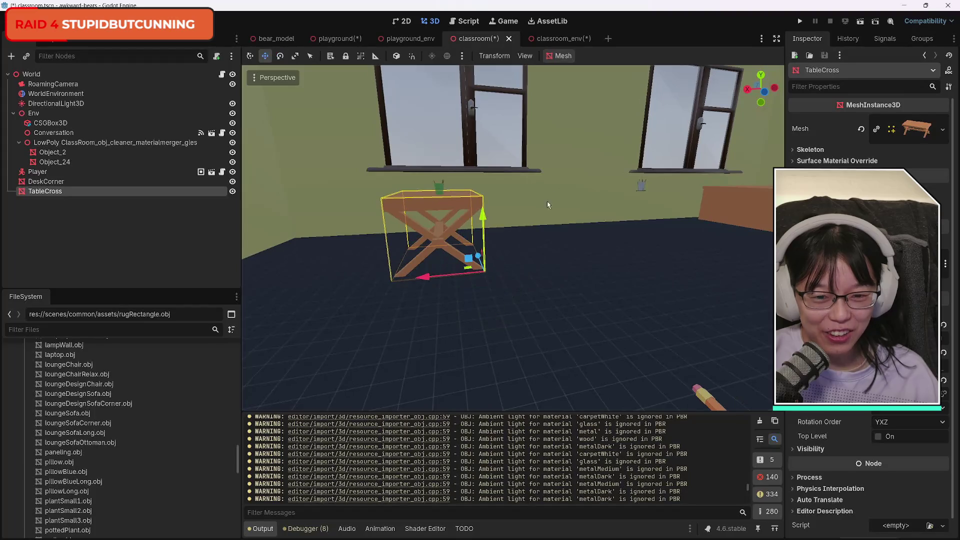
pyautogui.moveTo(505, 292); pyautogui.dragTo(472, 294)
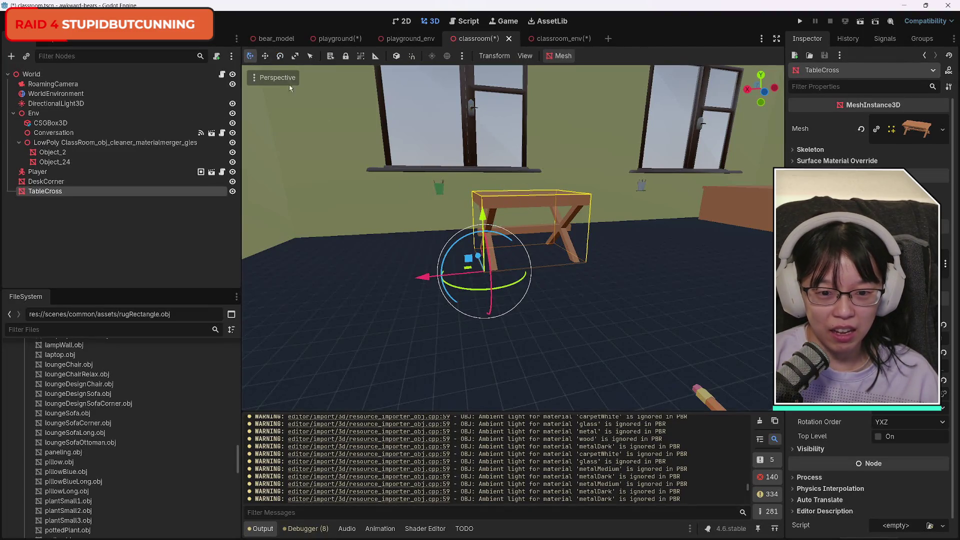
pyautogui.moveTo(449, 278); pyautogui.dragTo(293, 281)
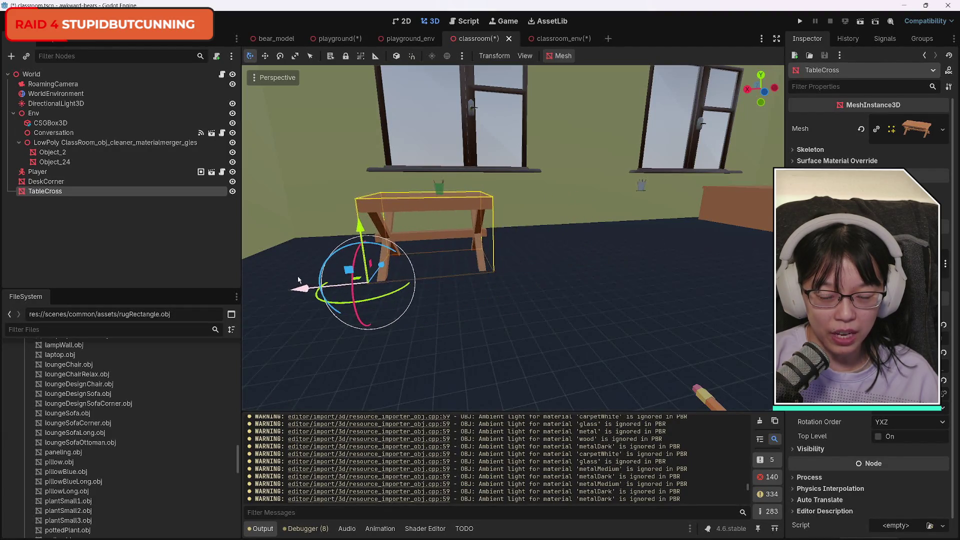
pyautogui.click(751, 85)
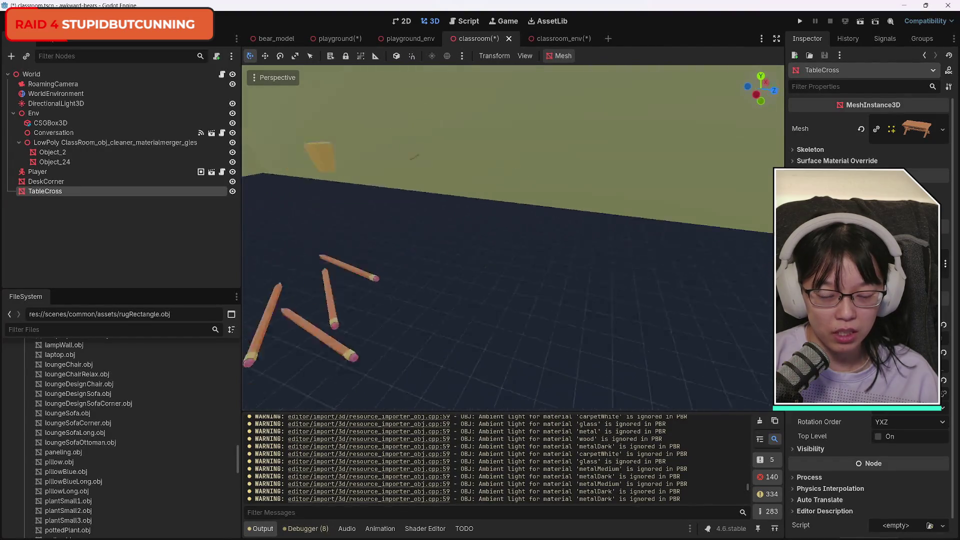
# Inspect the tabletop, scattered pencils and window from several viewpoints
pyautogui.press('f')
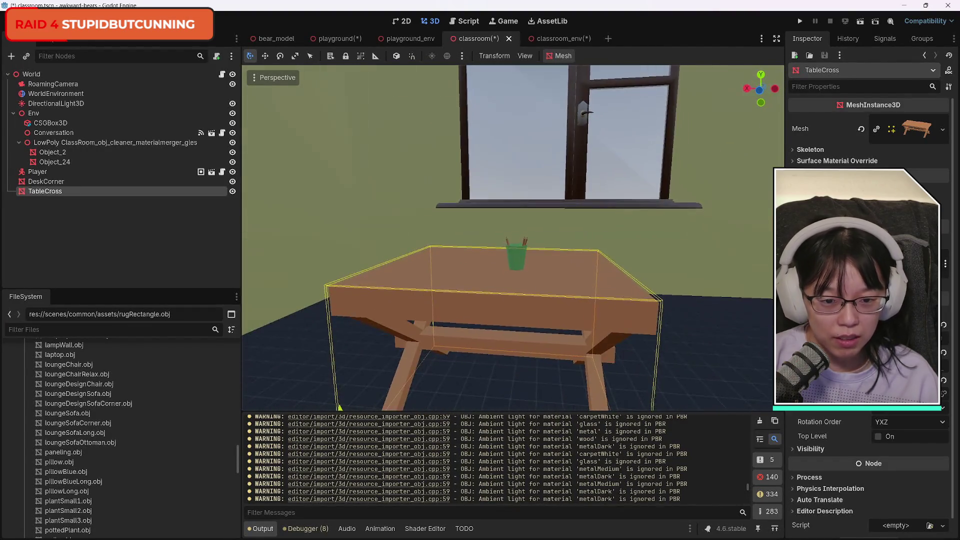
pyautogui.press('w')
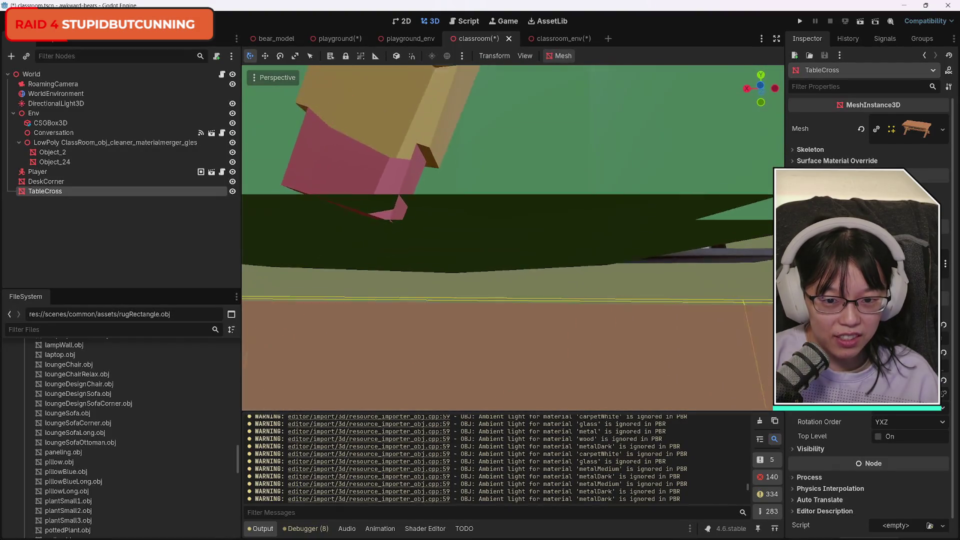
pyautogui.press('s')
pyautogui.moveTo(515, 160)
pyautogui.mouseDown()
pyautogui.moveTo(685, 145)
pyautogui.moveTo(767, 124)
pyautogui.moveTo(740, 135)
pyautogui.mouseUp()
pyautogui.moveTo(598, 353); pyautogui.dragTo(598, 353)
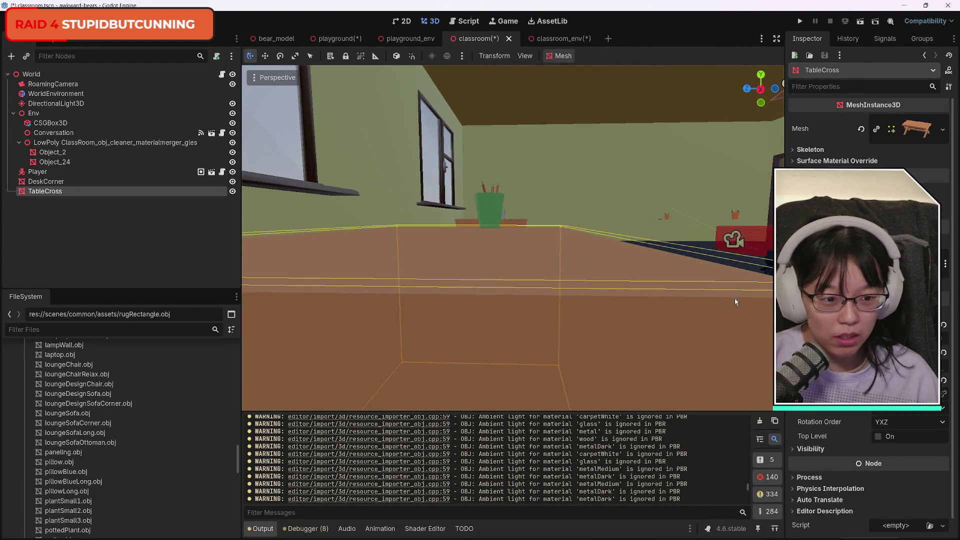
pyautogui.moveTo(599, 353); pyautogui.dragTo(598, 353)
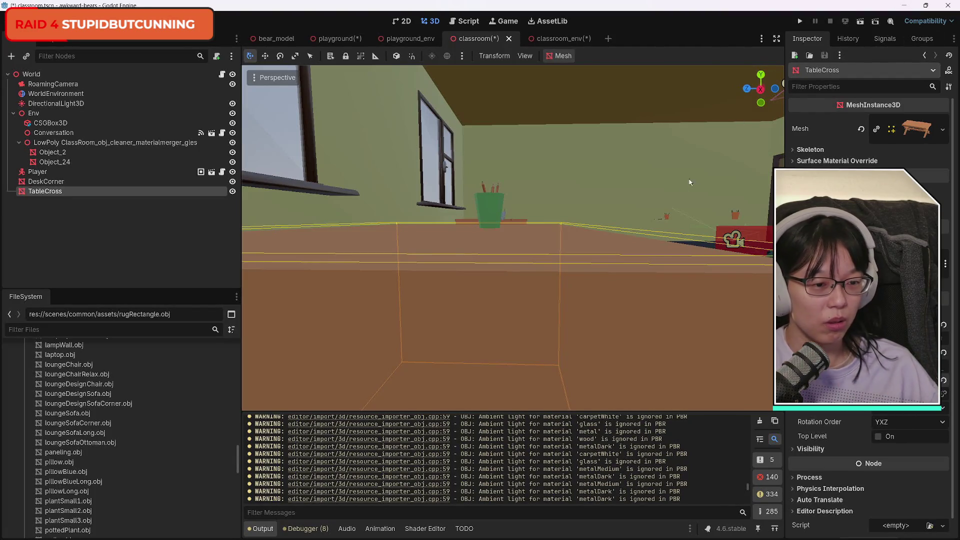
pyautogui.moveTo(636, 226)
pyautogui.mouseDown()
pyautogui.moveTo(615, 170)
pyautogui.moveTo(605, 320)
pyautogui.moveTo(590, 260)
pyautogui.moveTo(645, 270)
pyautogui.moveTo(476, 261)
pyautogui.mouseUp()
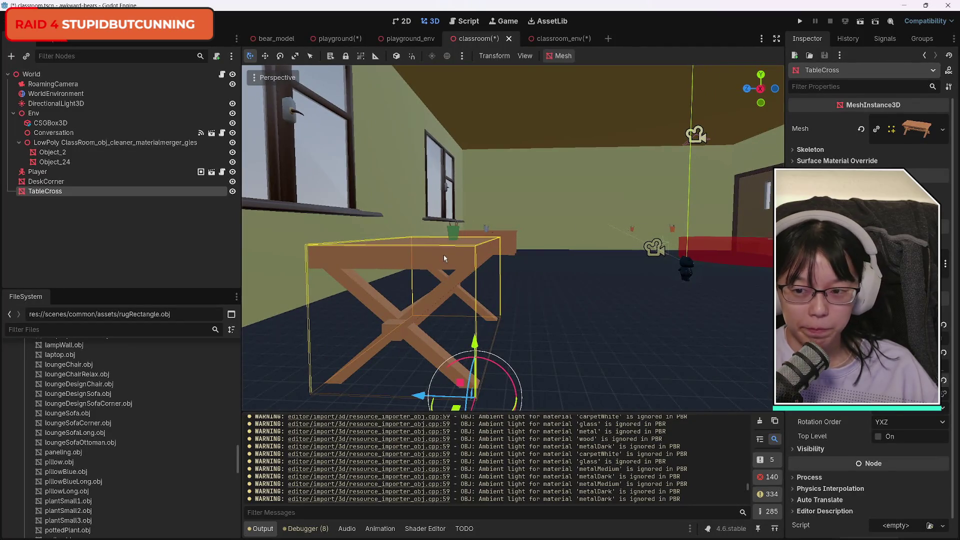
# Select TableCross and duplicate it with Ctrl+D
pyautogui.click(55, 196)
pyautogui.click(56, 194)
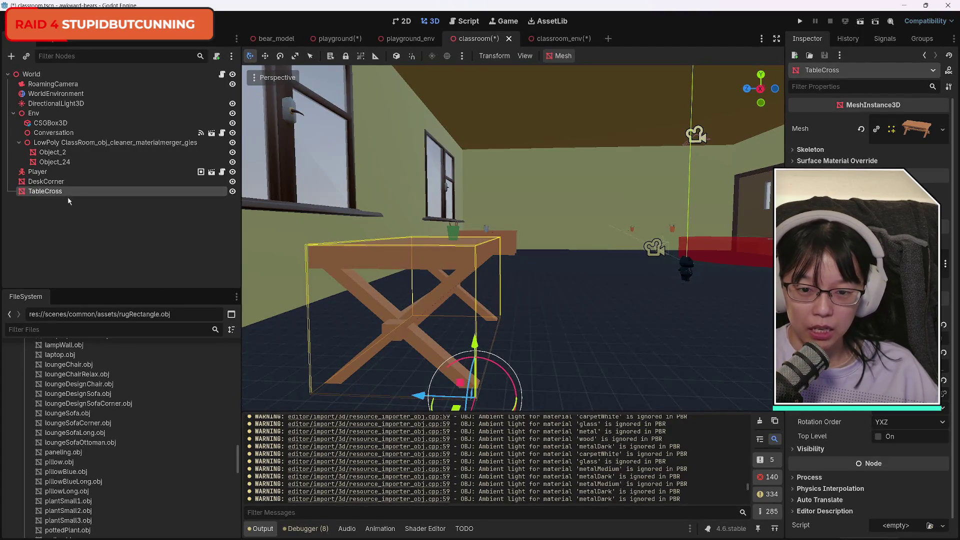
pyautogui.hotkey('ctrl', 'd')
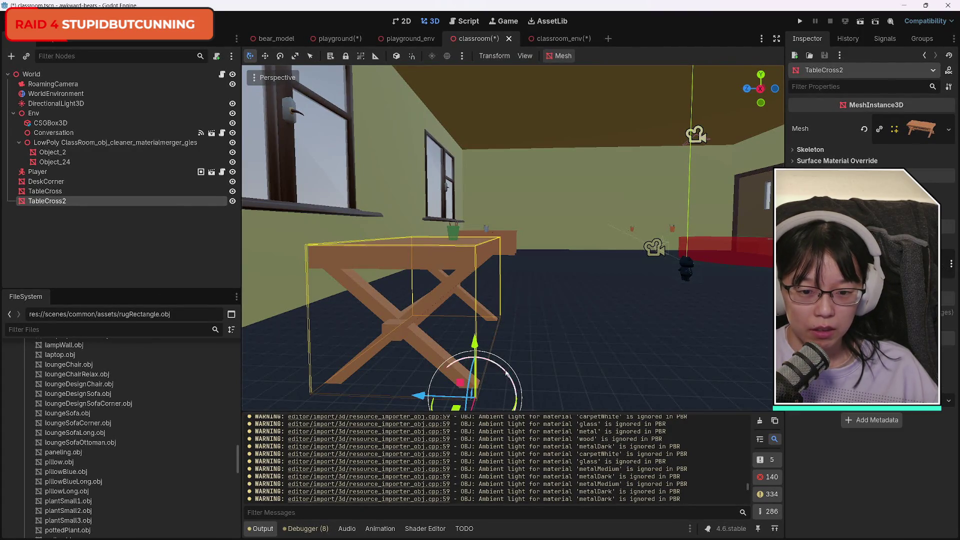
# Slide TableCross2 along Z beside the original and select both tables
pyautogui.moveTo(421, 398)
pyautogui.mouseDown()
pyautogui.moveTo(608, 410)
pyautogui.moveTo(599, 419)
pyautogui.mouseUp()
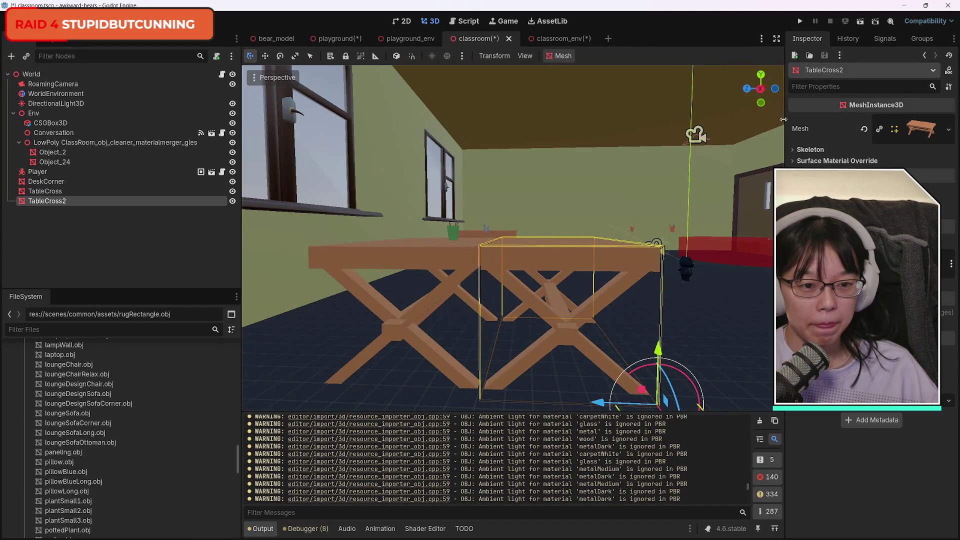
pyautogui.keyDown('shift'); pyautogui.click(60, 191); pyautogui.keyUp('shift')
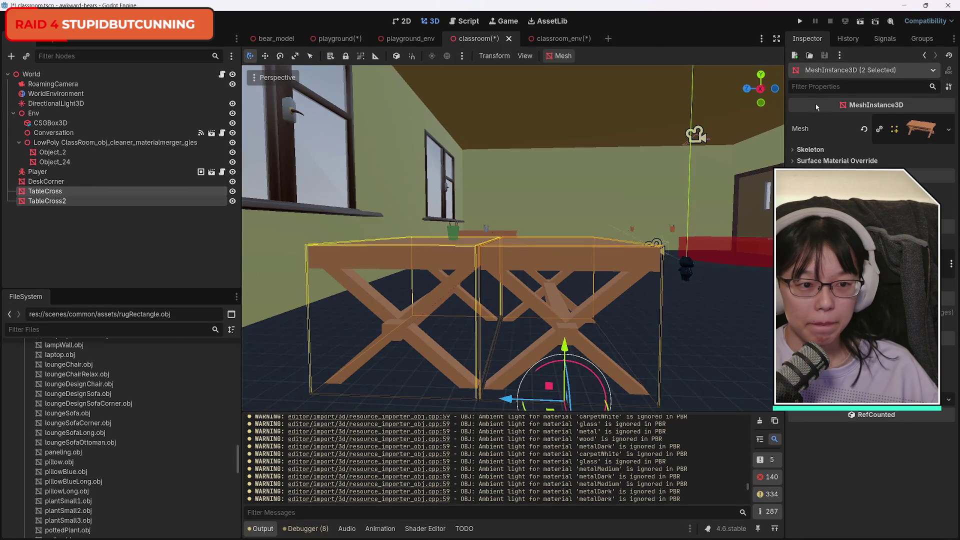
pyautogui.moveTo(762, 93); pyautogui.dragTo(760, 96)
pyautogui.moveTo(675, 254)
pyautogui.mouseDown()
pyautogui.moveTo(680, 150)
pyautogui.moveTo(680, 235)
pyautogui.moveTo(610, 260)
pyautogui.moveTo(610, 210)
pyautogui.moveTo(695, 226)
pyautogui.mouseUp()
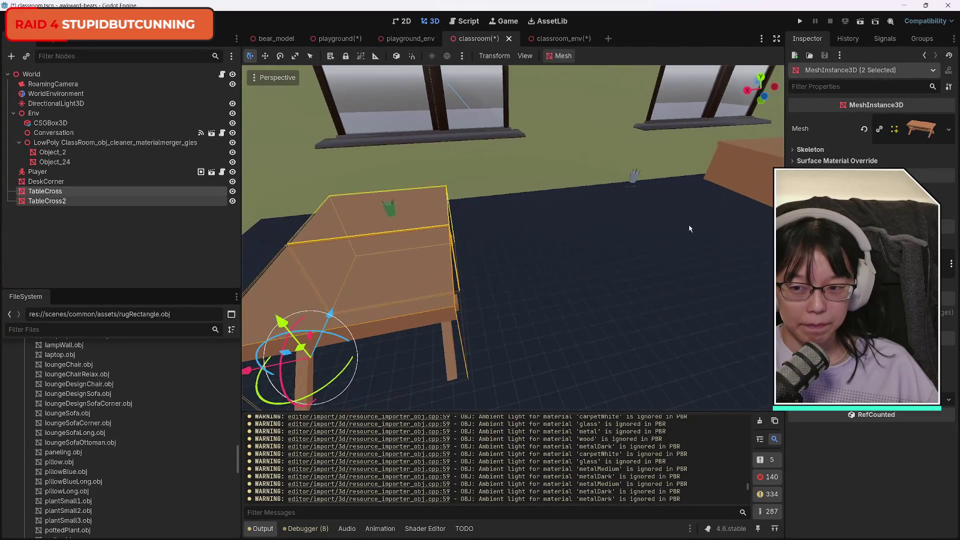
# Try moving both tables, undo the move, then duplicate the pair
pyautogui.moveTo(268, 372)
pyautogui.mouseDown()
pyautogui.moveTo(300, 350)
pyautogui.moveTo(407, 332)
pyautogui.moveTo(477, 293)
pyautogui.mouseUp()
pyautogui.hotkey('ctrl', 'z')
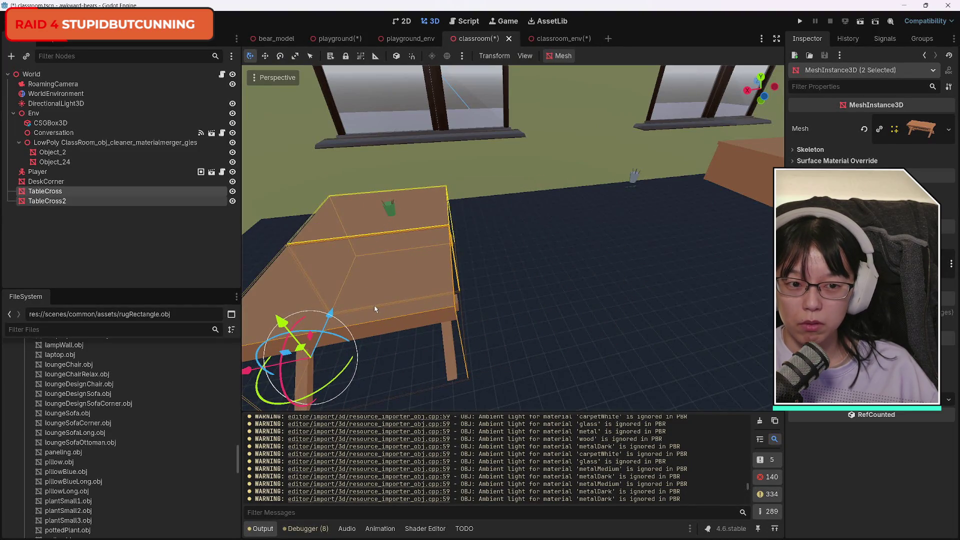
pyautogui.moveTo(765, 99); pyautogui.dragTo(365, 104)
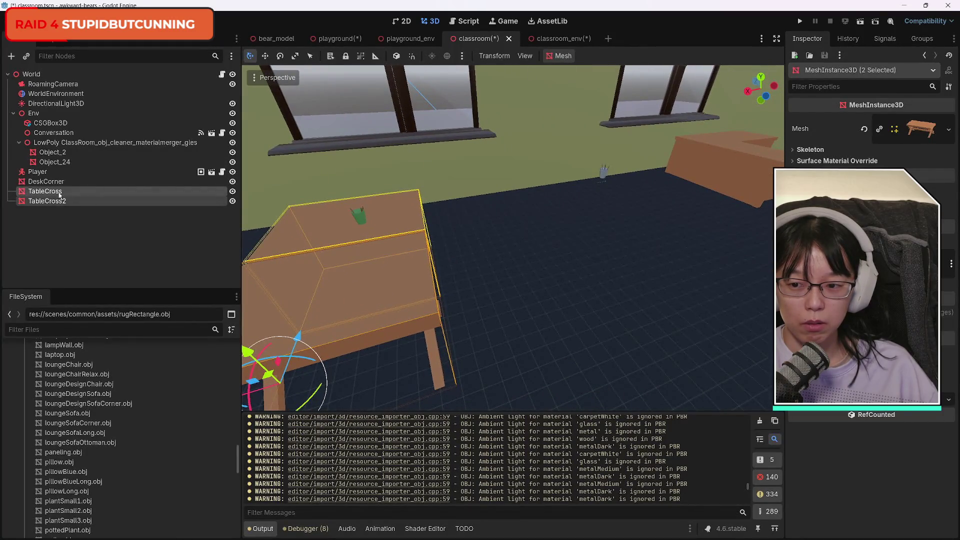
pyautogui.hotkey('ctrl', 'd')
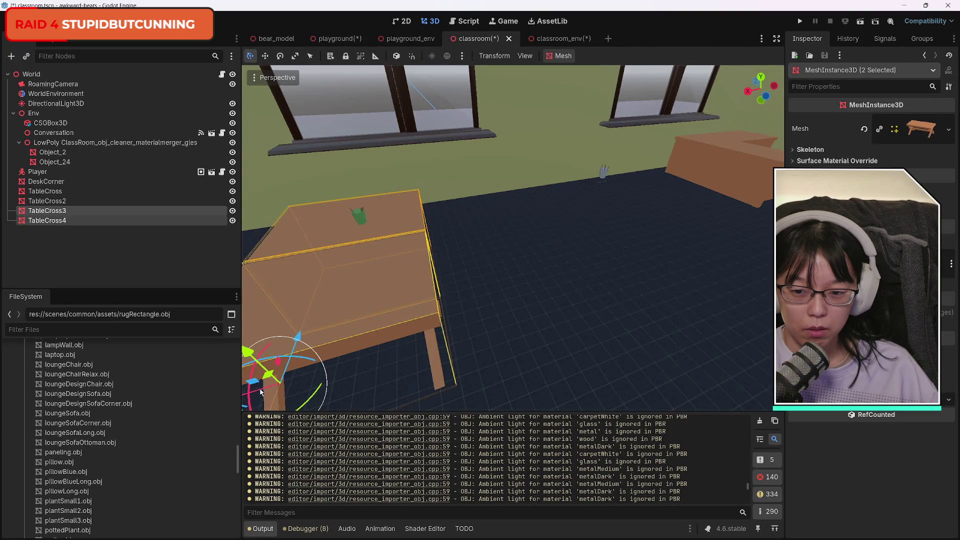
# Select TableCross3 and TableCross4 and move them further along the row
pyautogui.click(500, 280)
pyautogui.moveTo(765, 100); pyautogui.dragTo(740, 98)
pyautogui.click(53, 212)
pyautogui.keyDown('shift'); pyautogui.click(48, 220); pyautogui.keyUp('shift')
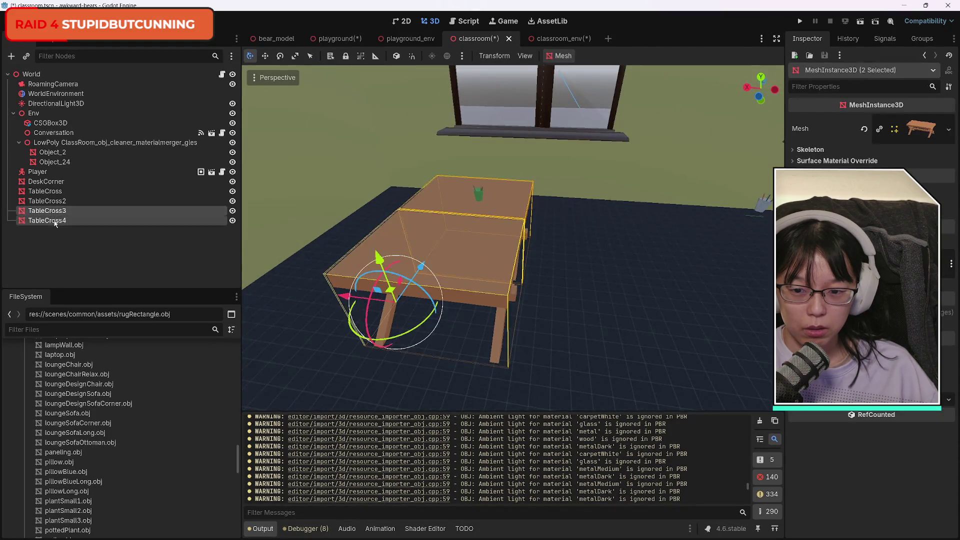
pyautogui.moveTo(365, 265)
pyautogui.mouseDown()
pyautogui.moveTo(506, 315)
pyautogui.moveTo(463, 311)
pyautogui.mouseUp()
pyautogui.moveTo(773, 98)
pyautogui.mouseDown()
pyautogui.moveTo(730, 108)
pyautogui.moveTo(705, 87)
pyautogui.mouseUp()
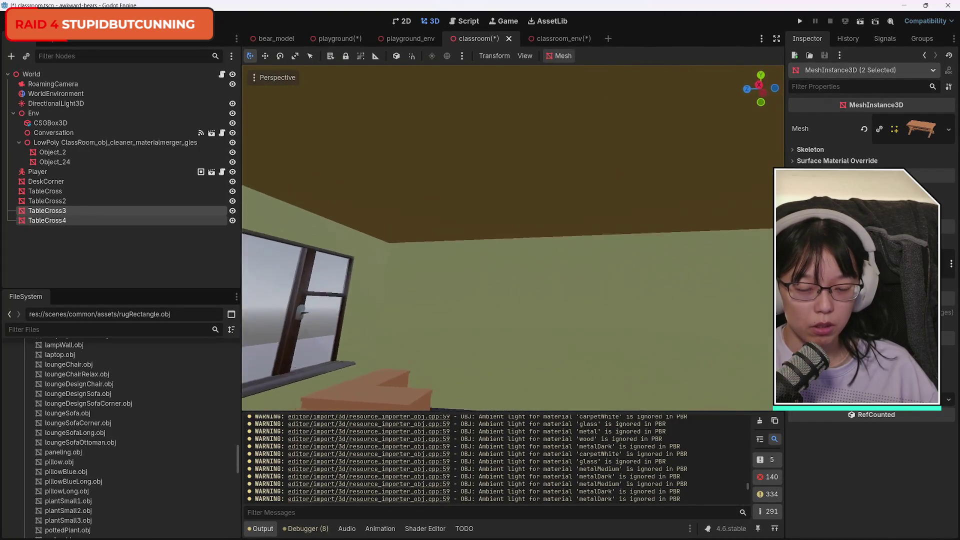
pyautogui.press('f')
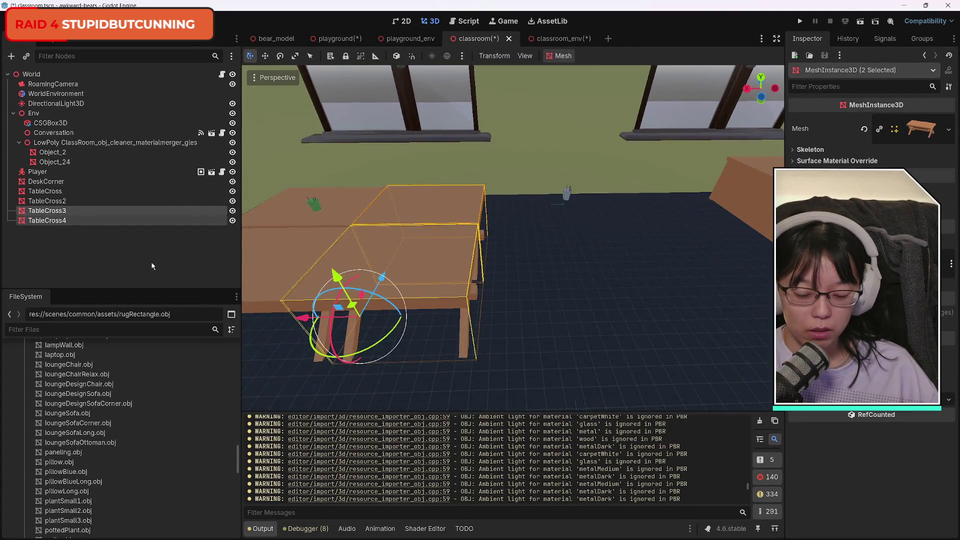
# Duplicate the pair as TableCross5 and TableCross6 and slide them to extend the row
pyautogui.hotkey('ctrl', 'd')
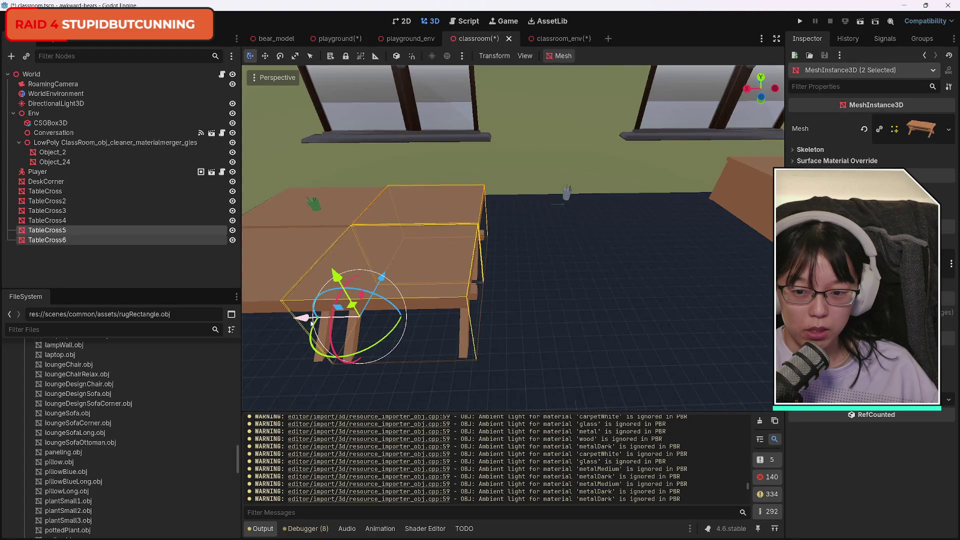
pyautogui.moveTo(303, 319)
pyautogui.mouseDown()
pyautogui.moveTo(515, 325)
pyautogui.moveTo(429, 327)
pyautogui.mouseUp()
pyautogui.moveTo(762, 99); pyautogui.dragTo(725, 101)
pyautogui.press('f')
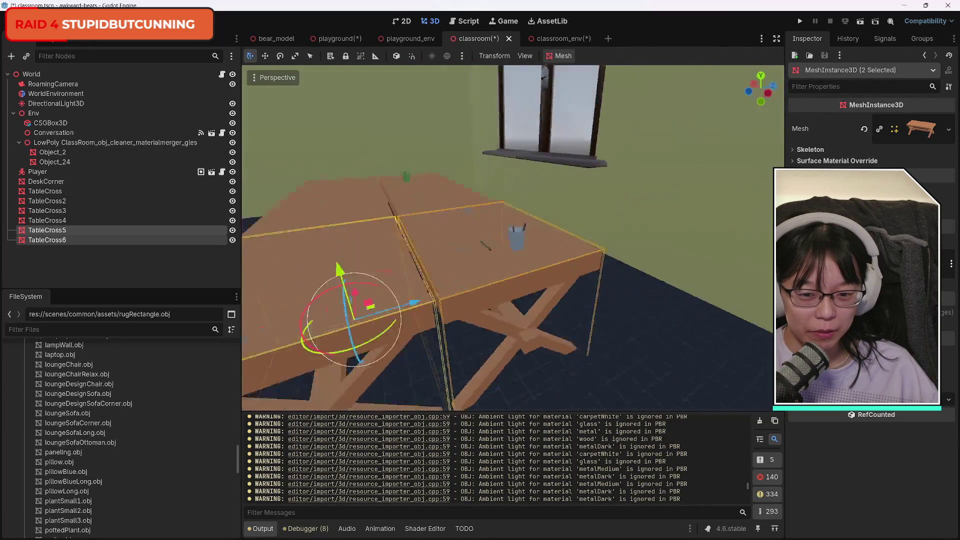
pyautogui.press('s')
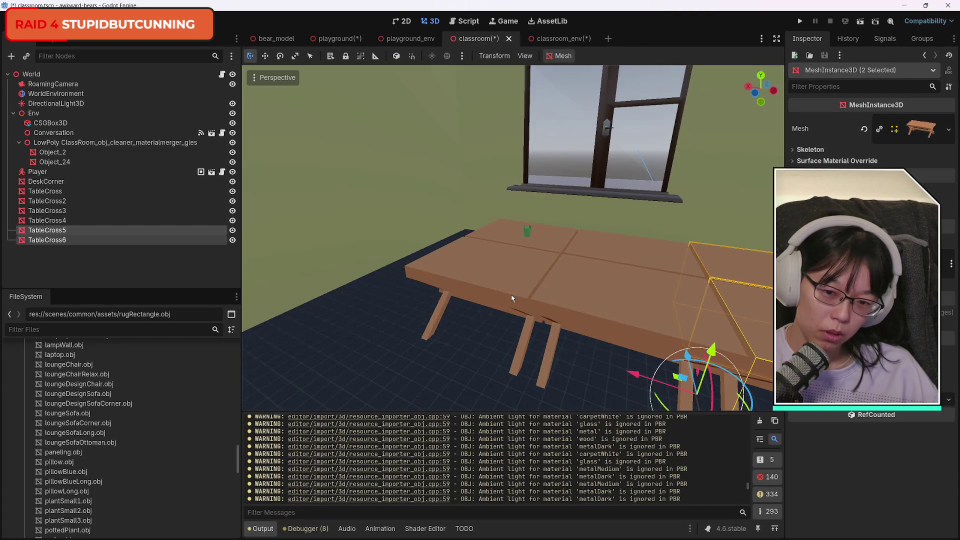
pyautogui.click(497, 292)
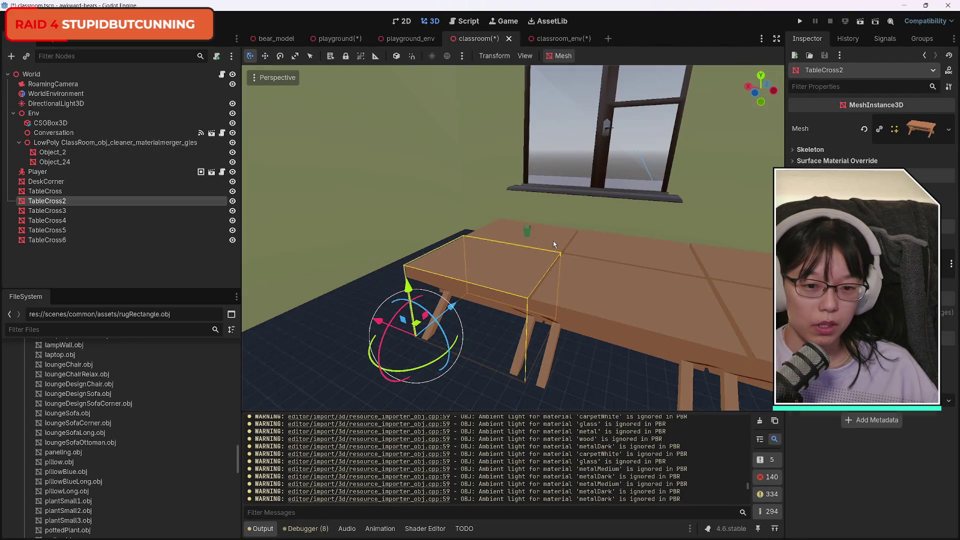
# Select all six tables and scale them together, checking their transform settings
pyautogui.keyDown('shift'); pyautogui.click(520, 235); pyautogui.keyUp('shift')
pyautogui.keyDown('shift'); pyautogui.click(619, 297); pyautogui.keyUp('shift')
pyautogui.keyDown('shift'); pyautogui.click(720, 273); pyautogui.keyUp('shift')
pyautogui.keyDown('shift'); pyautogui.click(742, 266); pyautogui.keyUp('shift')
pyautogui.keyDown('shift'); pyautogui.click(750, 300); pyautogui.keyUp('shift')
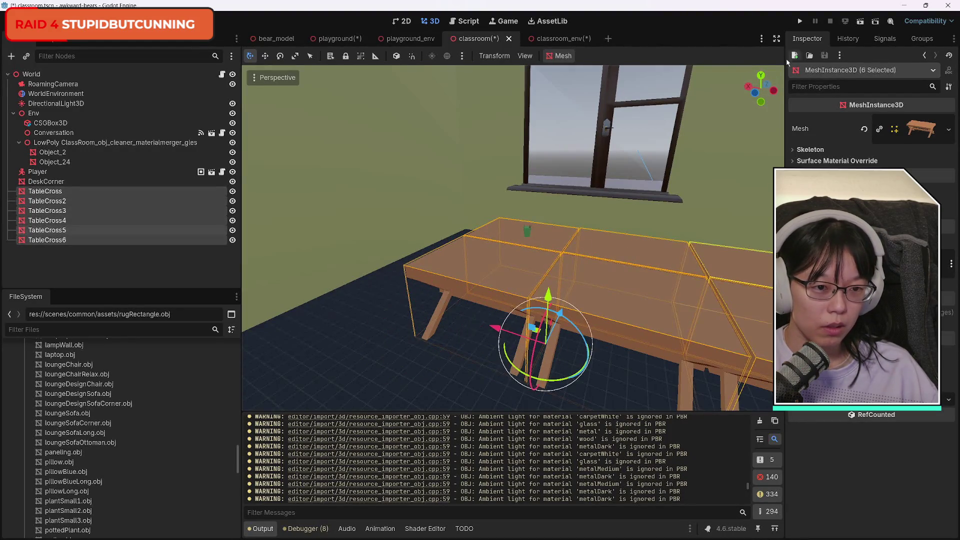
pyautogui.moveTo(577, 160)
pyautogui.mouseDown()
pyautogui.moveTo(570, 260)
pyautogui.moveTo(530, 180)
pyautogui.moveTo(530, 75)
pyautogui.moveTo(600, 150)
pyautogui.moveTo(713, 221)
pyautogui.mouseUp()
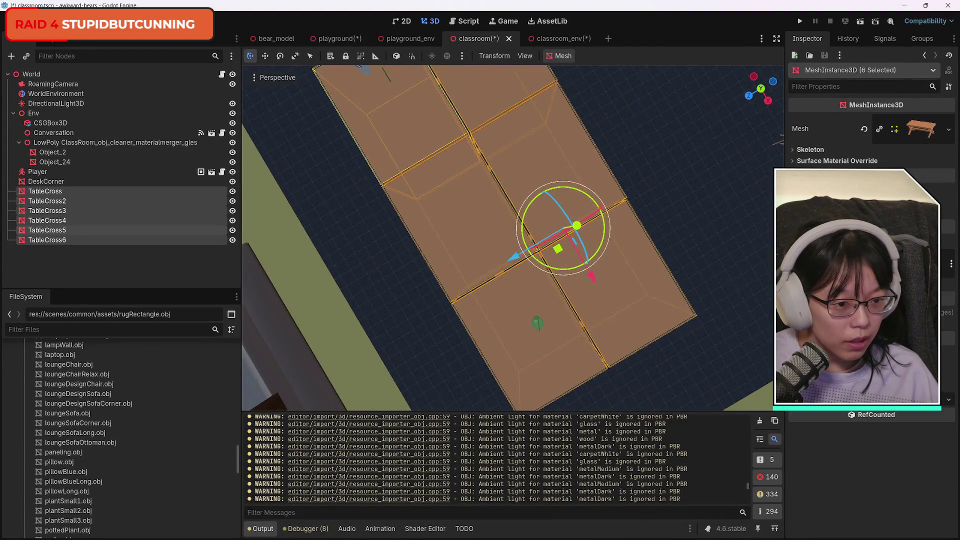
pyautogui.click(830, 300)
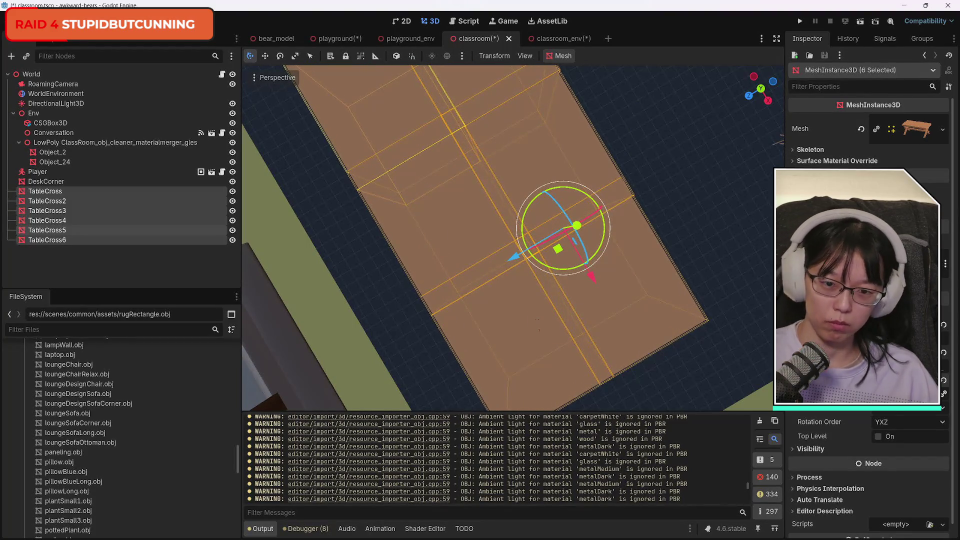
pyautogui.moveTo(534, 280)
pyautogui.mouseDown()
pyautogui.moveTo(534, 243)
pyautogui.moveTo(392, 270)
pyautogui.moveTo(246, 223)
pyautogui.moveTo(750, 223)
pyautogui.moveTo(650, 223)
pyautogui.moveTo(710, 366)
pyautogui.mouseUp()
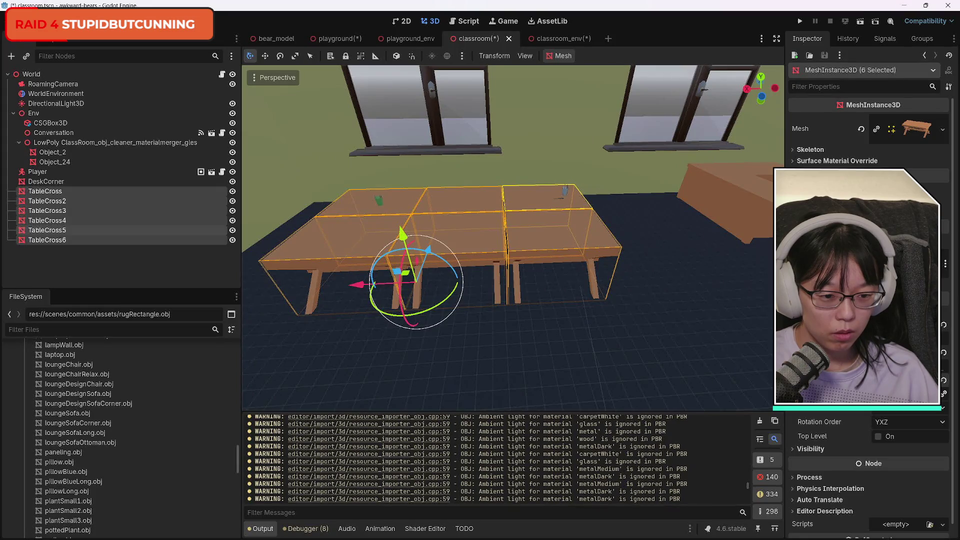
# Compare smaller and larger table sizes via undo/redo, settling where the tables touch
pyautogui.hotkey('ctrl', 'z')
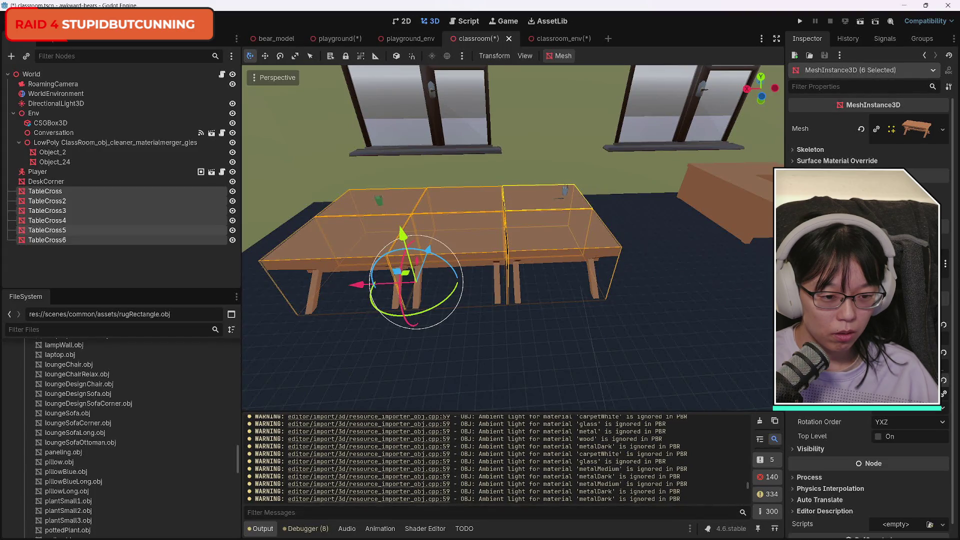
pyautogui.hotkey('ctrl', 'shift', 'z')
pyautogui.hotkey('ctrl', 'z')
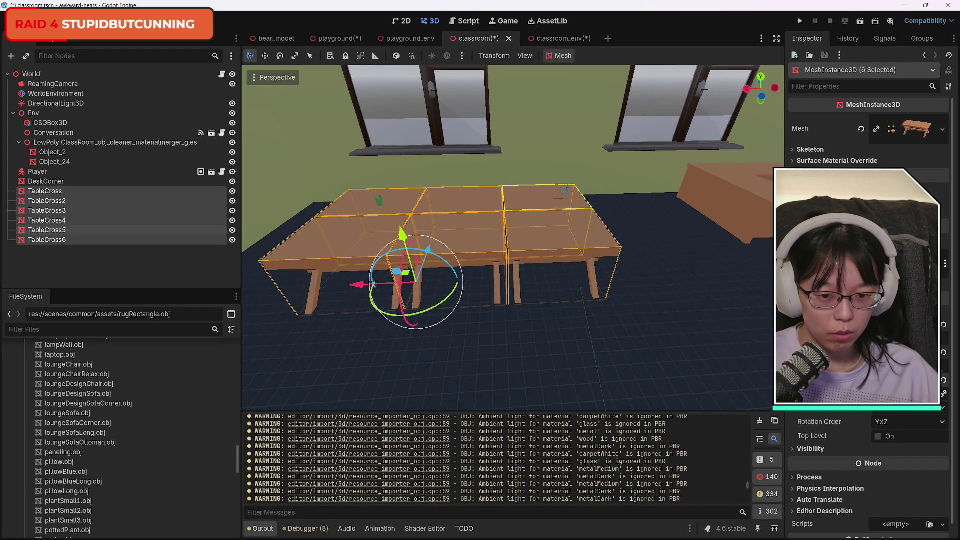
pyautogui.hotkey('ctrl', 'z')
pyautogui.hotkey('ctrl', 'shift', 'z')
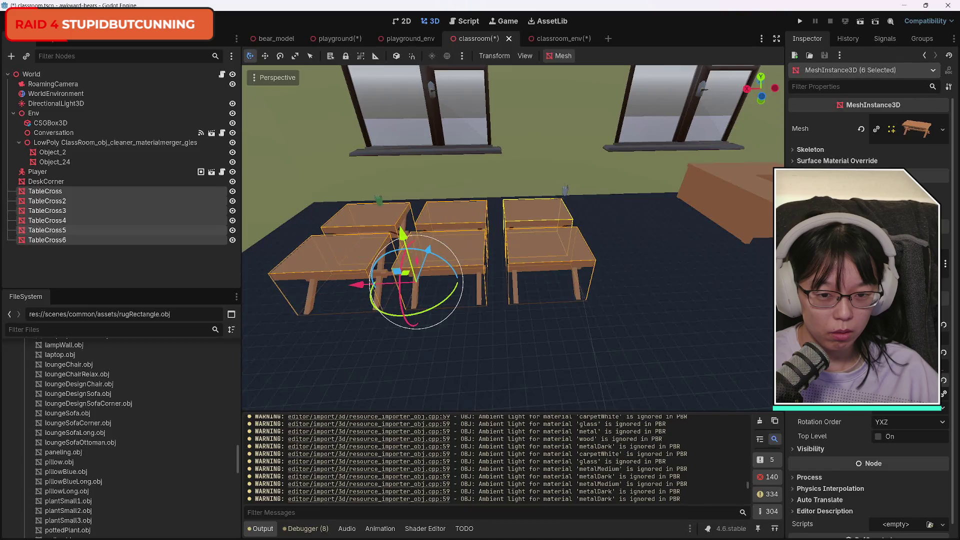
pyautogui.hotkey('ctrl', 'shift', 'z')
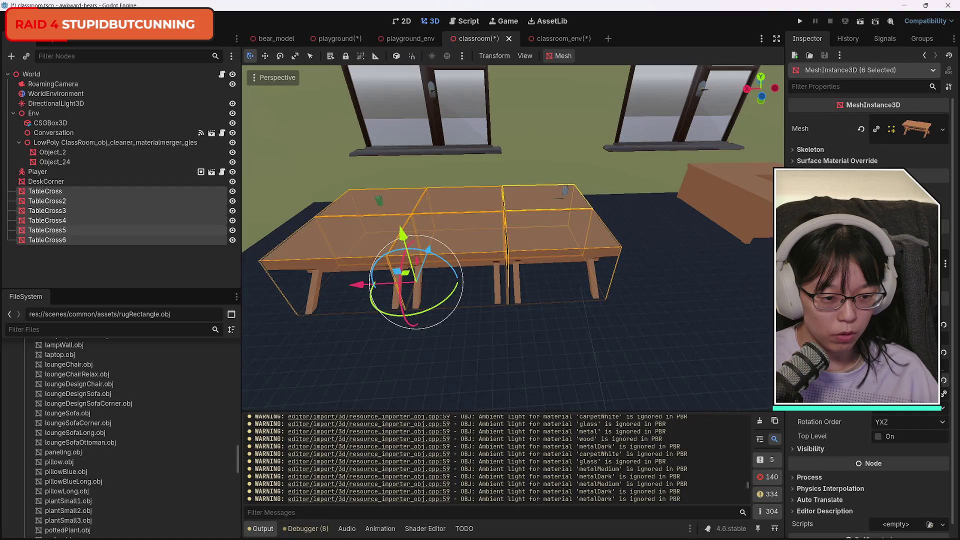
pyautogui.hotkey('ctrl', 'z')
pyautogui.hotkey('ctrl', 'shift', 'z')
pyautogui.hotkey('ctrl', 'z')
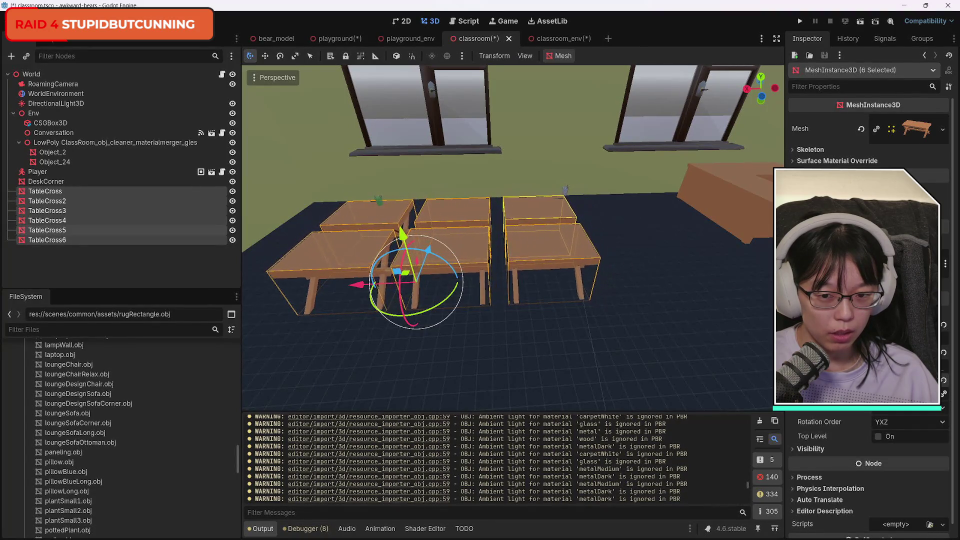
pyautogui.hotkey('ctrl', 'shift', 'z')
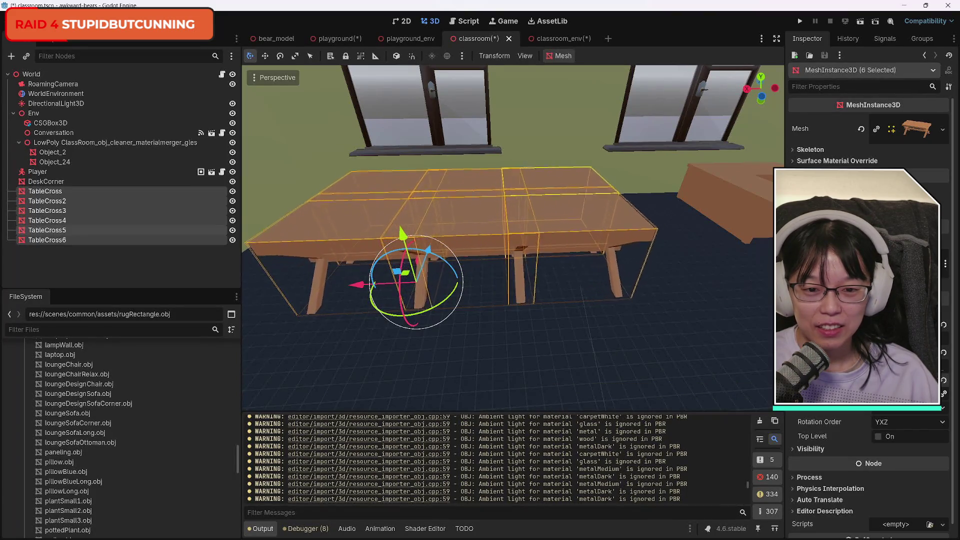
pyautogui.hotkey('ctrl', 'z')
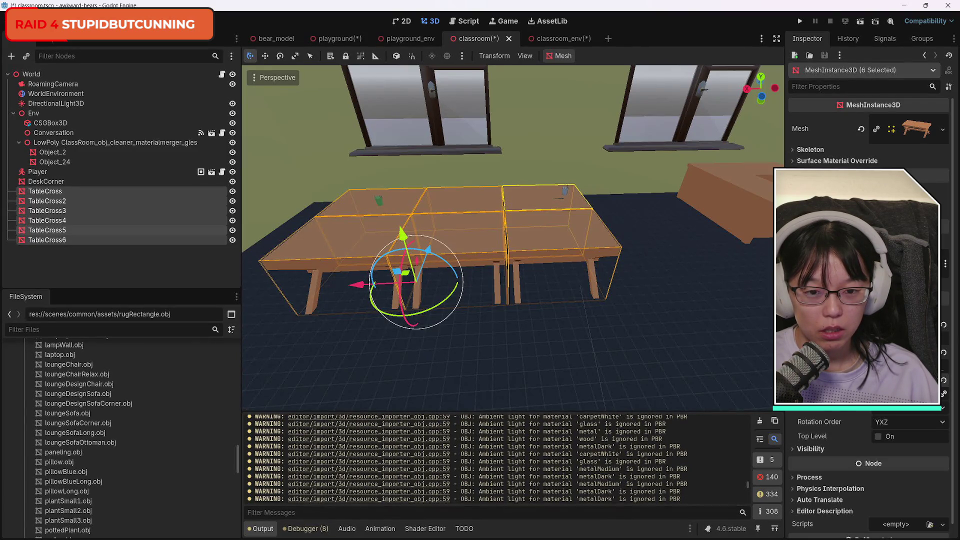
# Deselect the group and select TableCross6, then TableCross5, individually
pyautogui.click(618, 328)
pyautogui.click(554, 235)
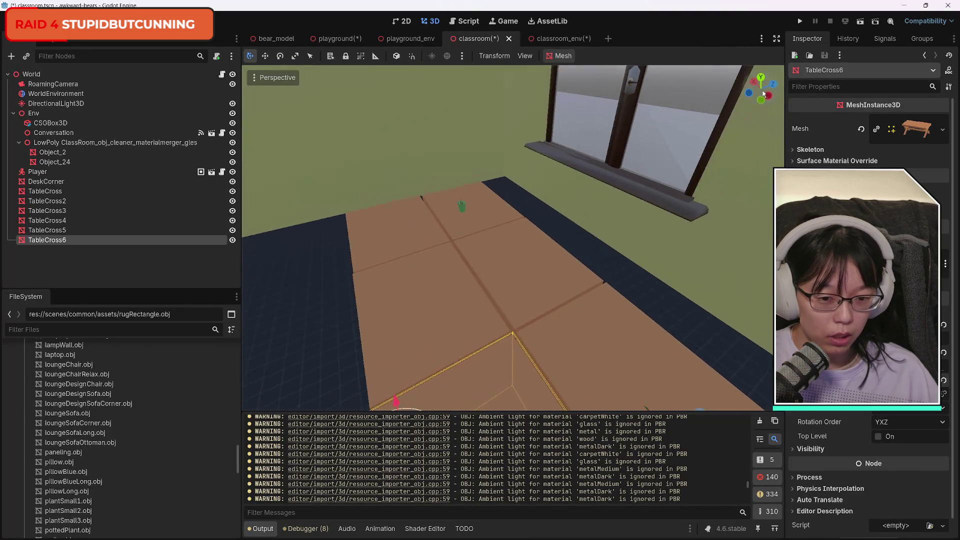
pyautogui.click(594, 356)
# Select the five extra classroom tables, including TableCross3, and delete them
pyautogui.keyDown('shift'); pyautogui.click(536, 280); pyautogui.keyUp('shift')
pyautogui.keyDown('shift'); pyautogui.click(433, 280); pyautogui.keyUp('shift')
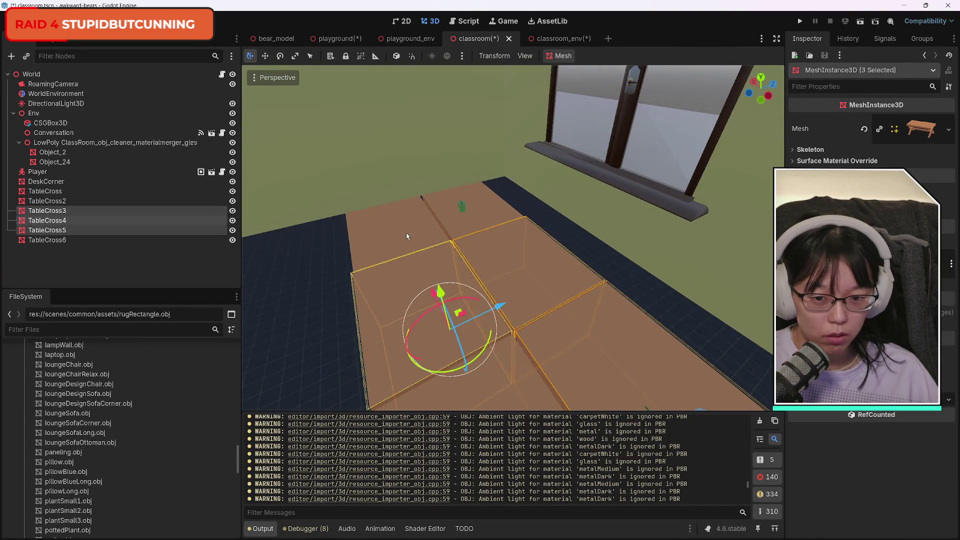
pyautogui.keyDown('shift'); pyautogui.click(465, 230); pyautogui.keyUp('shift')
pyautogui.keyDown('shift'); pyautogui.click(467, 231); pyautogui.keyUp('shift')
pyautogui.press('Delete')
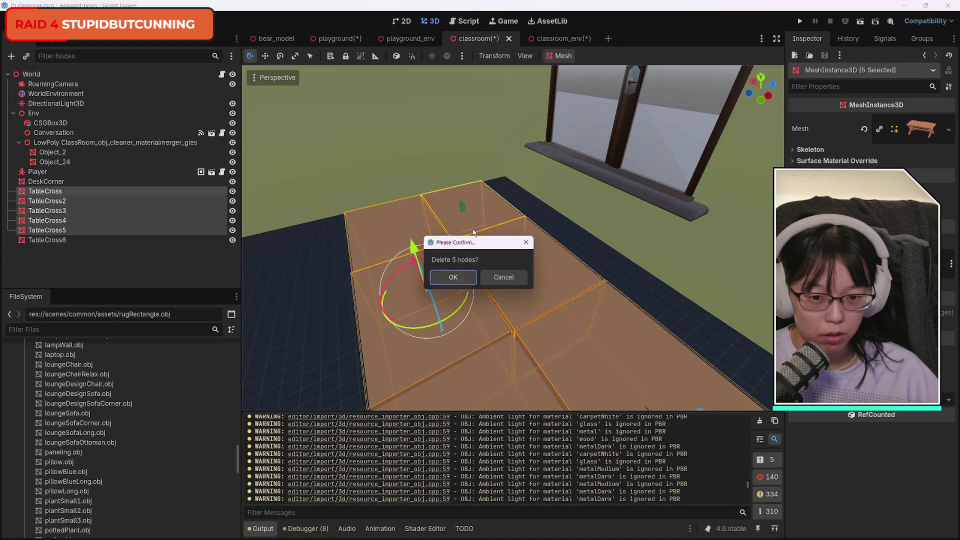
pyautogui.click(450, 277)
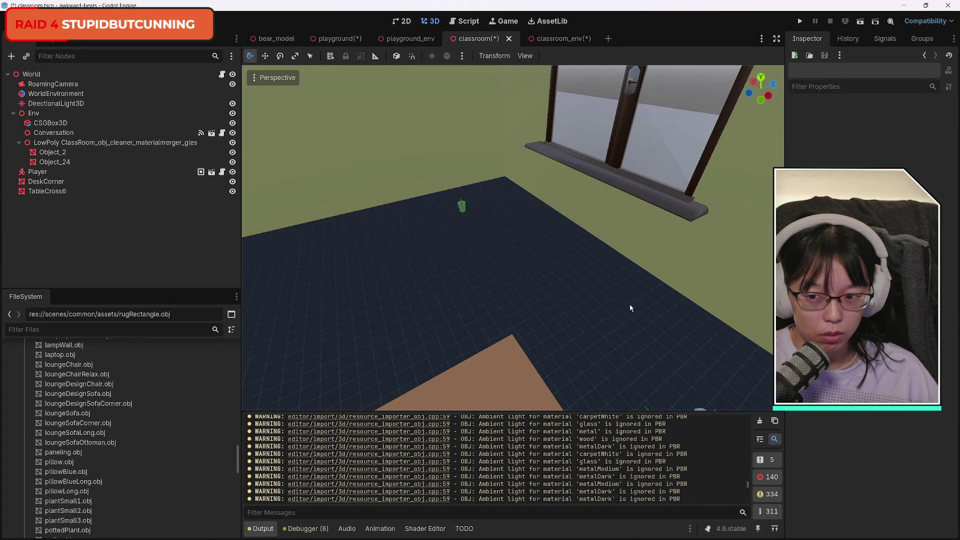
# Duplicate TableCross6 and slide the new TableCross7 right beside the original
pyautogui.scroll(3, 547, 306)
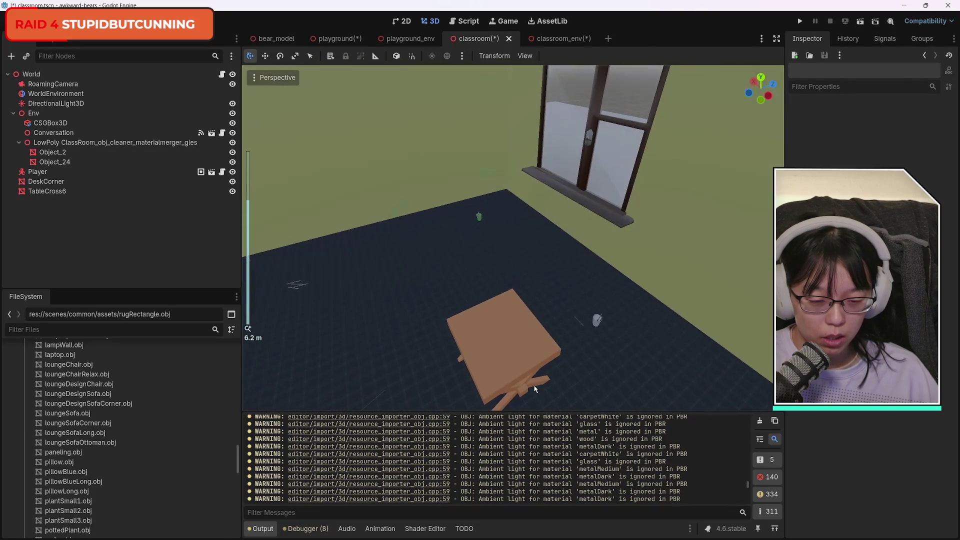
pyautogui.click(497, 360)
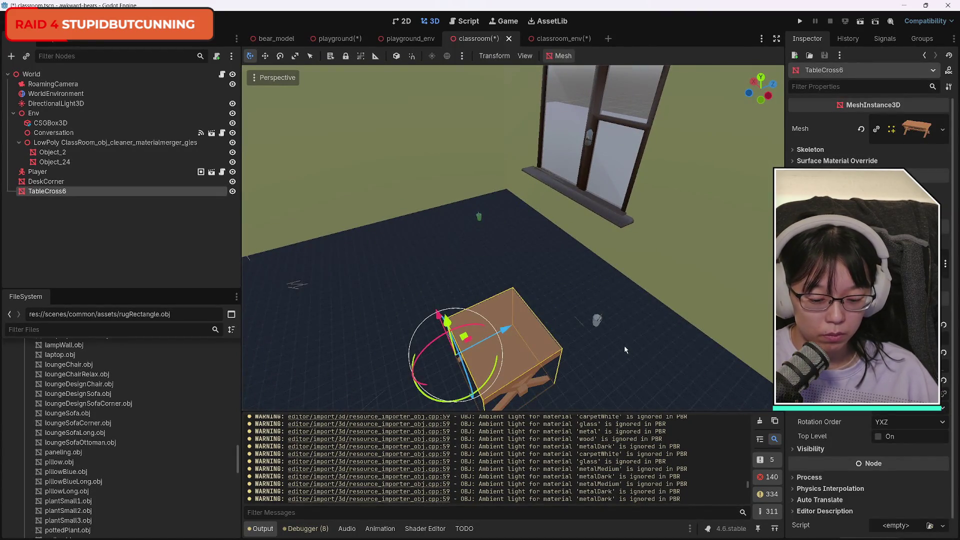
pyautogui.hotkey('ctrl', 'd')
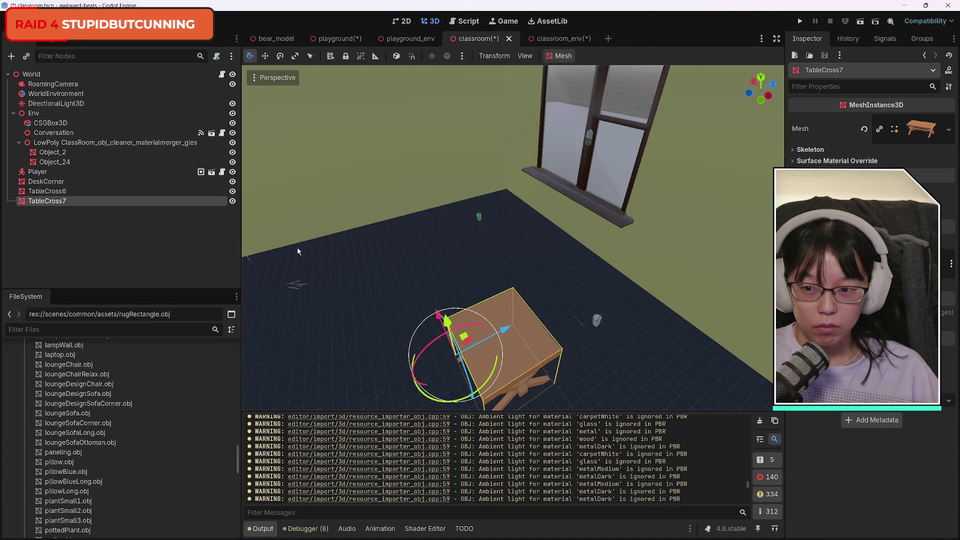
pyautogui.moveTo(507, 331)
pyautogui.mouseDown()
pyautogui.moveTo(621, 303)
pyautogui.moveTo(565, 330)
pyautogui.mouseUp()
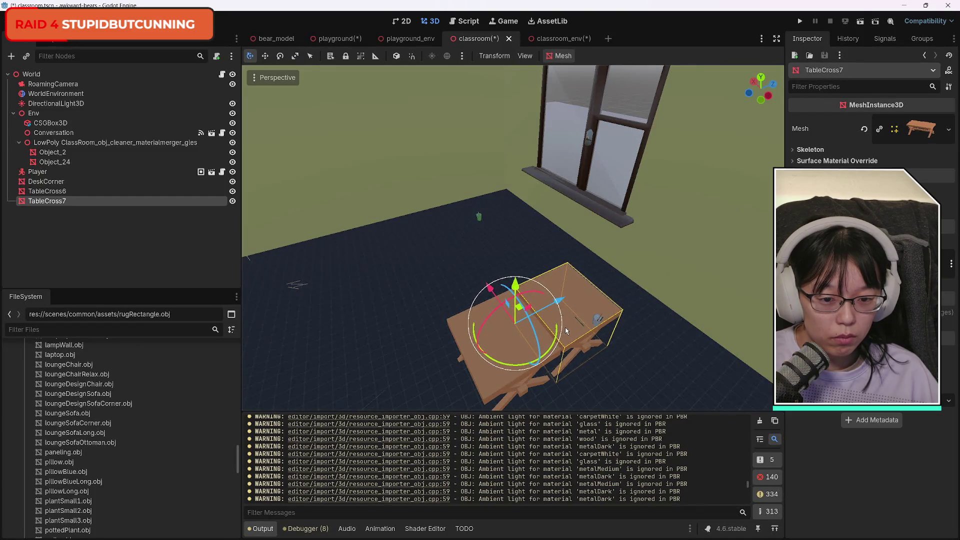
# Select both tables and move the pair together along the X axis
pyautogui.keyDown('shift'); pyautogui.click(558, 318); pyautogui.keyUp('shift')
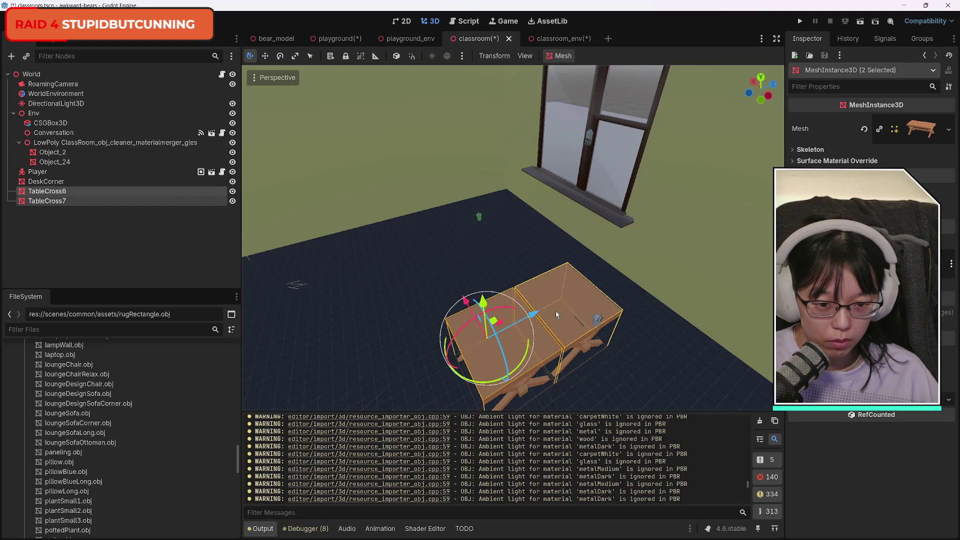
pyautogui.click(590, 373)
pyautogui.click(514, 343)
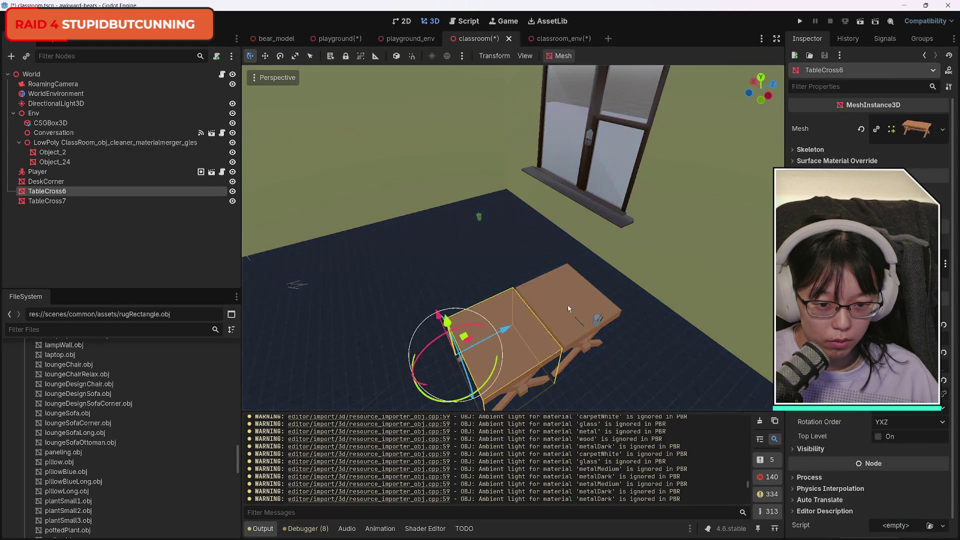
pyautogui.keyDown('shift'); pyautogui.click(570, 306); pyautogui.keyUp('shift')
pyautogui.moveTo(466, 305); pyautogui.dragTo(475, 326)
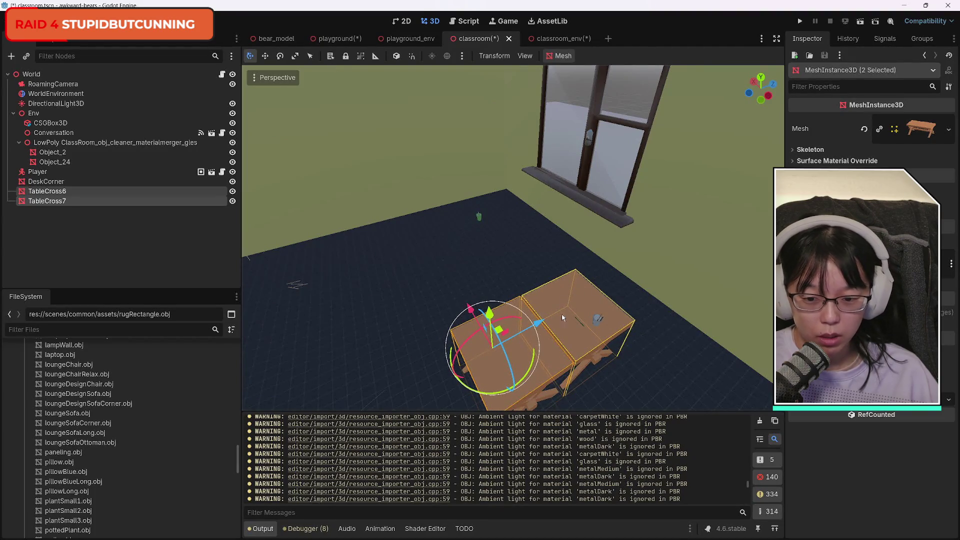
pyautogui.click(642, 383)
pyautogui.click(570, 319)
pyautogui.keyDown('shift'); pyautogui.click(514, 384); pyautogui.keyUp('shift')
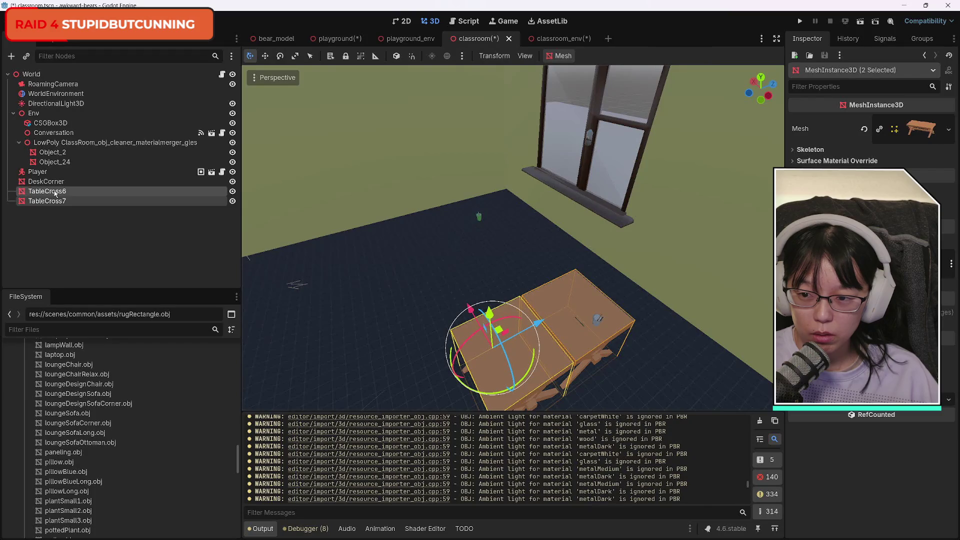
# Duplicate the table pair and shift the copies along X to extend the row
pyautogui.hotkey('ctrl', 'd')
pyautogui.moveTo(469, 311); pyautogui.dragTo(442, 279)
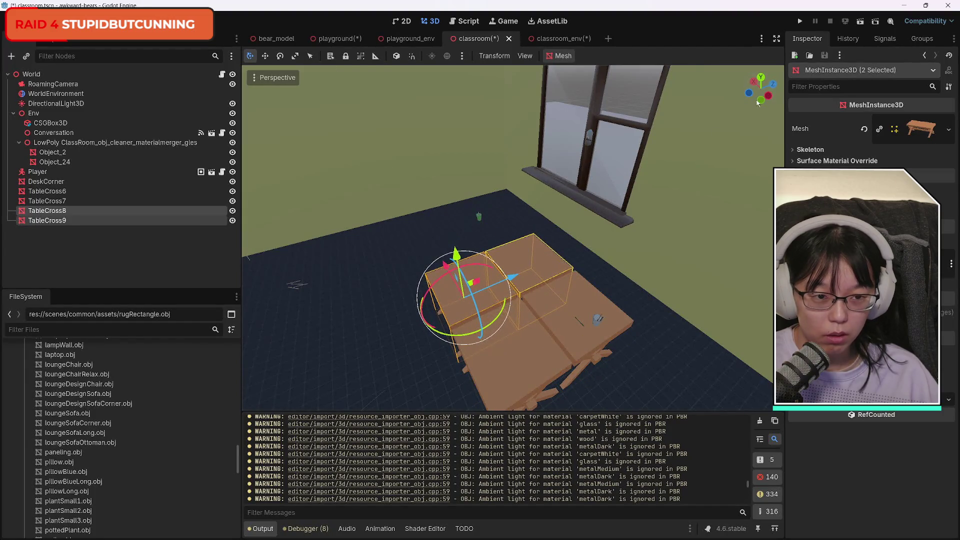
pyautogui.moveTo(513, 238)
pyautogui.mouseDown()
pyautogui.moveTo(513, 250)
pyautogui.moveTo(500, 225)
pyautogui.moveTo(763, 403)
pyautogui.moveTo(495, 225)
pyautogui.mouseUp()
pyautogui.moveTo(518, 284); pyautogui.dragTo(518, 284)
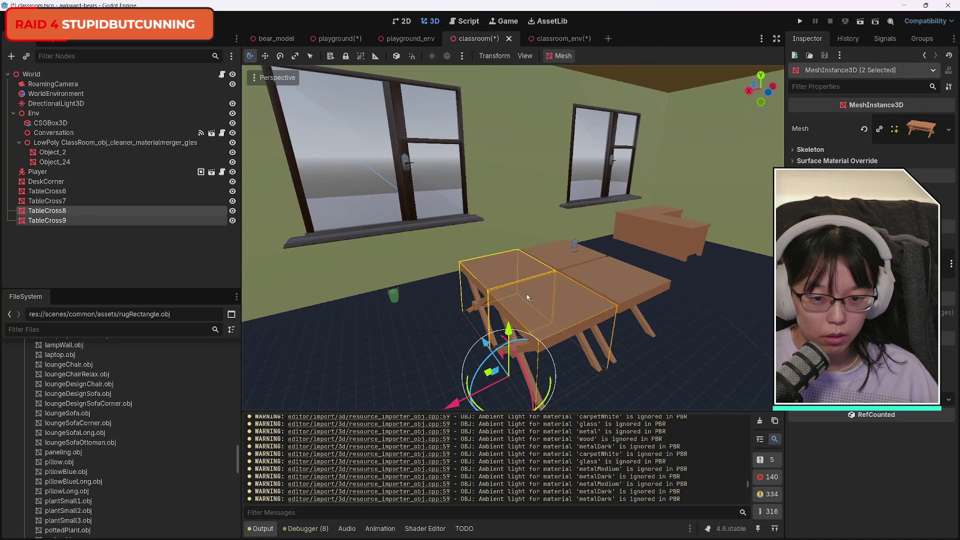
# Duplicate the copied pair again and shift it along X, completing a six-table row
pyautogui.click(550, 303)
pyautogui.click(522, 298)
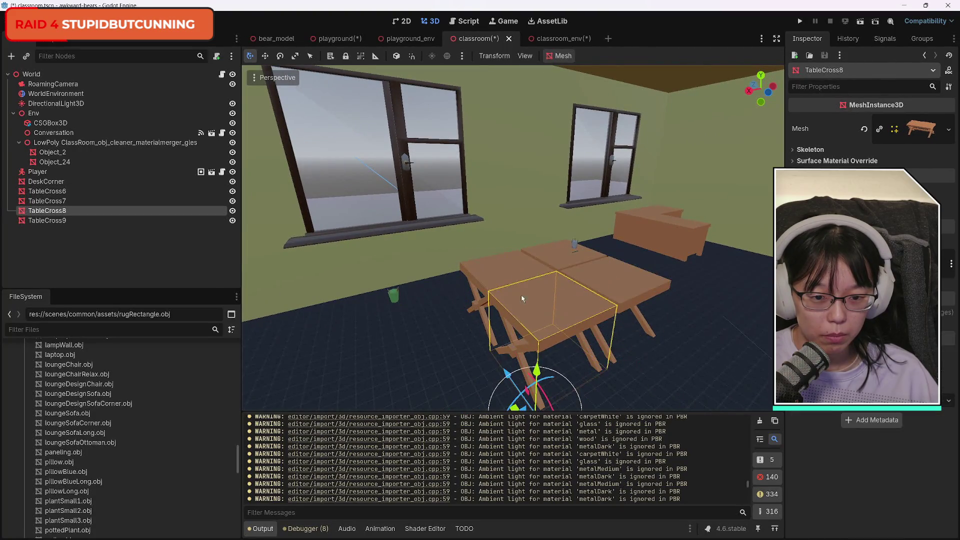
pyautogui.keyDown('shift'); pyautogui.click(496, 273); pyautogui.keyUp('shift')
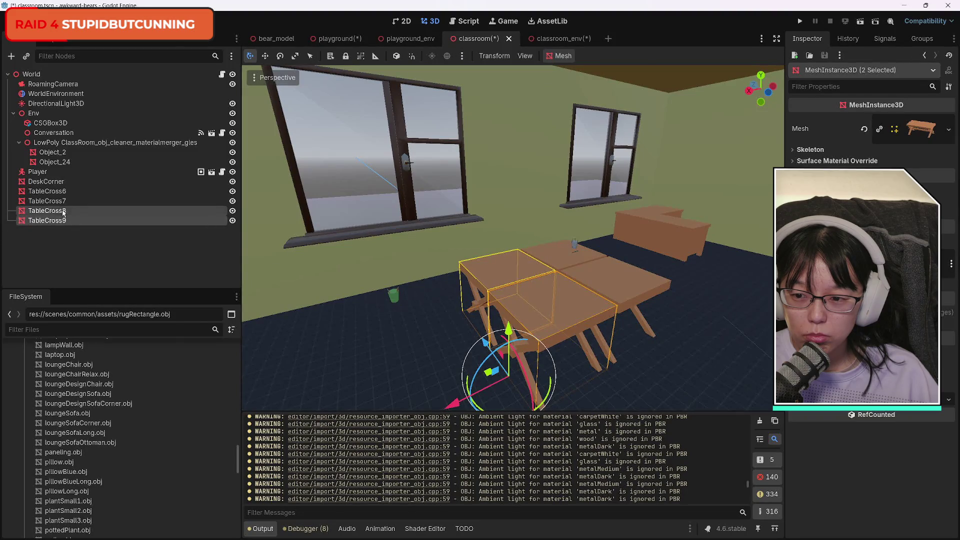
pyautogui.hotkey('ctrl', 'd')
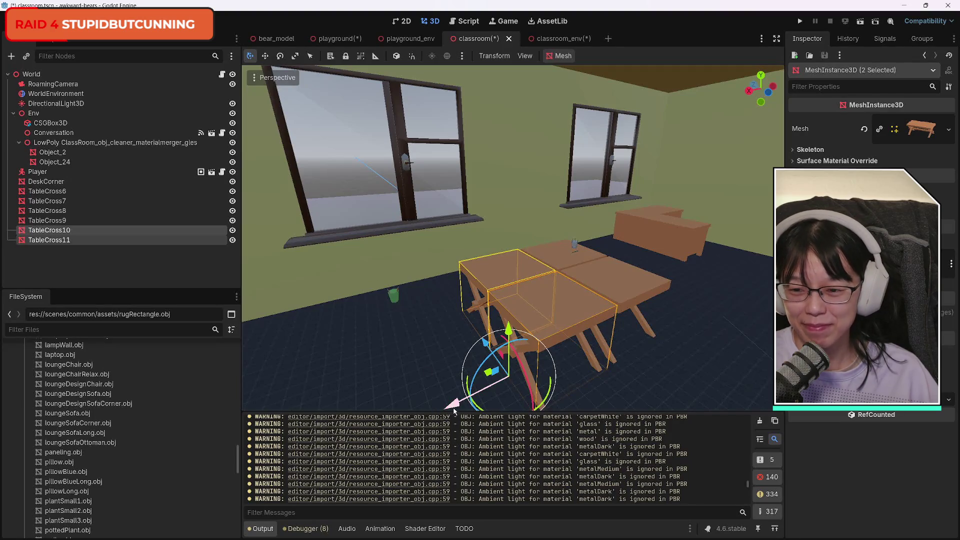
pyautogui.moveTo(453, 409); pyautogui.dragTo(313, 455)
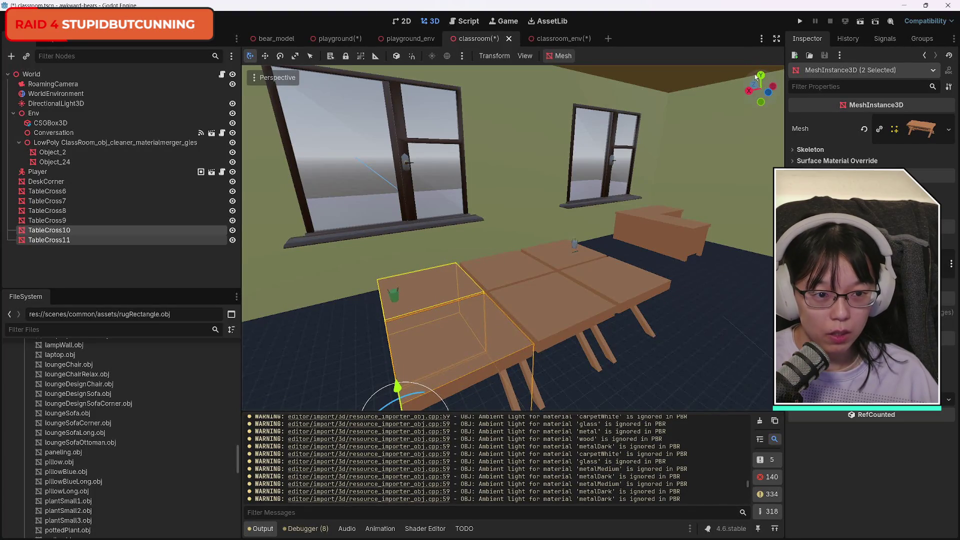
pyautogui.moveTo(756, 77)
pyautogui.mouseDown()
pyautogui.moveTo(762, 100)
pyautogui.moveTo(773, 88)
pyautogui.moveTo(755, 93)
pyautogui.mouseUp()
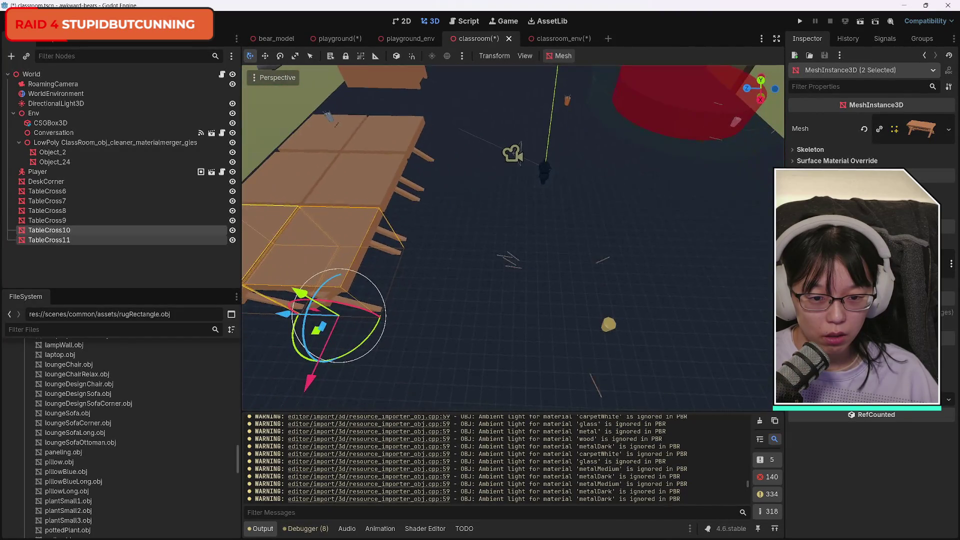
pyautogui.press('e')
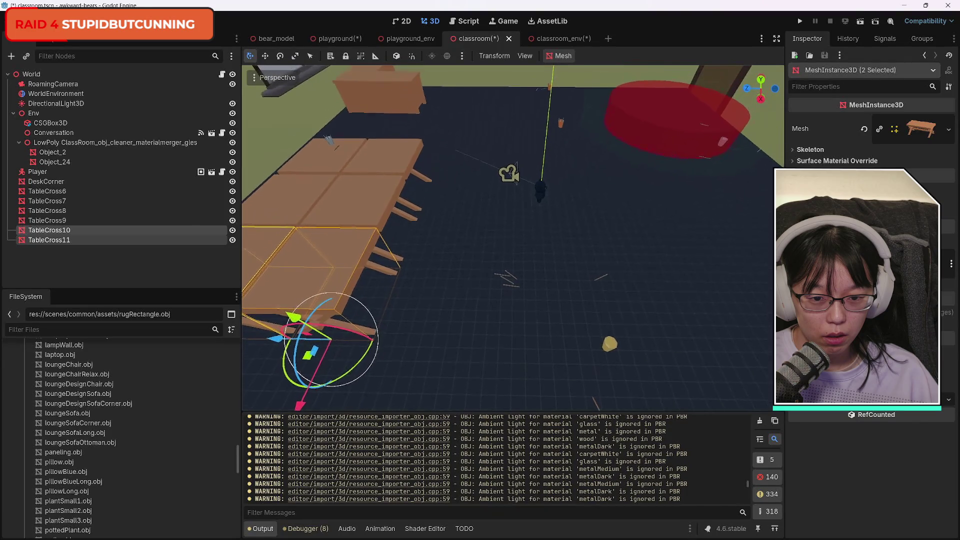
pyautogui.moveTo(760, 89); pyautogui.dragTo(756, 95)
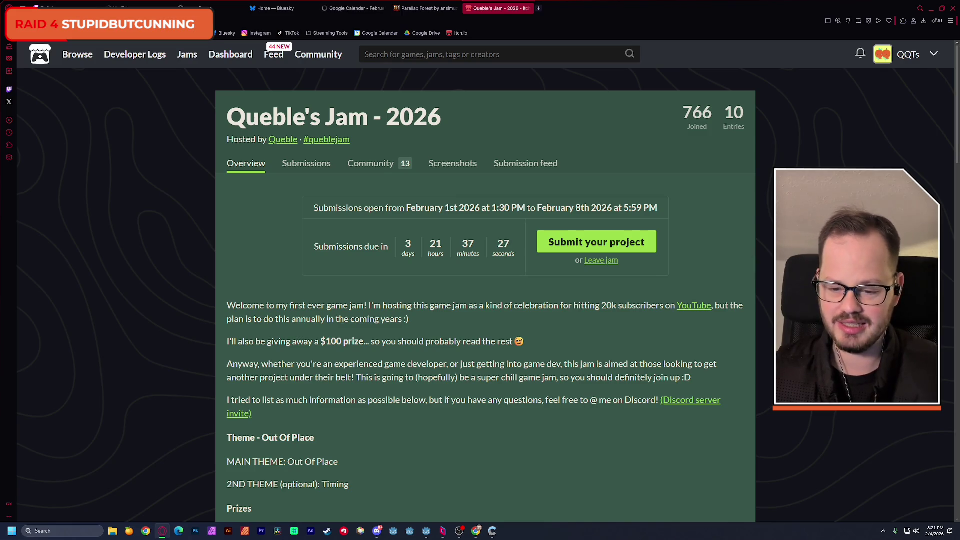
# Find and highlight the 'Out Of Place' theme on the jam page, then return to Godot
pyautogui.scroll(-5, 304, 210)
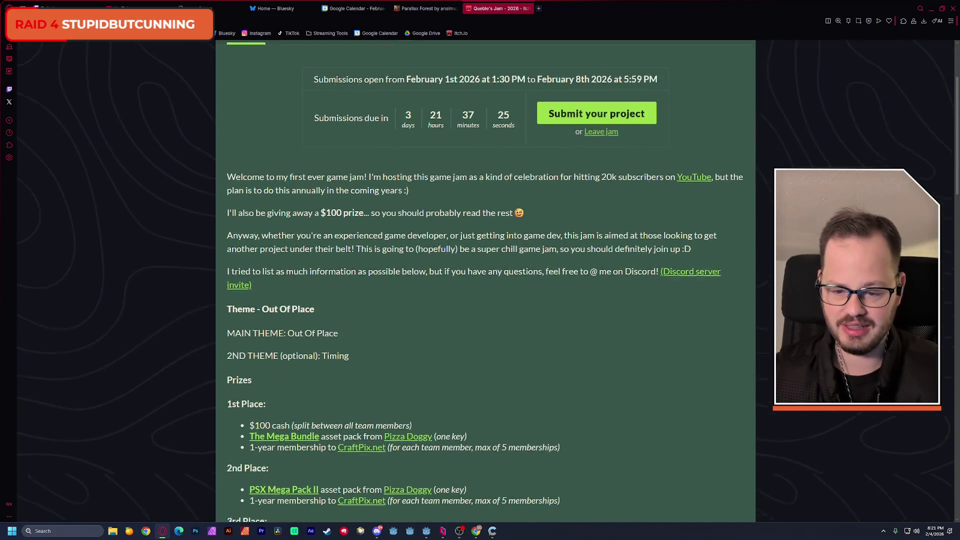
pyautogui.moveTo(315, 213); pyautogui.dragTo(261, 213)
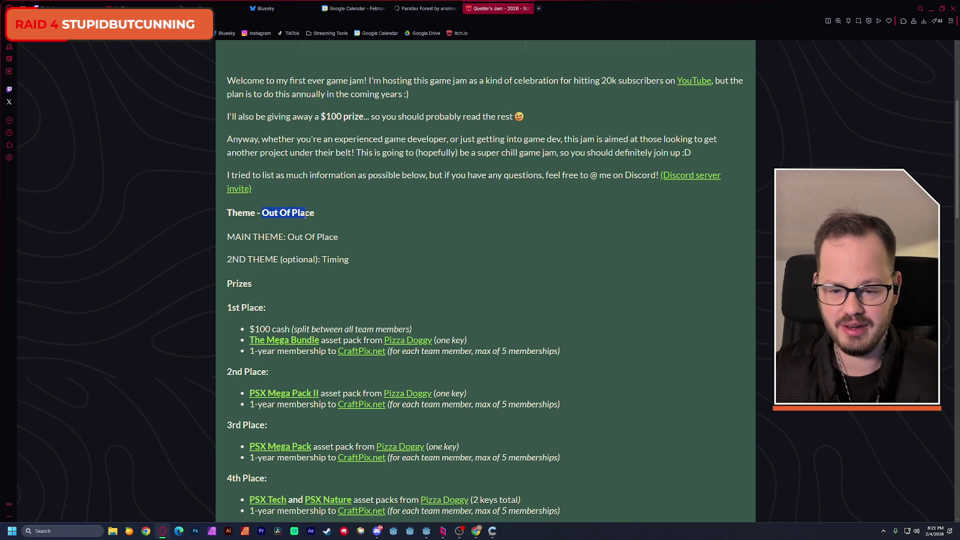
pyautogui.keyDown('ctrl'); pyautogui.scroll(4, 293, 216); pyautogui.keyUp('ctrl')
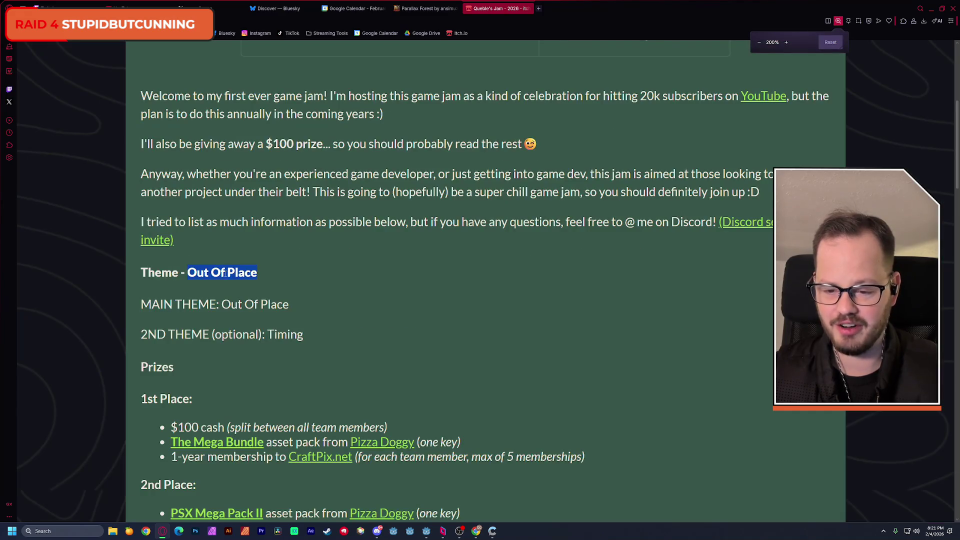
pyautogui.moveTo(188, 272); pyautogui.dragTo(257, 274)
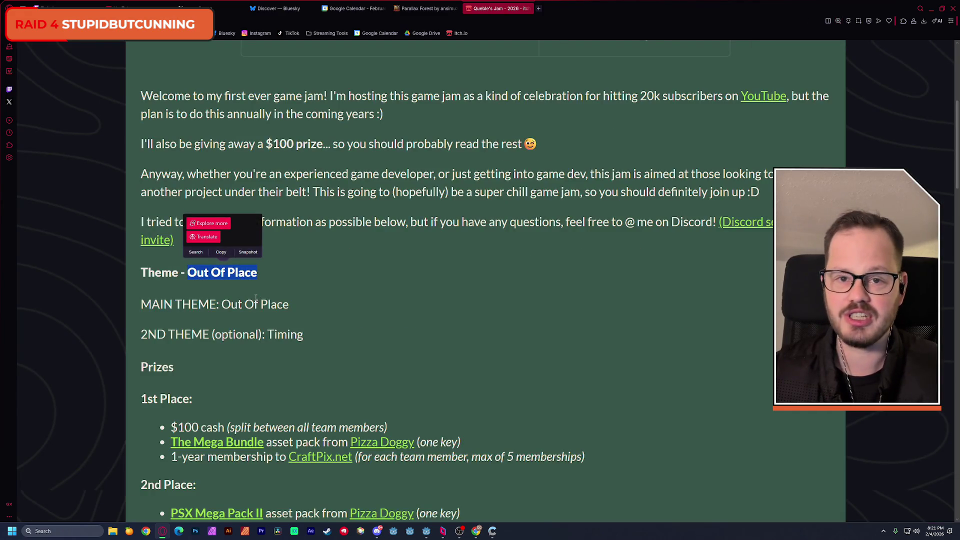
pyautogui.click(215, 307)
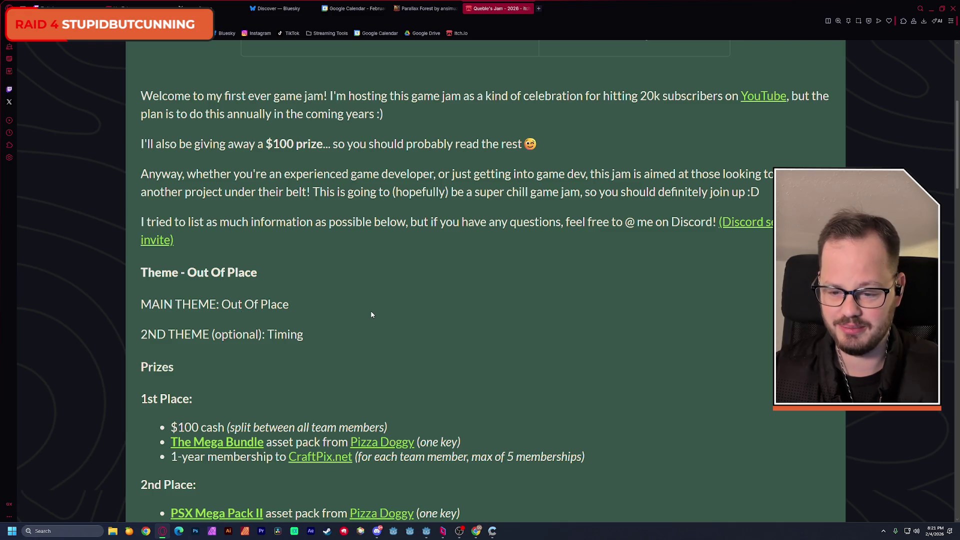
pyautogui.scroll(-2, 371, 315)
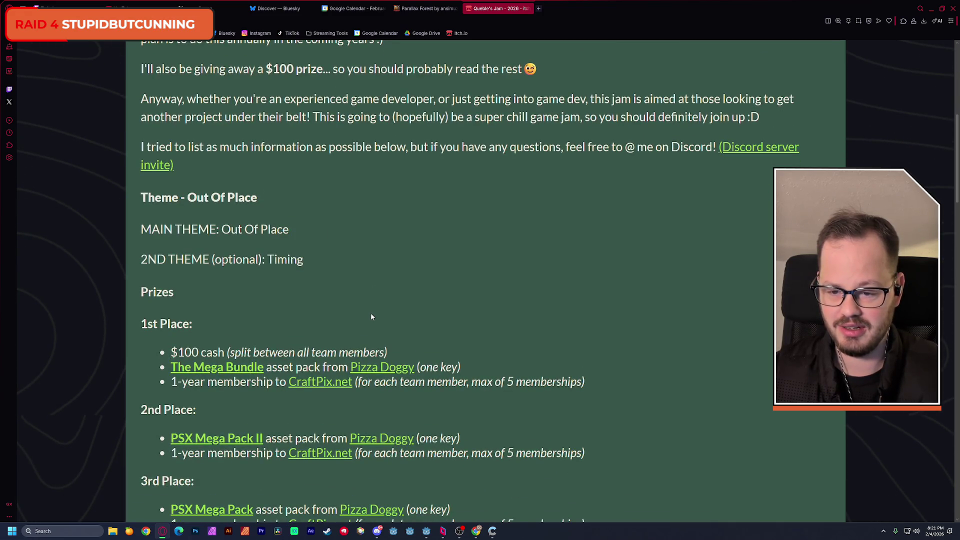
pyautogui.scroll(1, 301, 255)
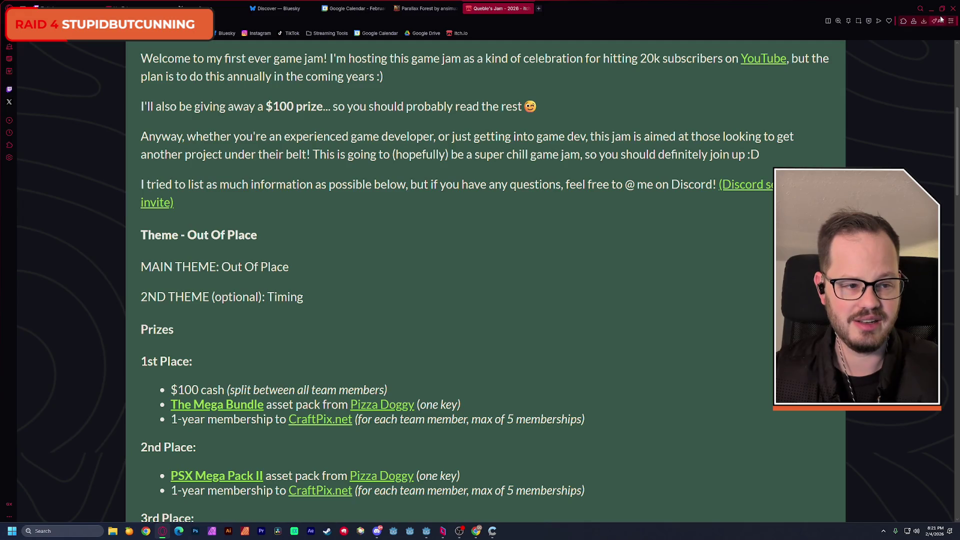
pyautogui.hotkey('alt', 'Tab')
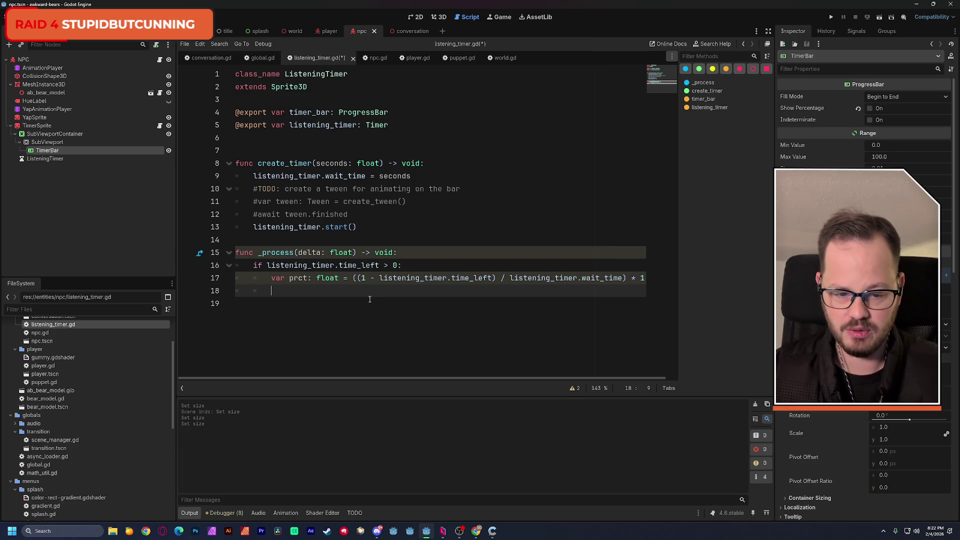
# Type 'var use_int: int =' on line 18, then undo the timer bar's last value change in 3D
pyautogui.click(768, 31)
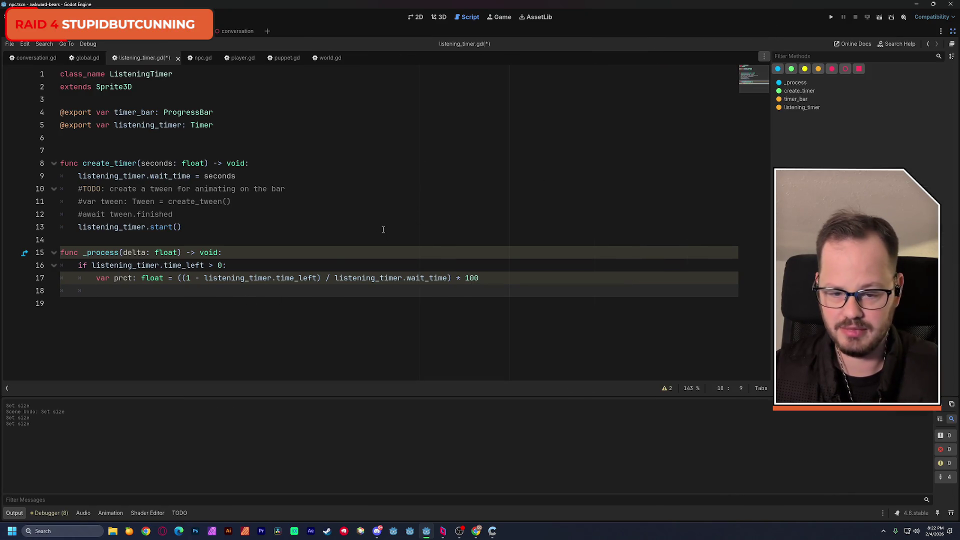
pyautogui.scroll(4, 228, 293)
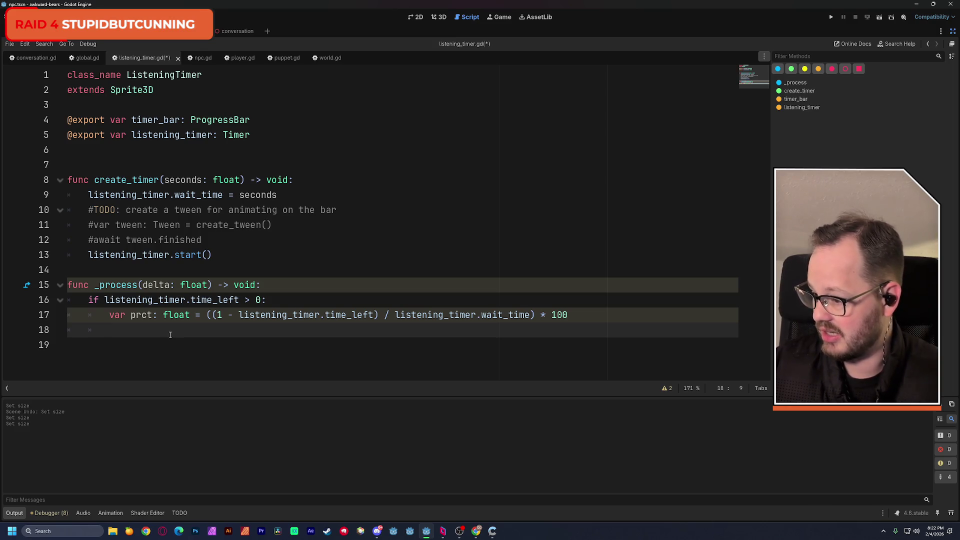
pyautogui.write('var')
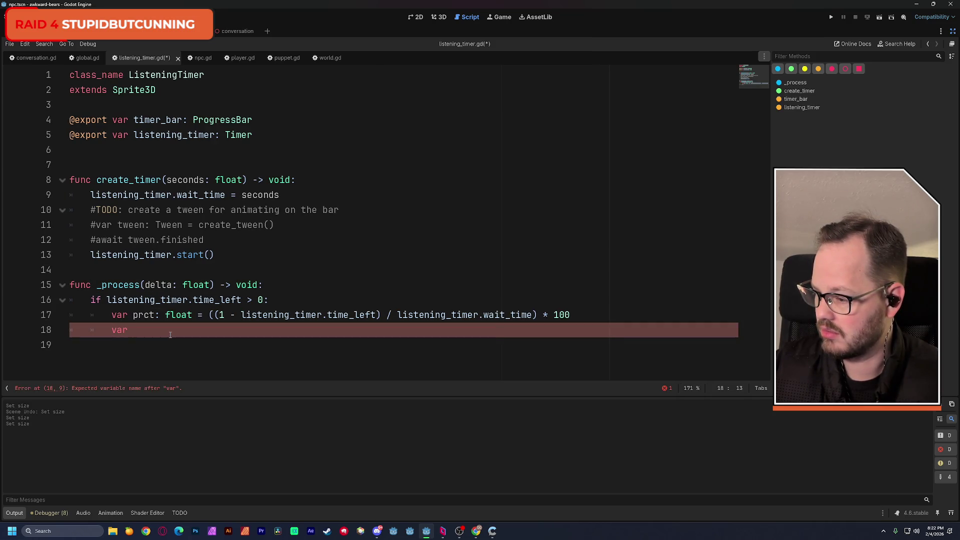
pyautogui.write('use_int')
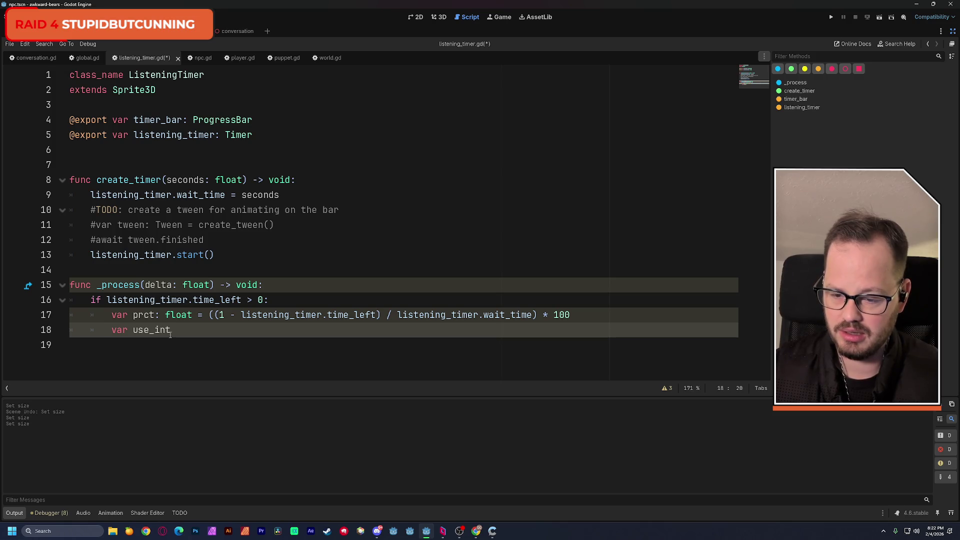
pyautogui.write(': int =')
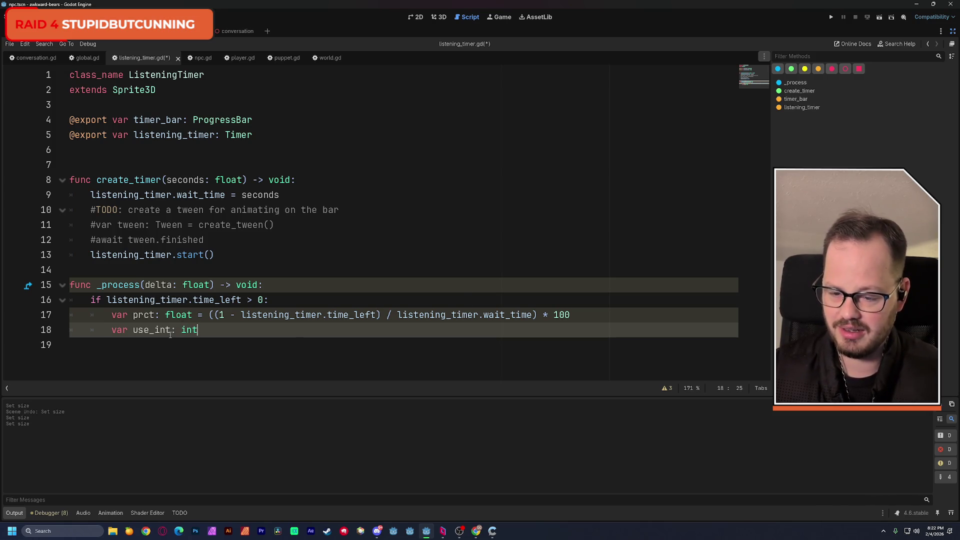
pyautogui.hotkey('ctrl', 'F2')
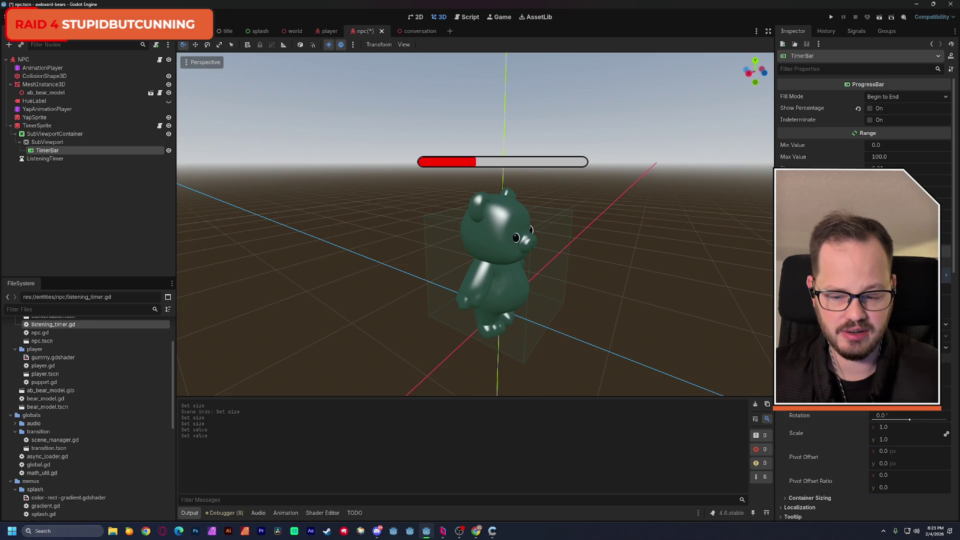
pyautogui.hotkey('ctrl', 'z')
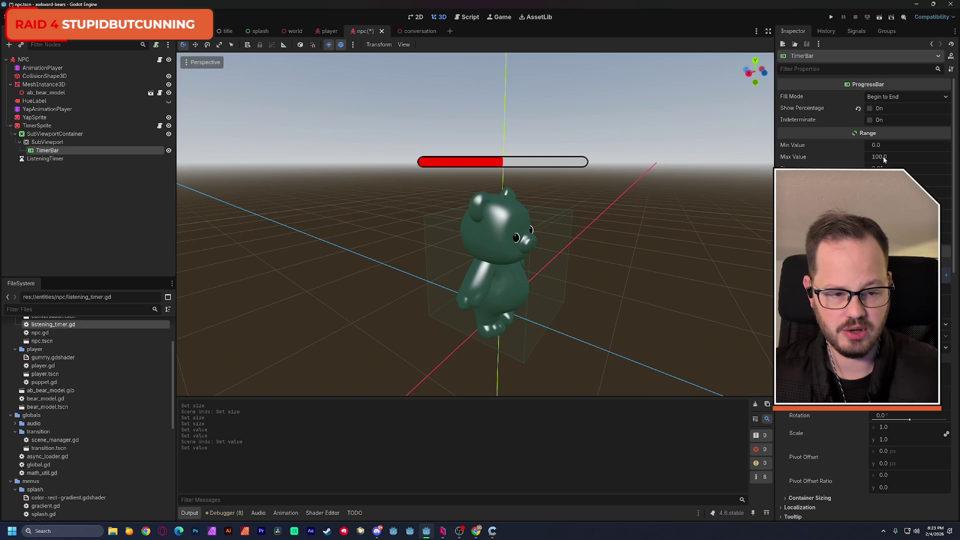
# Save the npc scene and bring up listening_timer.gd in the Script workspace
pyautogui.hotkey('ctrl', 's')
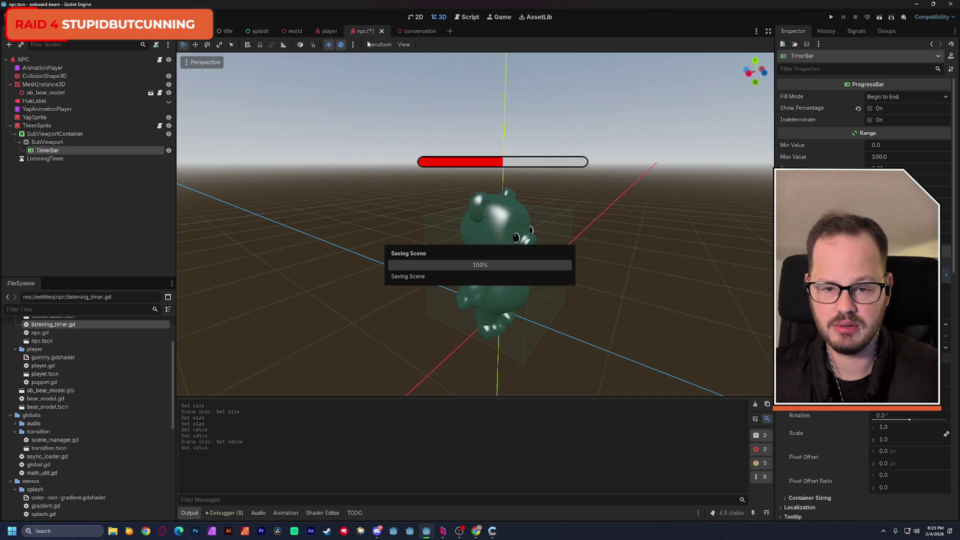
pyautogui.hotkey('ctrl', 'F3')
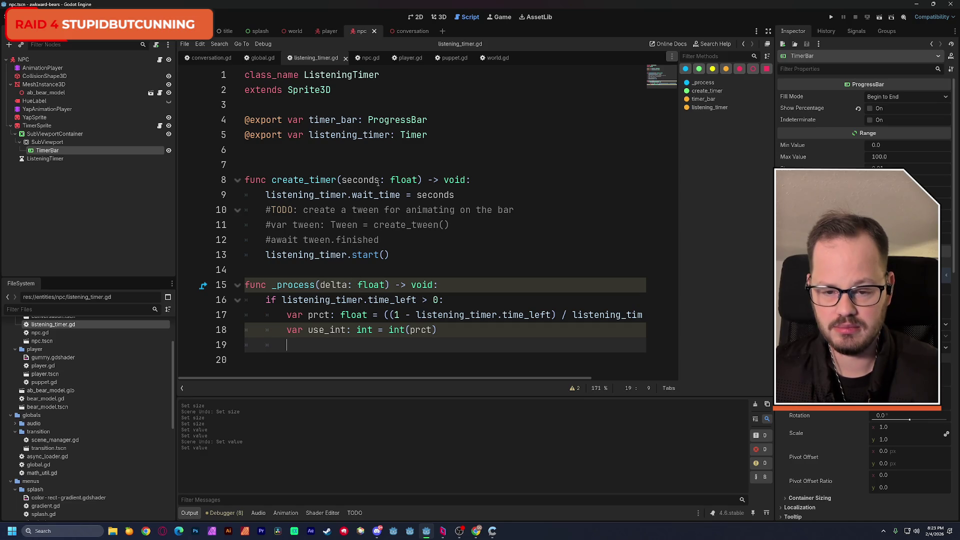
# Review the timer code by highlighting seconds, the wait_time assignment, start() and the prct calculation
pyautogui.doubleClick(361, 180)
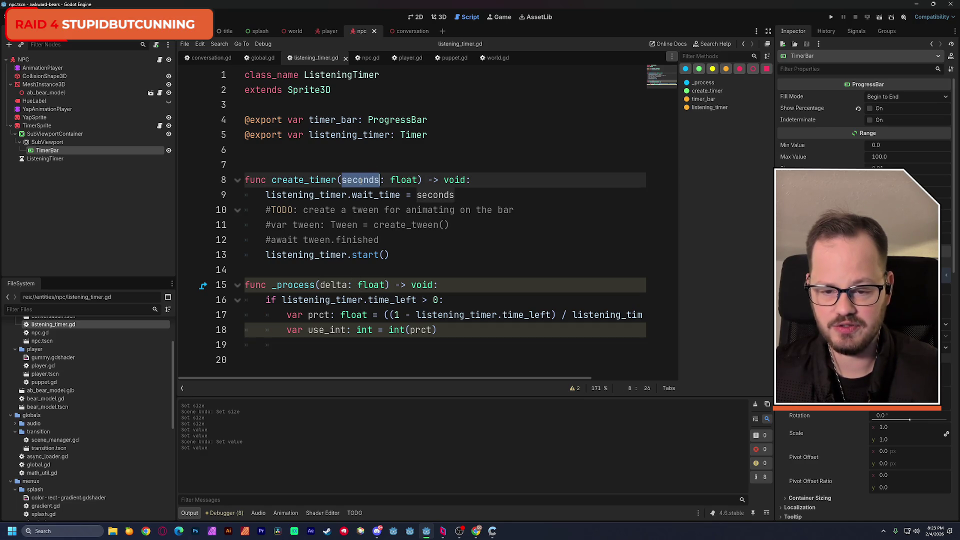
pyautogui.doubleClick(306, 195)
pyautogui.moveTo(315, 195); pyautogui.dragTo(430, 196)
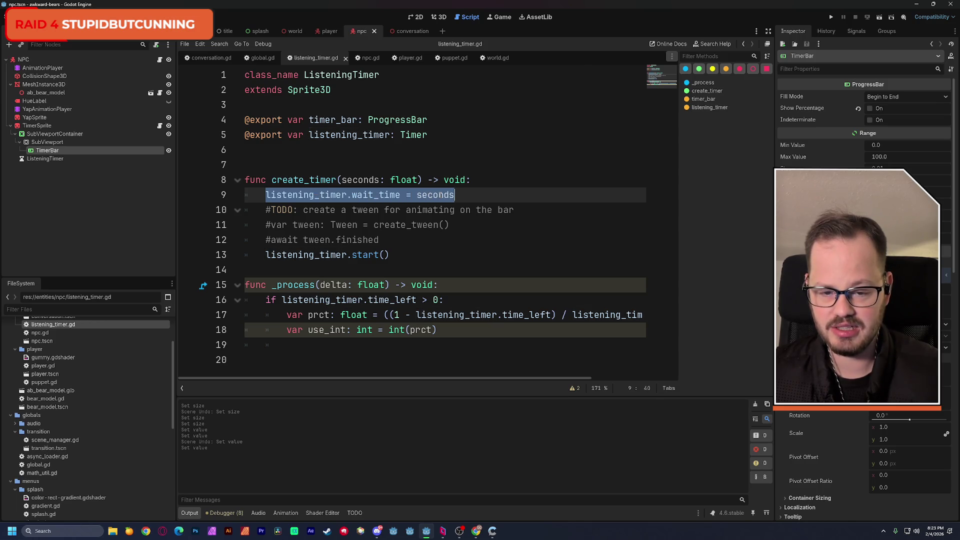
pyautogui.doubleClick(435, 195)
pyautogui.doubleClick(373, 195)
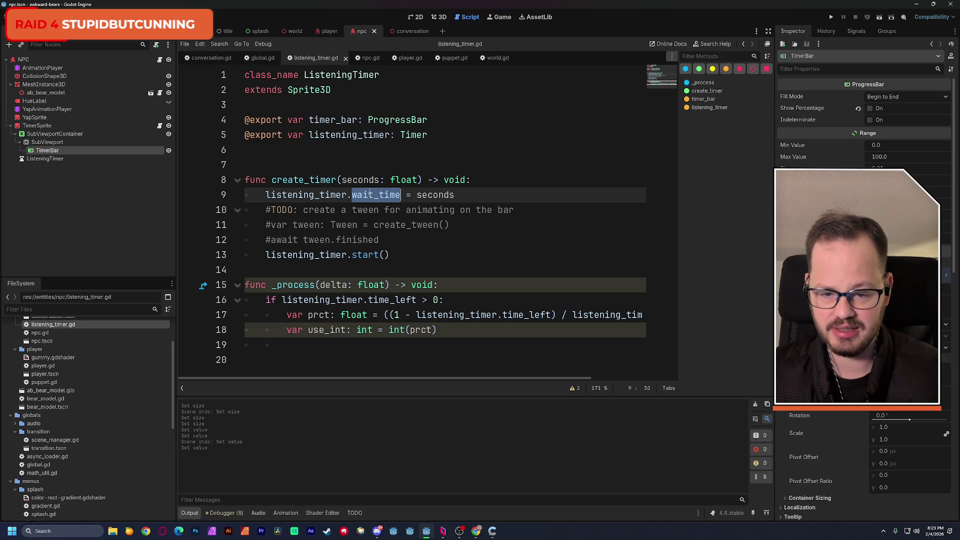
pyautogui.doubleClick(306, 255)
pyautogui.keyDown('shift'); pyautogui.click(398, 254); pyautogui.keyUp('shift')
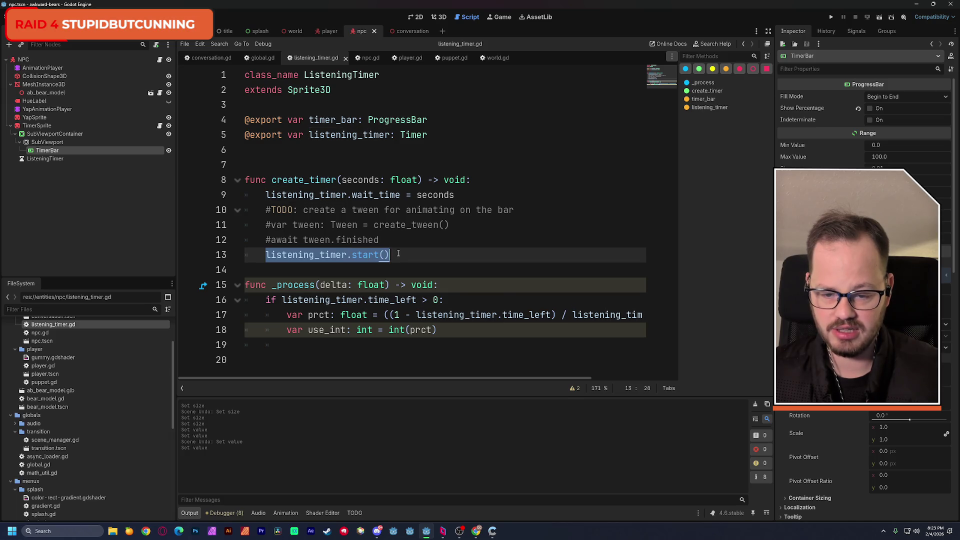
pyautogui.doubleClick(327, 300)
pyautogui.moveTo(328, 300); pyautogui.dragTo(450, 302)
pyautogui.doubleClick(392, 300)
pyautogui.click(434, 300)
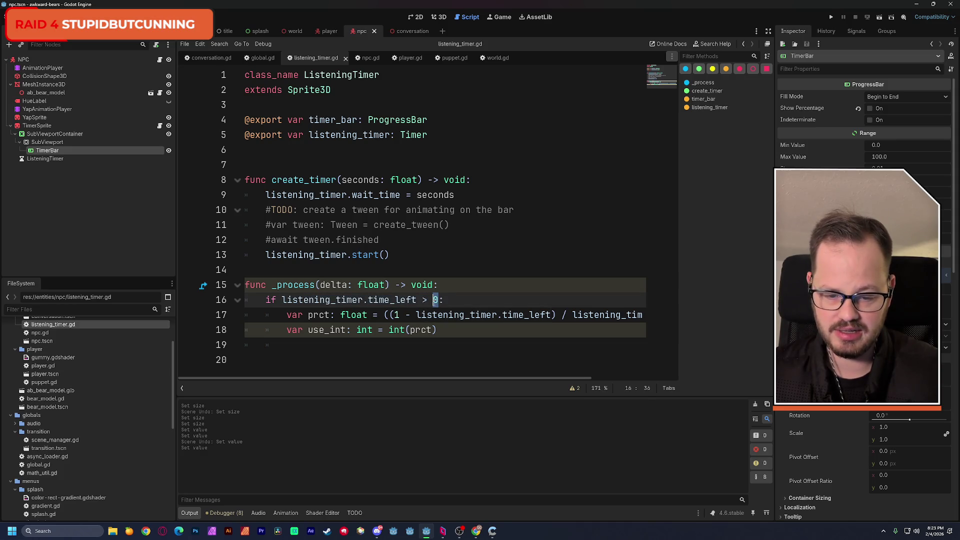
pyautogui.doubleClick(320, 315)
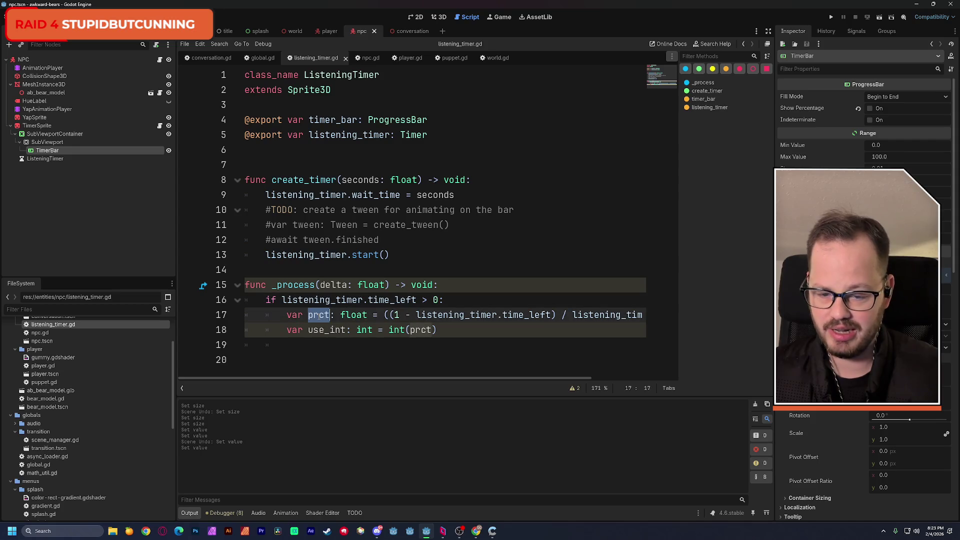
pyautogui.moveTo(320, 315); pyautogui.dragTo(608, 318)
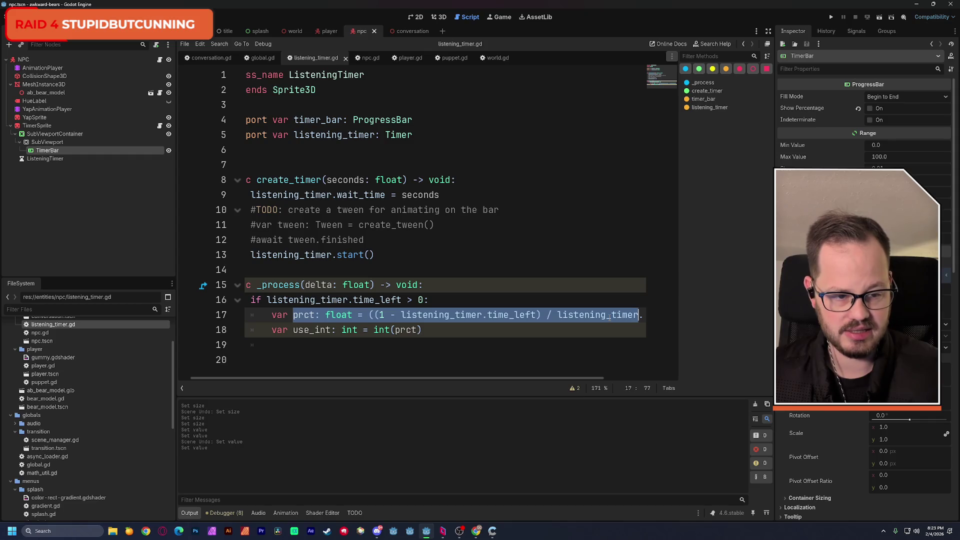
# Delete the use_int code on line 18, leaving an indented empty line
pyautogui.click(423, 331)
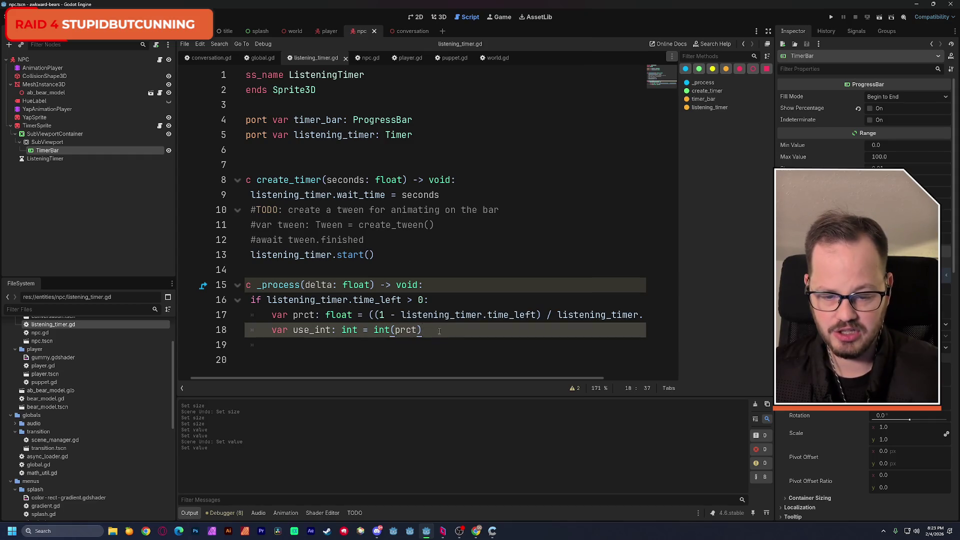
pyautogui.moveTo(439, 332); pyautogui.dragTo(233, 322)
pyautogui.moveTo(453, 334); pyautogui.dragTo(228, 326)
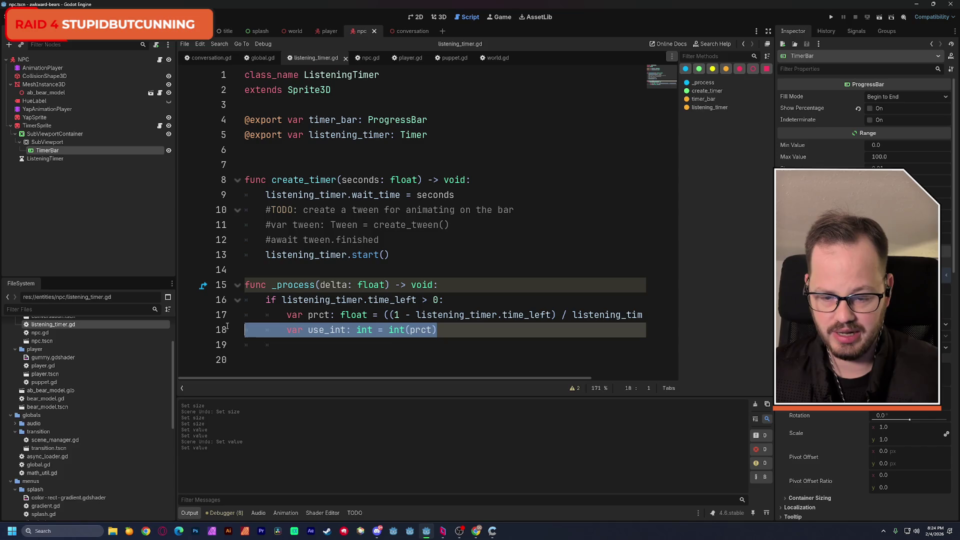
pyautogui.press('BackSpace')
pyautogui.press('Tab')
pyautogui.press('Tab')
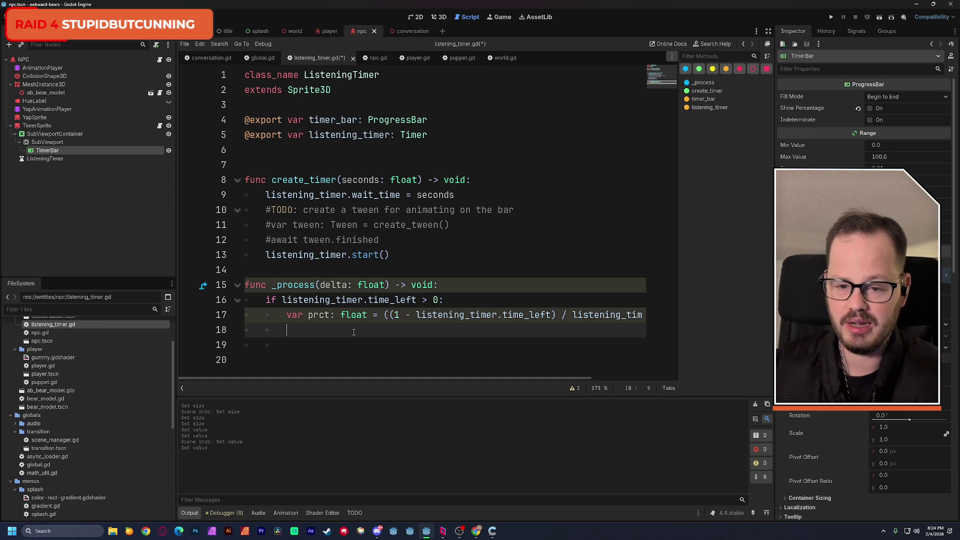
# Write timer_bar.value = prct on line 18 with autocomplete
pyautogui.write('timer')
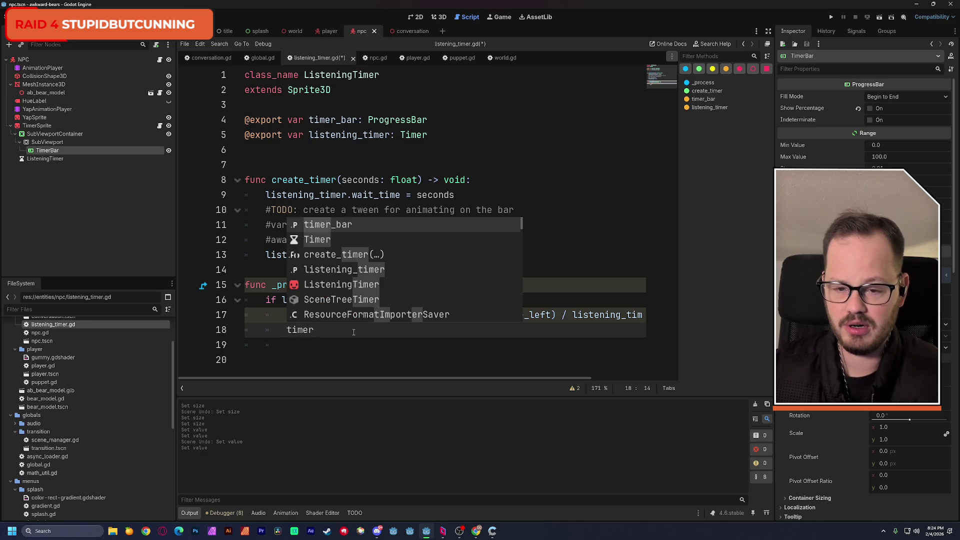
pyautogui.press('Return')
pyautogui.write('.va')
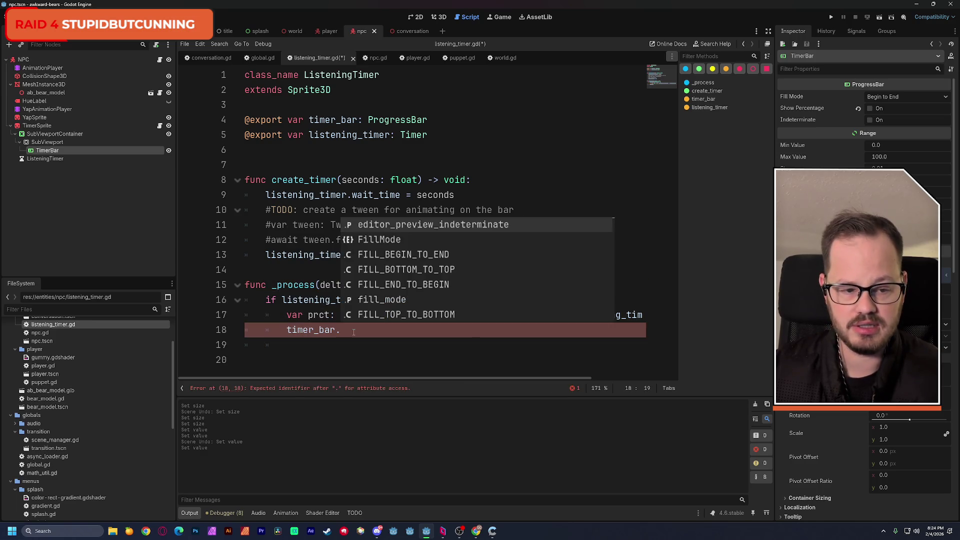
pyautogui.press('Return')
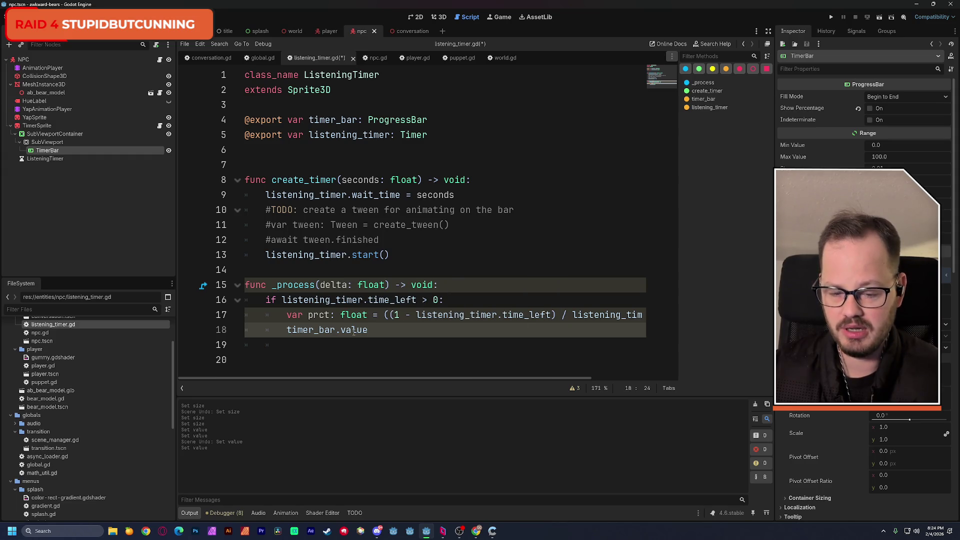
pyautogui.write(' =')
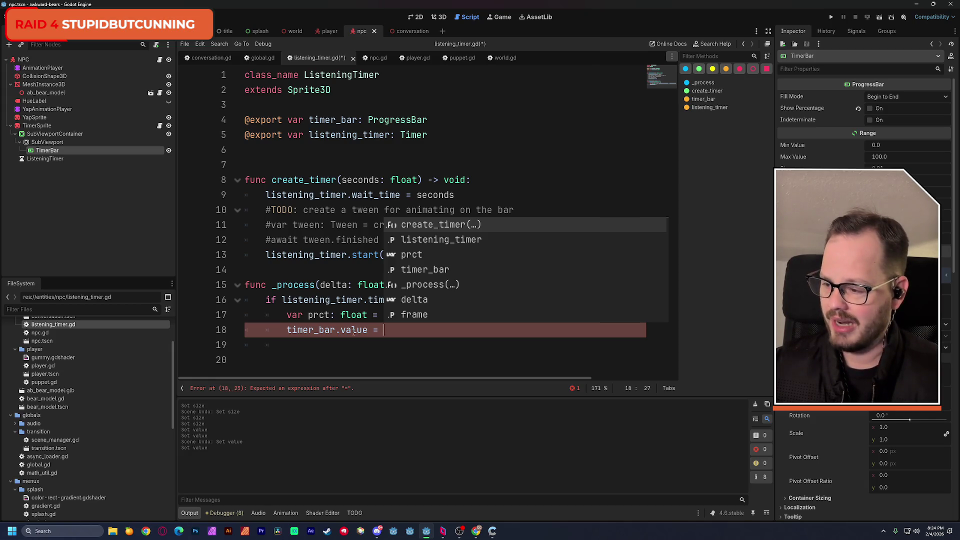
pyautogui.write('pr')
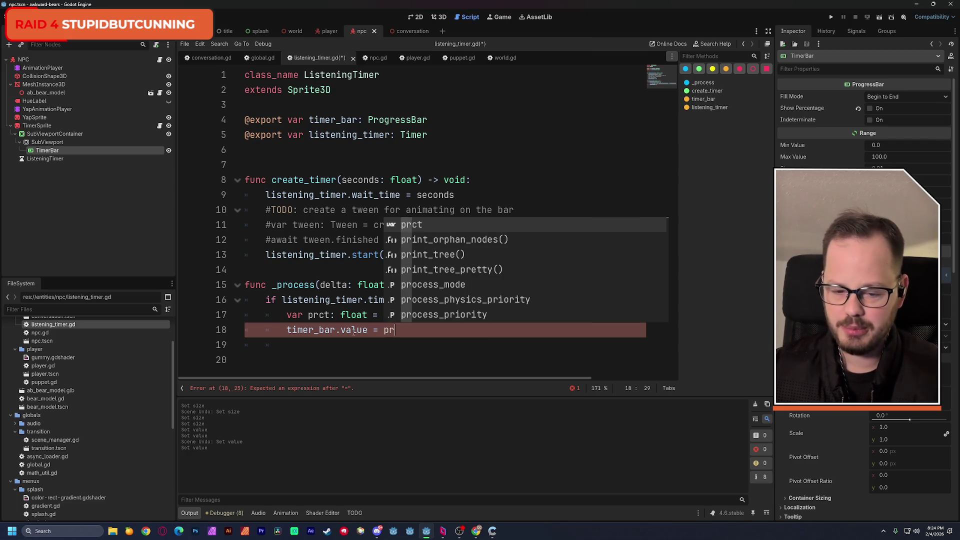
pyautogui.press('Return')
# Save listening_timer.gd and review the code, picking out prct on line 18
pyautogui.click(493, 274)
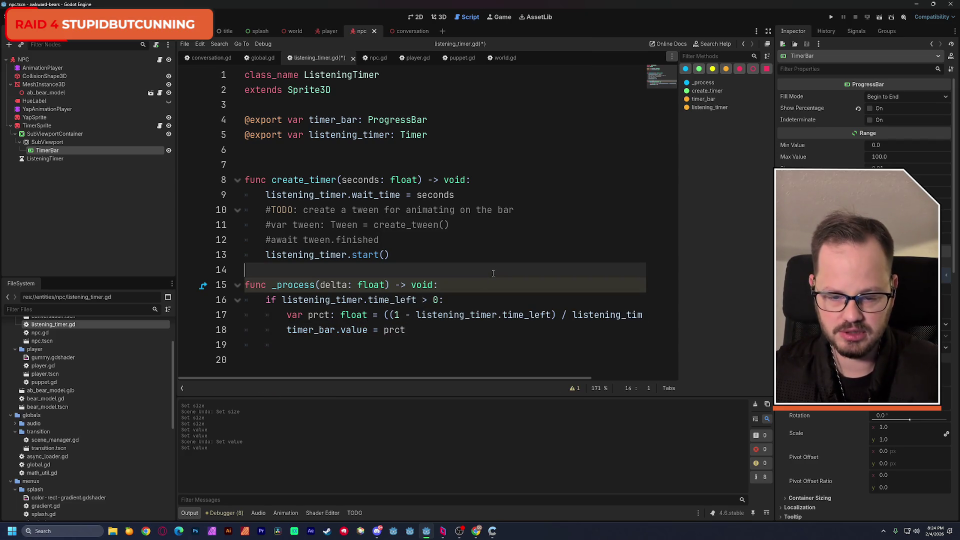
pyautogui.hotkey('ctrl', 's')
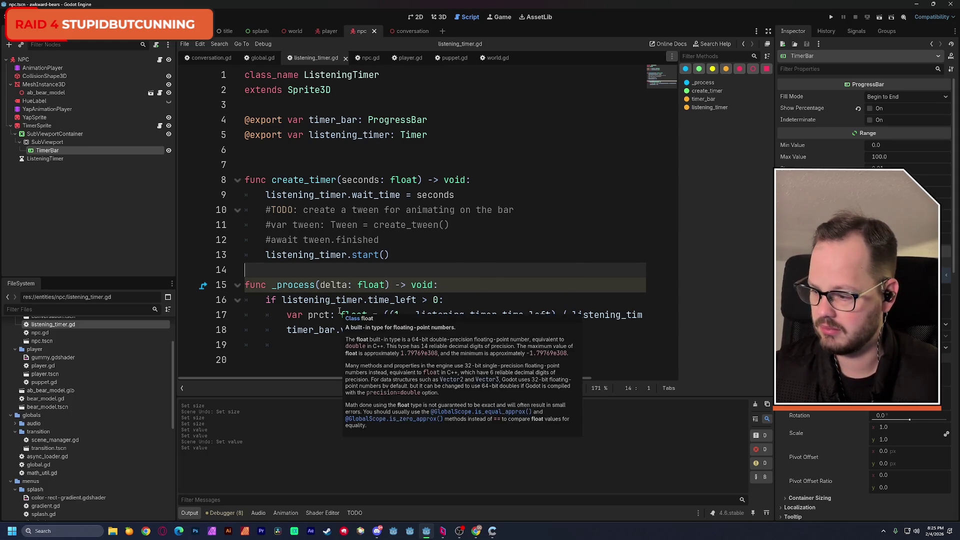
pyautogui.moveTo(340, 310)
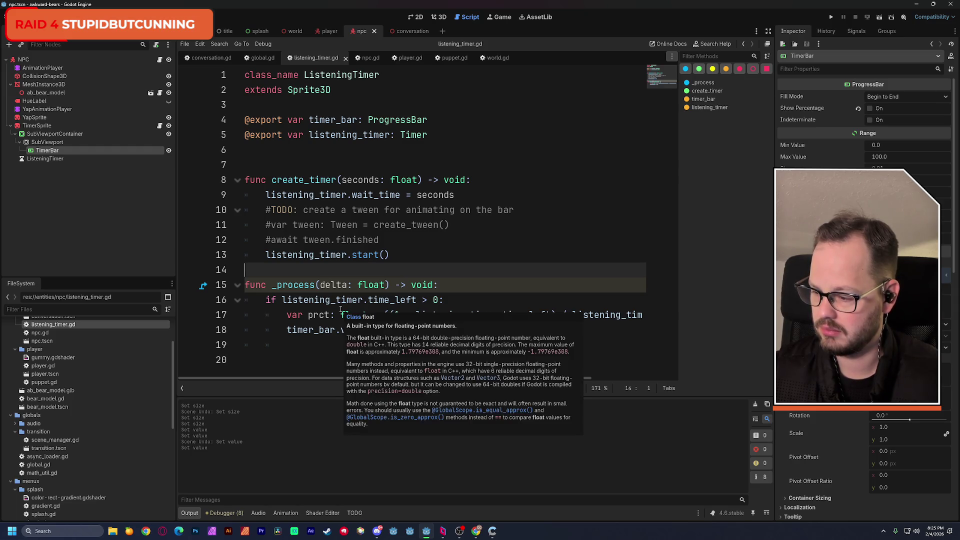
pyautogui.press('Down')
pyautogui.press('Down')
pyautogui.press('End')
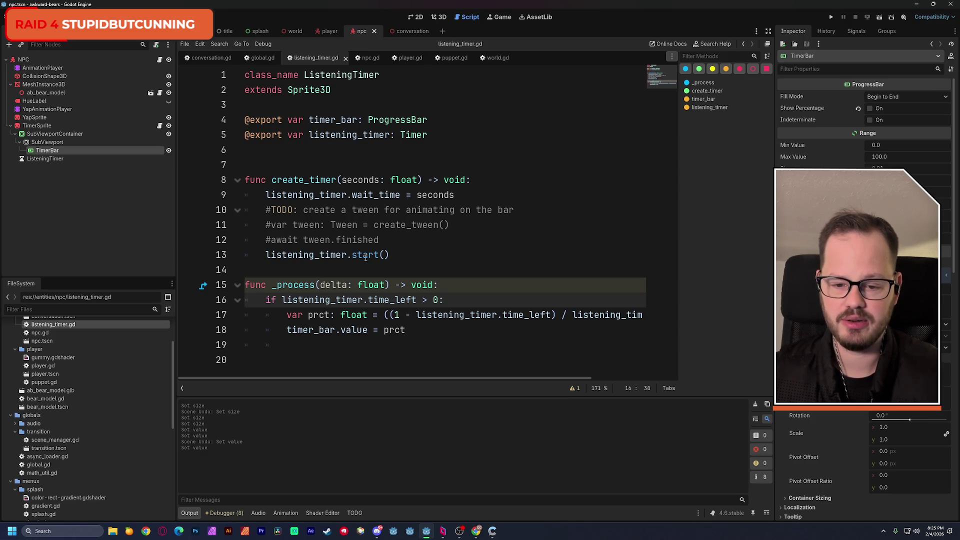
pyautogui.moveTo(365, 257)
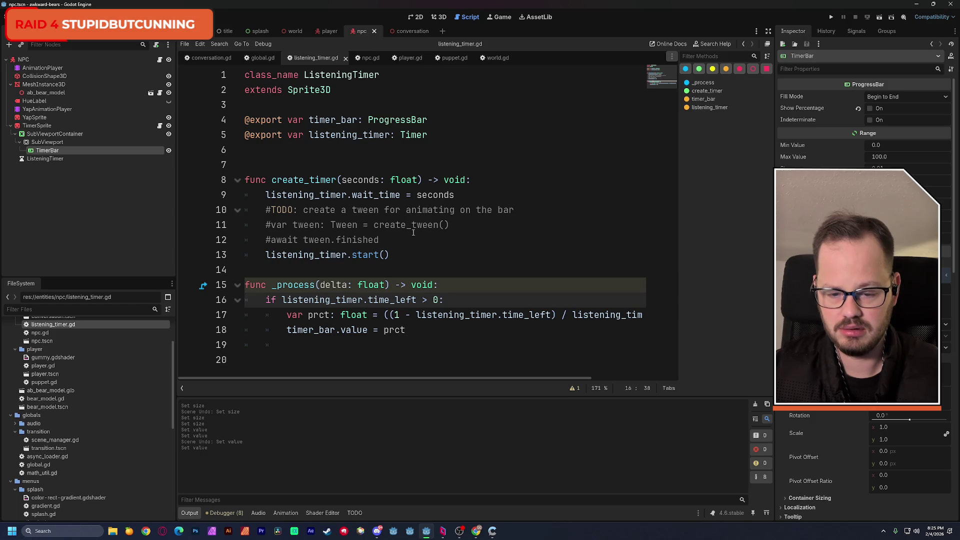
pyautogui.doubleClick(394, 331)
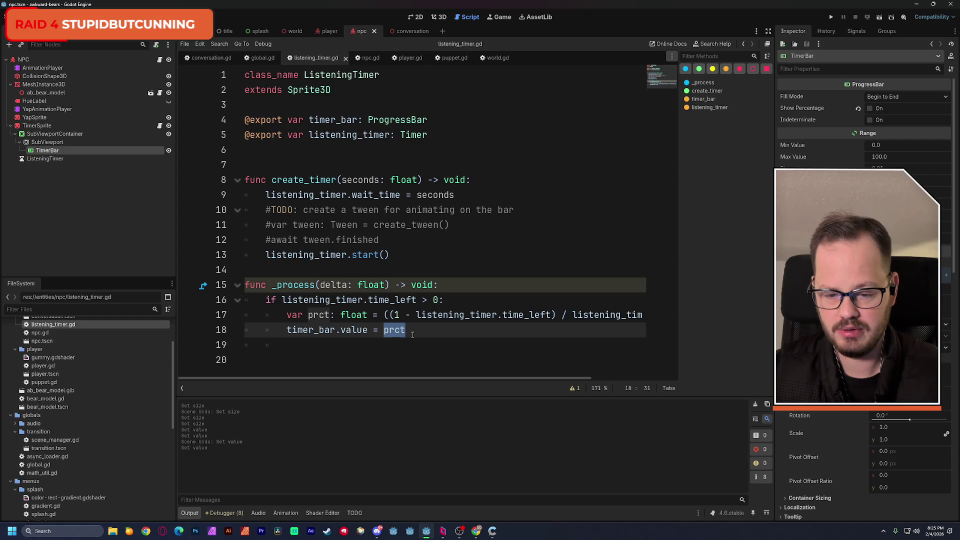
# Remove '1 - ' and the extra parentheses so prct = (time_left / wait_time) * 100
pyautogui.click(434, 333)
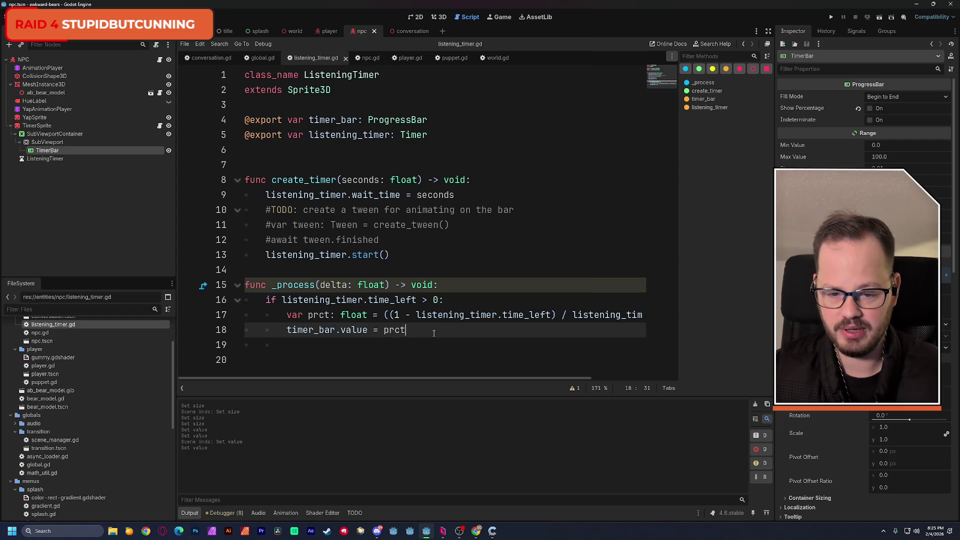
pyautogui.moveTo(416, 315); pyautogui.dragTo(394, 316)
pyautogui.press('BackSpace')
pyautogui.moveTo(432, 378); pyautogui.dragTo(499, 380)
pyautogui.click(314, 315)
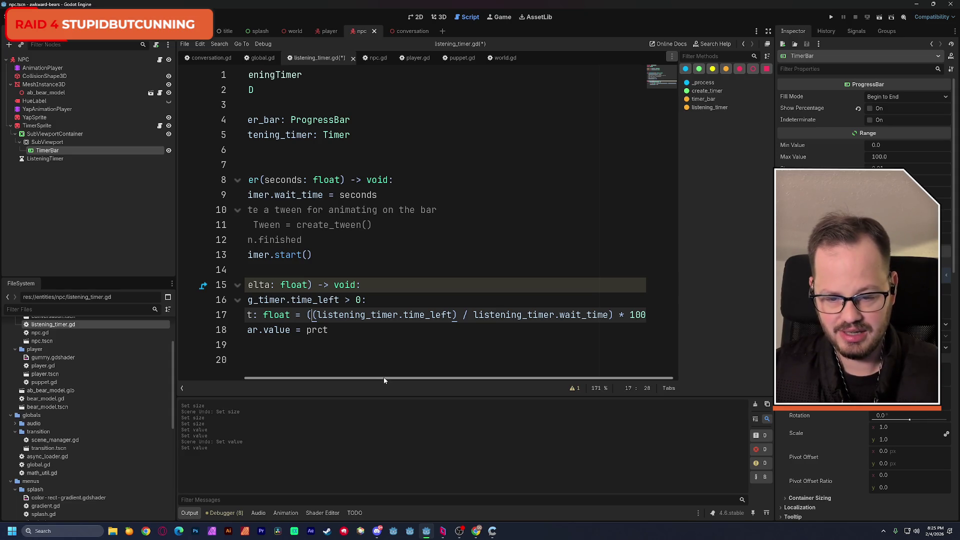
pyautogui.click(320, 319)
pyautogui.press('BackSpace')
pyautogui.click(456, 315)
pyautogui.press('BackSpace')
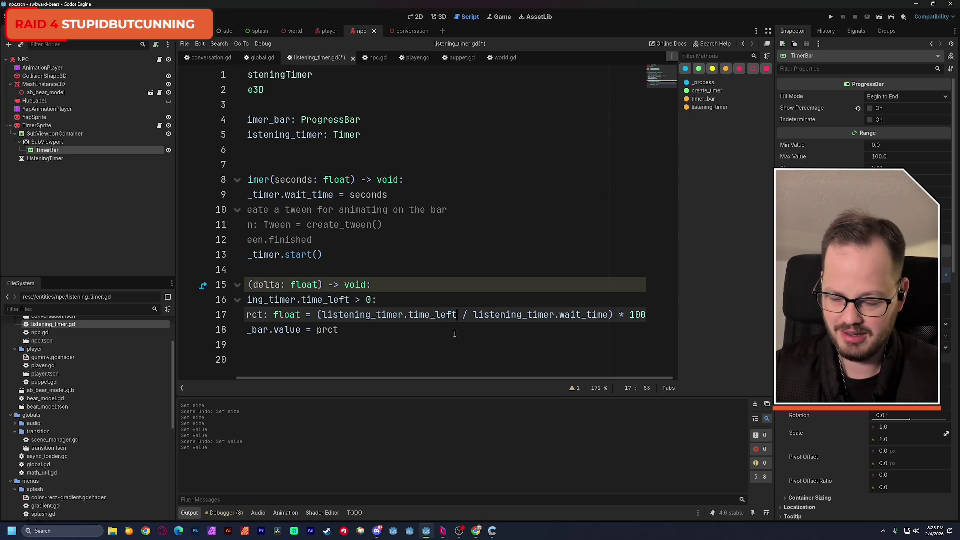
# Glance at the browser, then save listening_timer.gd and open npc.gd
pyautogui.hotkey('alt', 'Tab')
pyautogui.press('Tab')
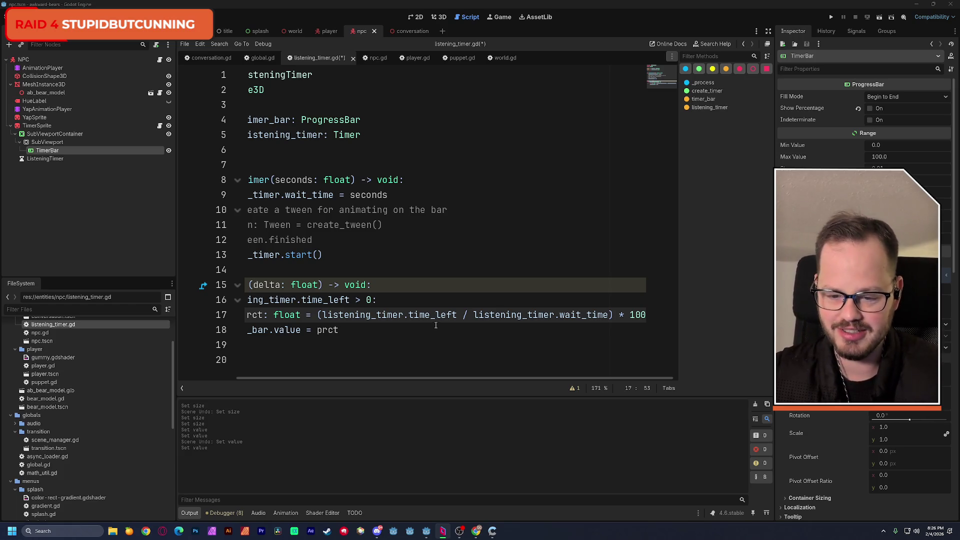
pyautogui.moveTo(375, 381); pyautogui.dragTo(299, 379)
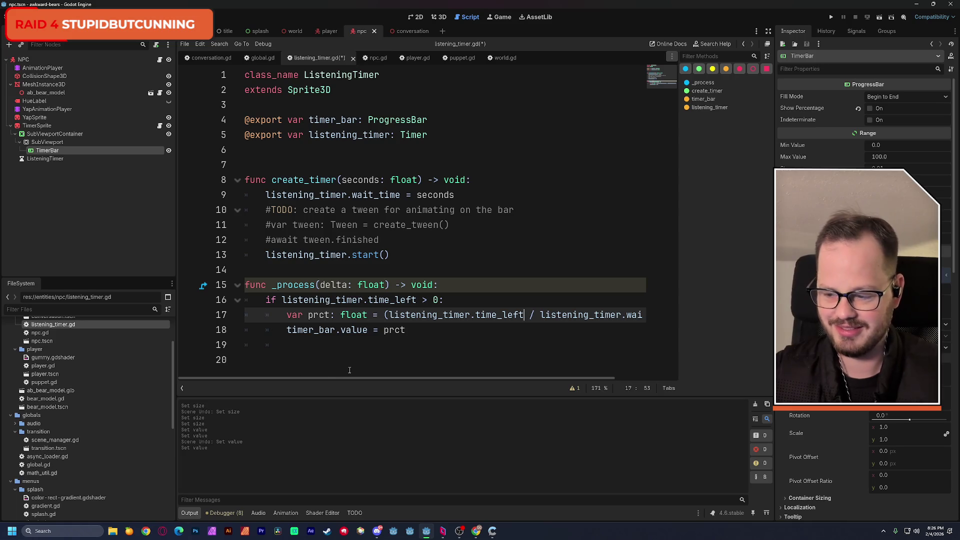
pyautogui.click(340, 347)
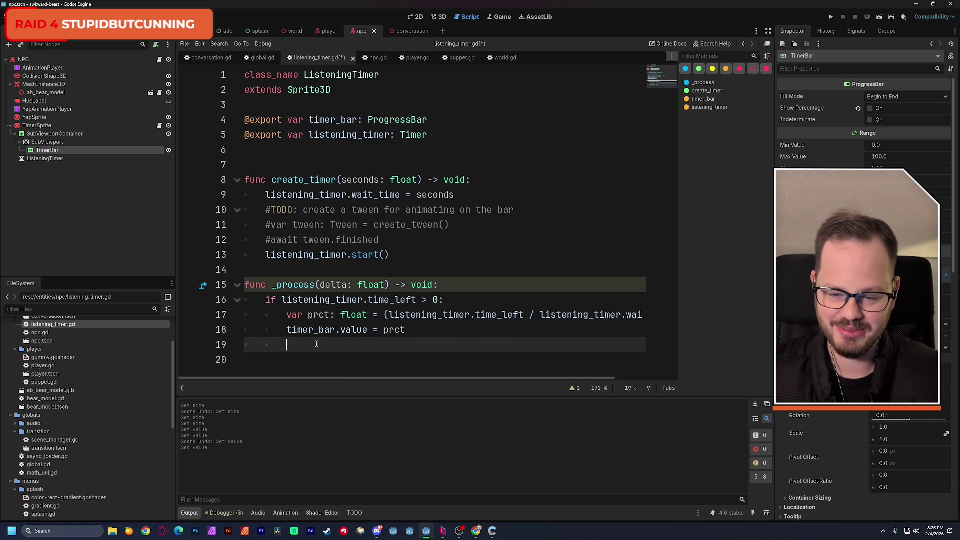
pyautogui.hotkey('ctrl', 's')
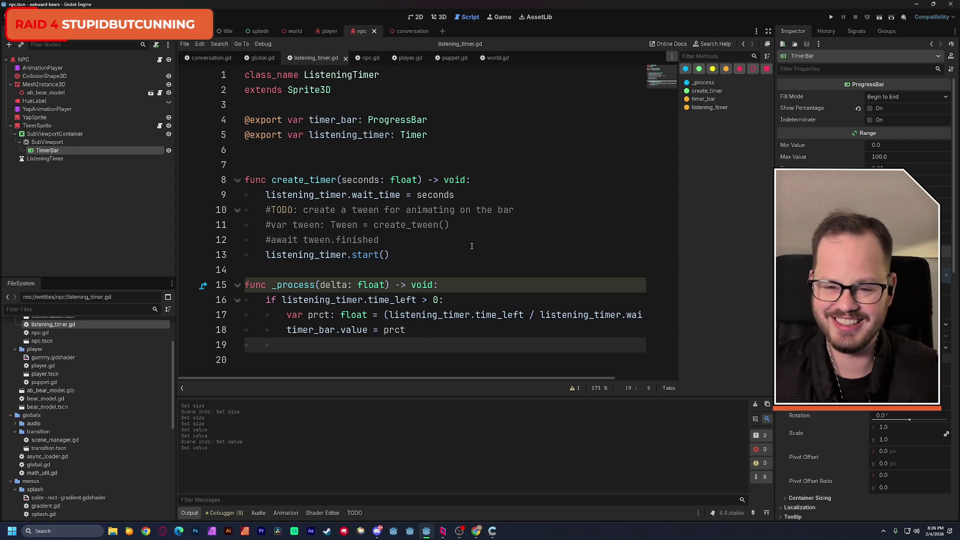
pyautogui.click(369, 58)
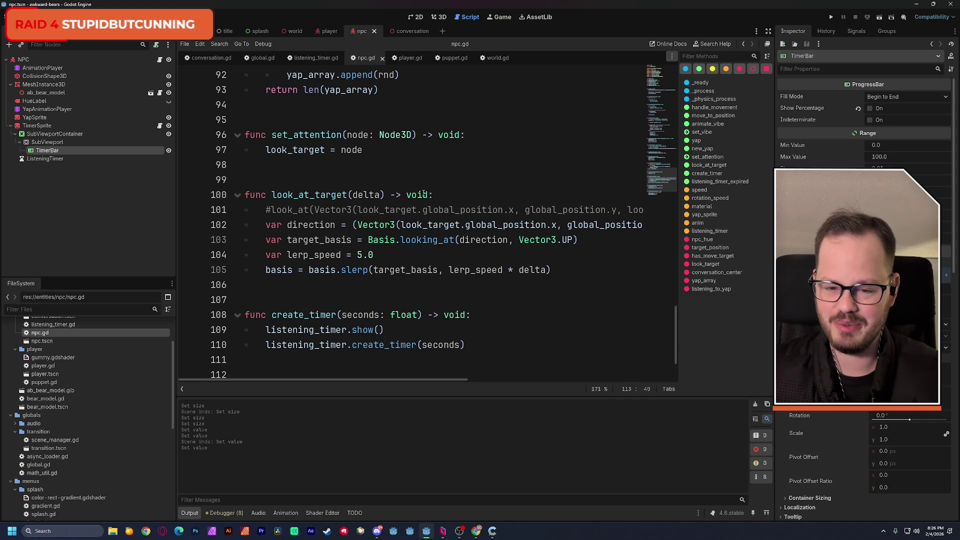
pyautogui.moveTo(456, 241)
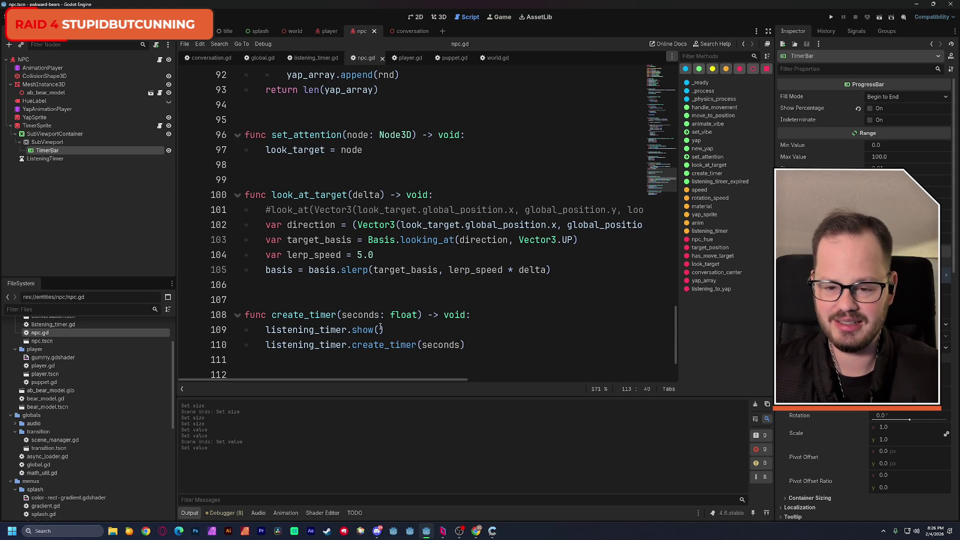
pyautogui.scroll(1, 380, 326)
pyautogui.scroll(3, 380, 327)
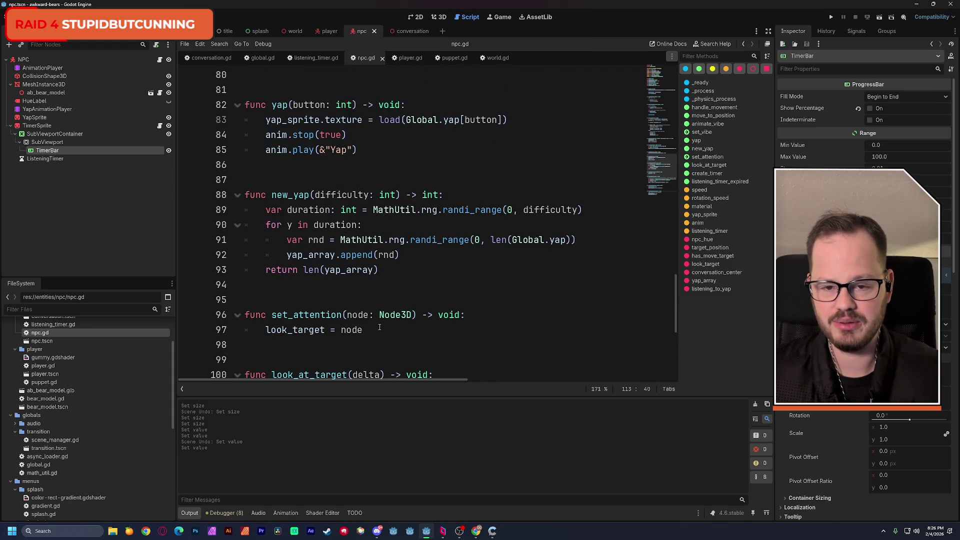
pyautogui.scroll(3, 379, 327)
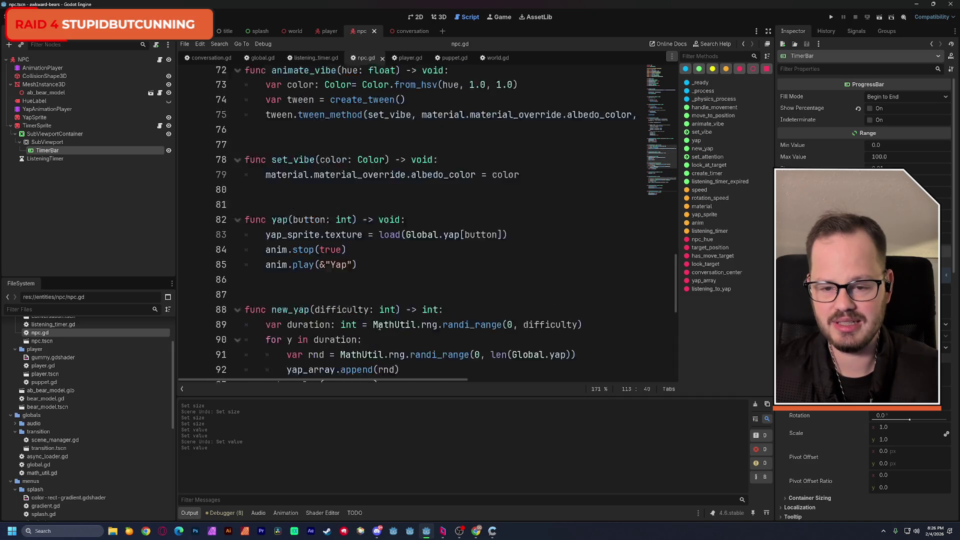
pyautogui.scroll(2, 377, 328)
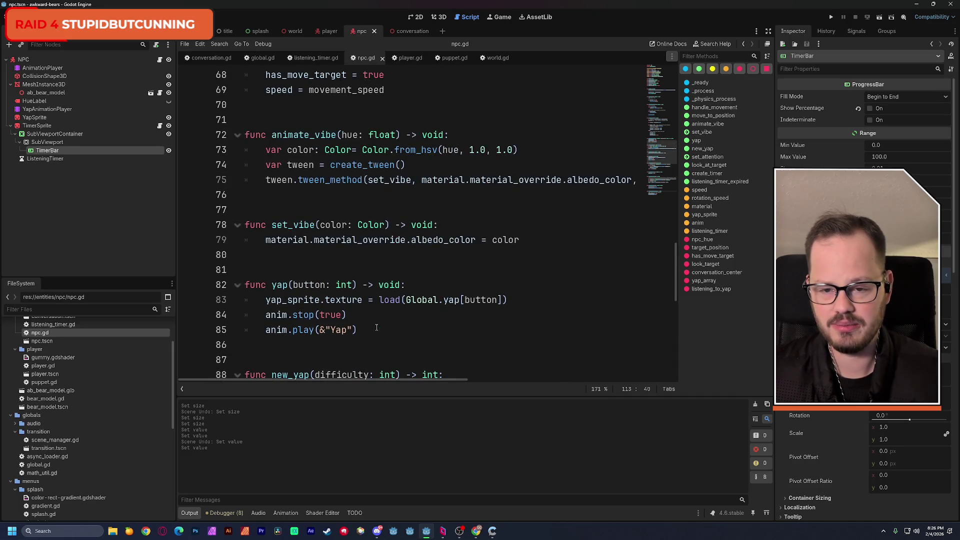
pyautogui.scroll(2, 375, 328)
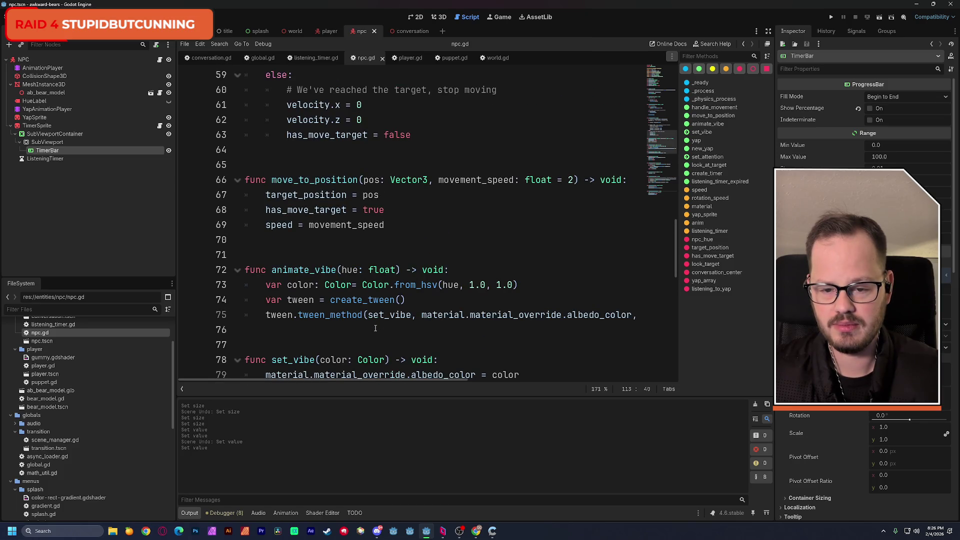
pyautogui.scroll(3, 376, 328)
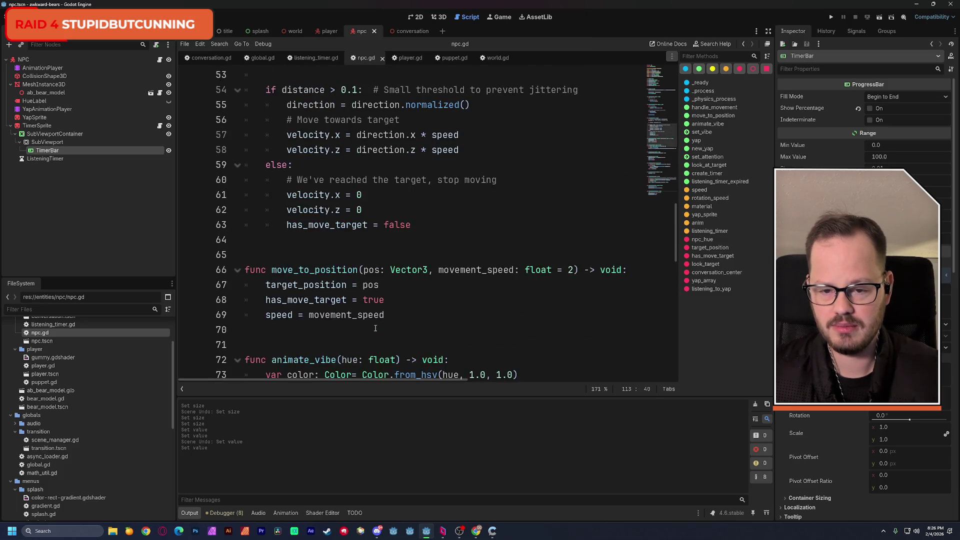
pyautogui.scroll(-4, 376, 328)
pyautogui.scroll(-12, 376, 327)
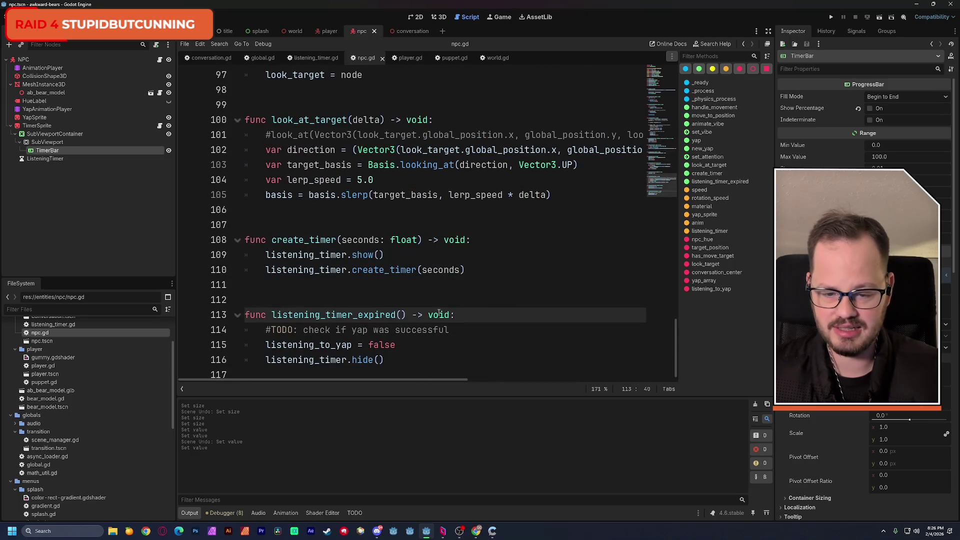
pyautogui.doubleClick(317, 239)
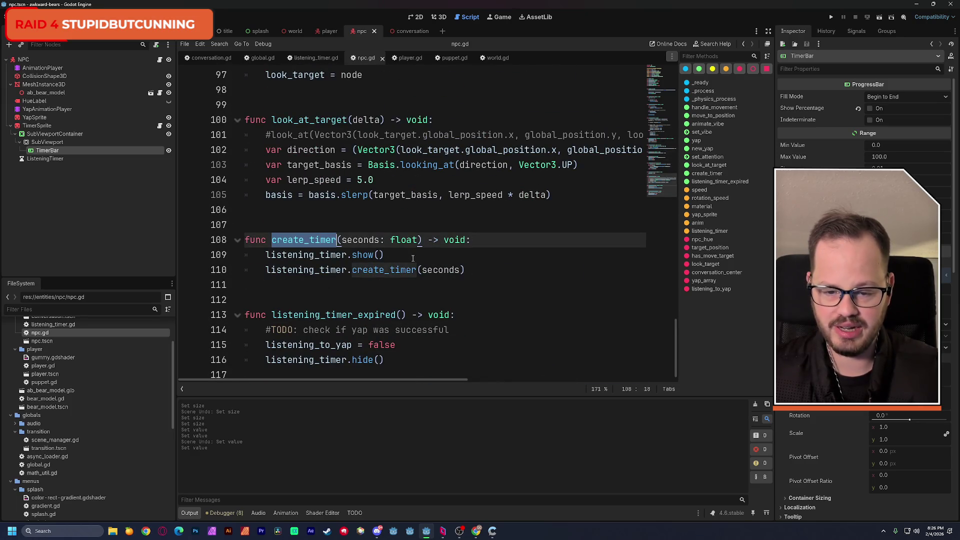
pyautogui.scroll(19, 413, 258)
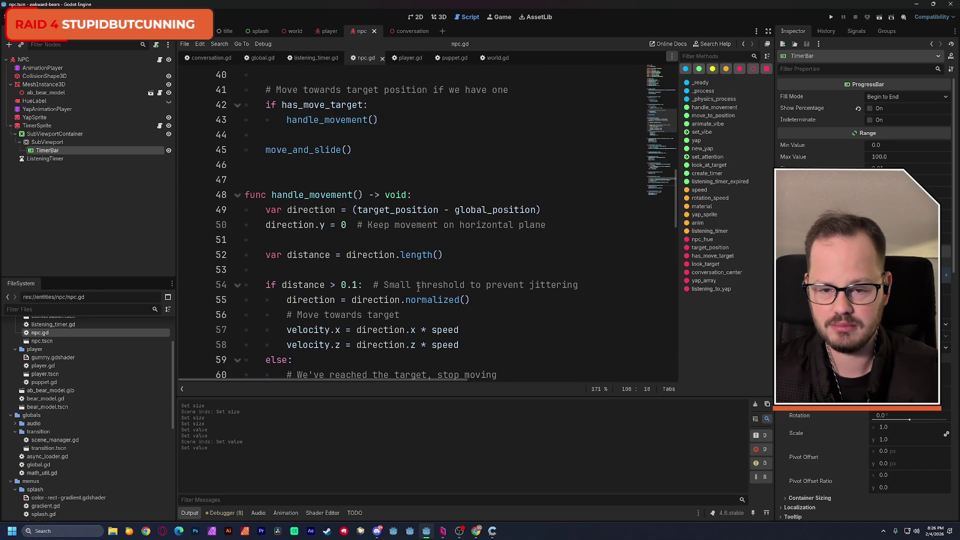
pyautogui.scroll(1, 419, 289)
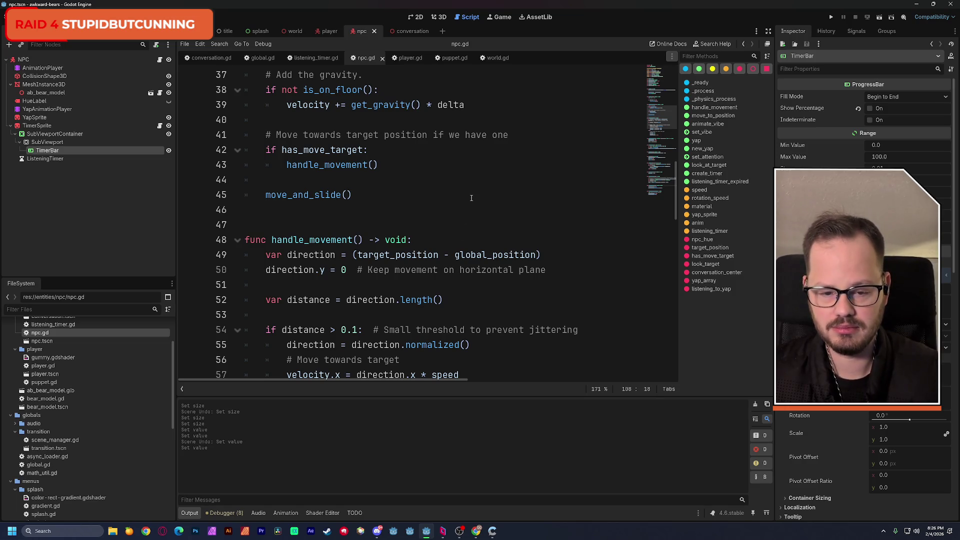
pyautogui.scroll(4, 469, 200)
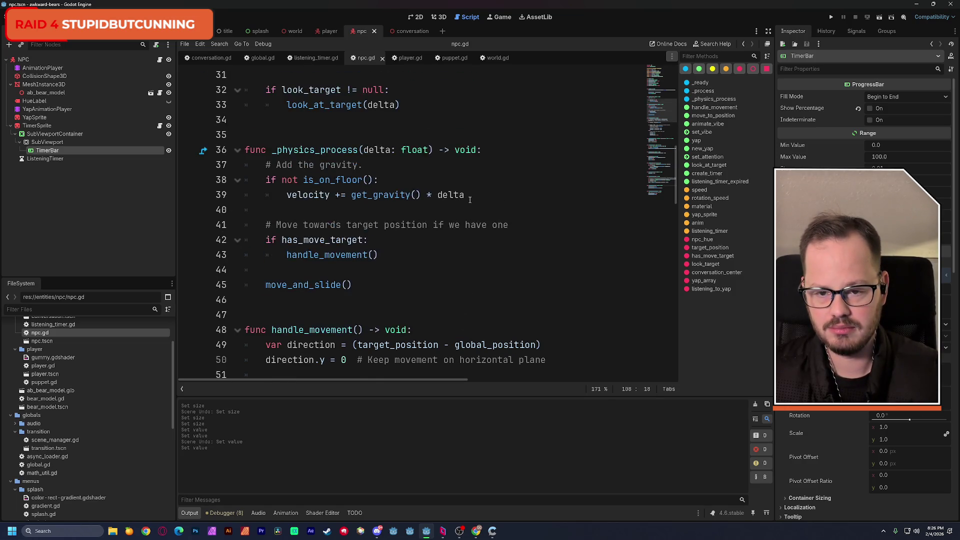
pyautogui.scroll(6, 470, 199)
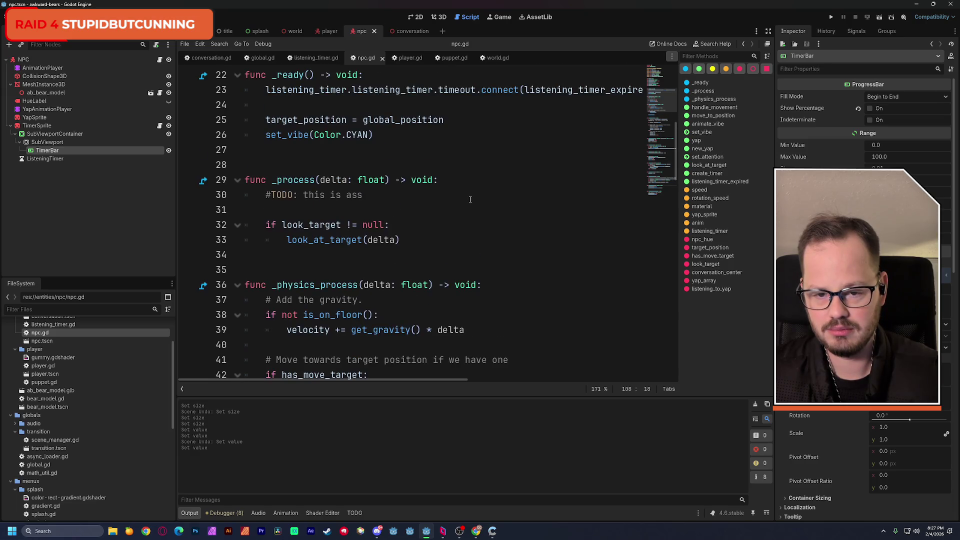
pyautogui.scroll(-9, 470, 199)
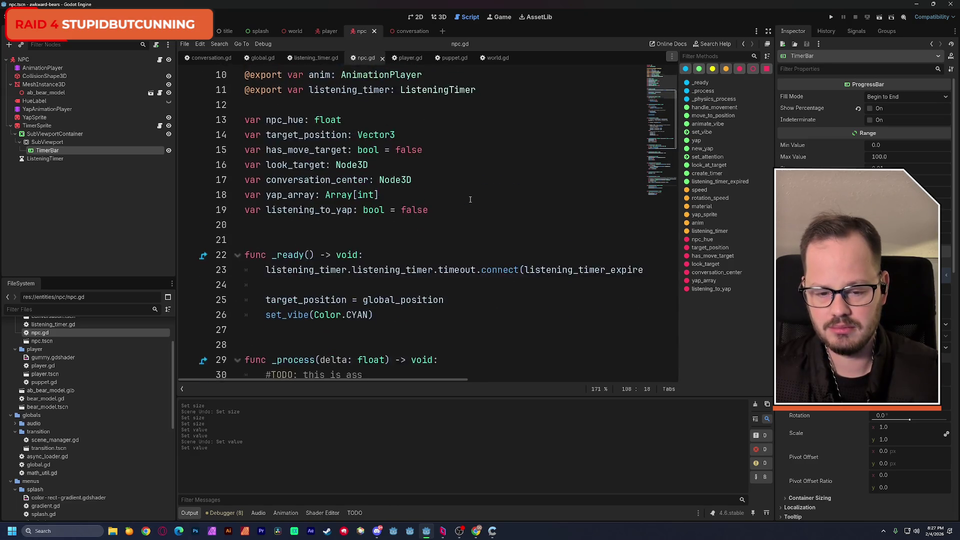
pyautogui.moveTo(658, 121); pyautogui.dragTo(661, 193)
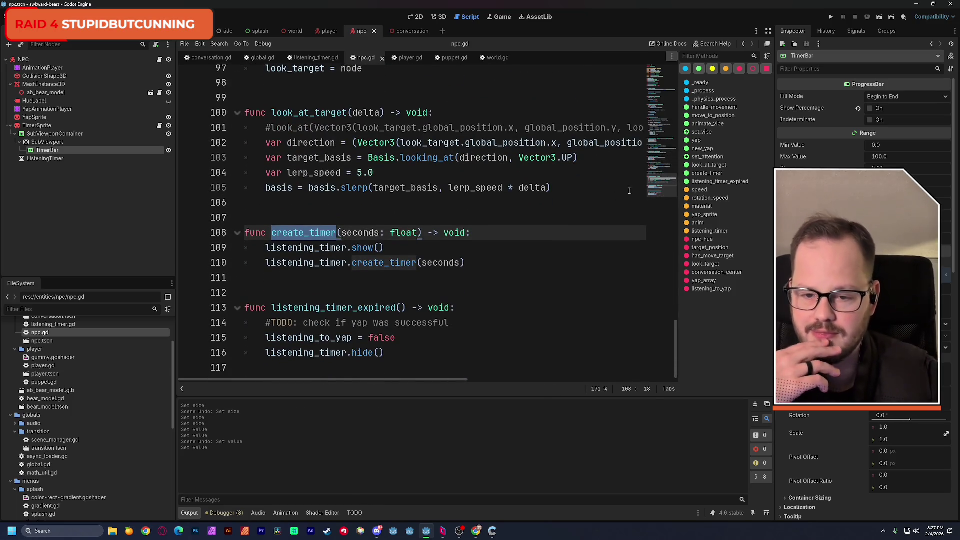
pyautogui.scroll(7, 553, 225)
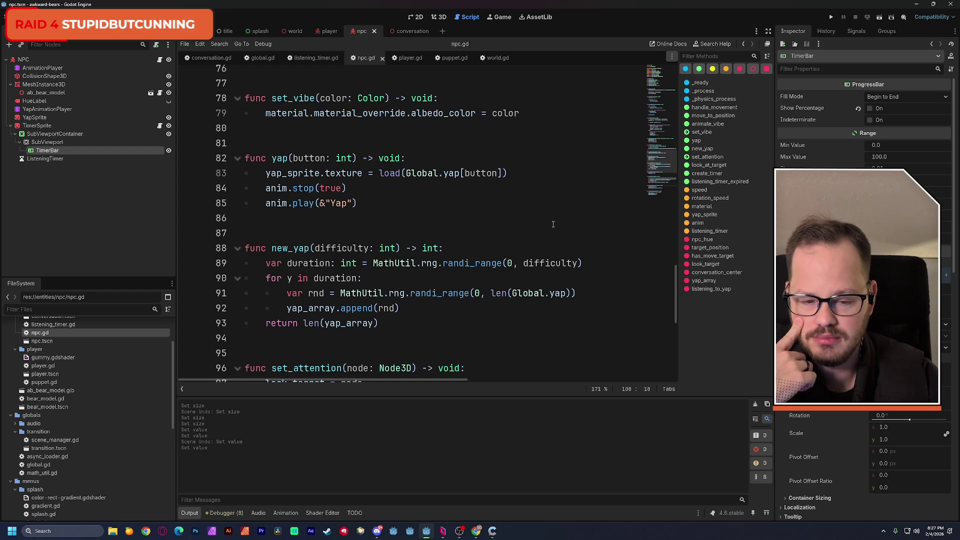
pyautogui.doubleClick(301, 249)
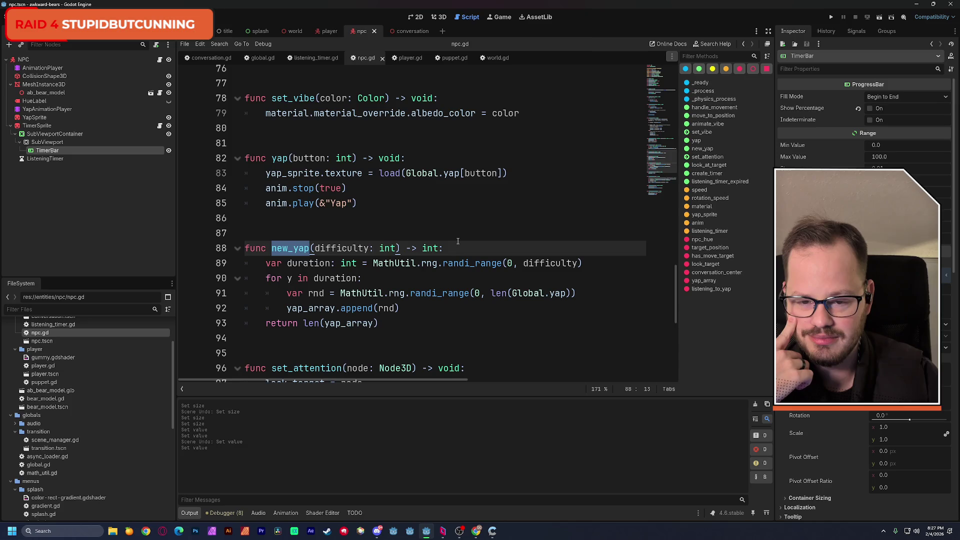
pyautogui.scroll(-7, 457, 242)
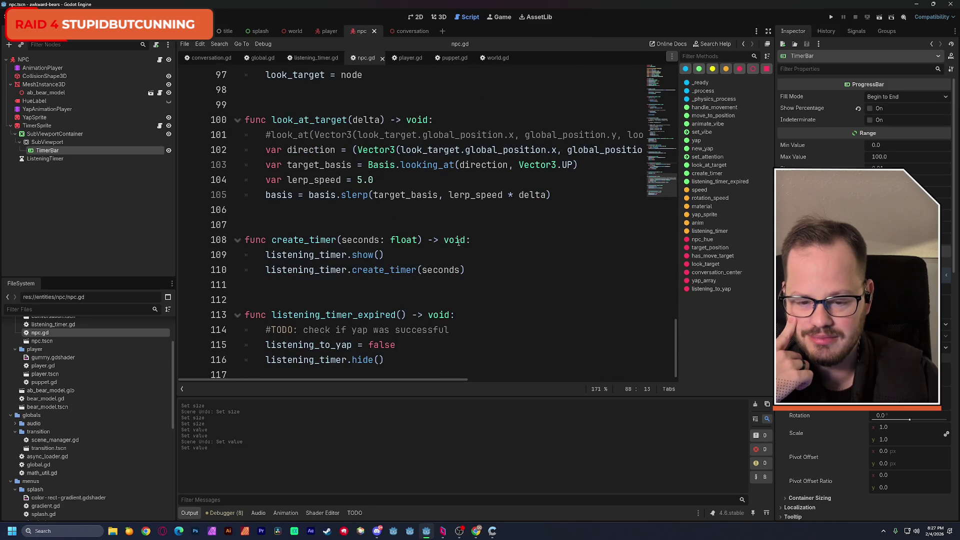
pyautogui.moveTo(671, 200); pyautogui.dragTo(674, 99)
pyautogui.click(390, 215)
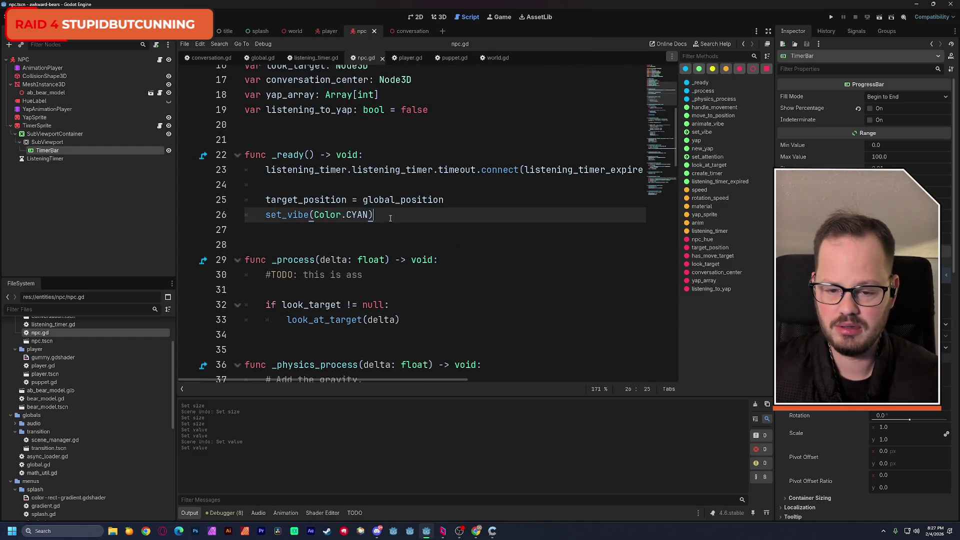
# Add create_timer(10.0) on a new line at the end of _ready in npc.gd
pyautogui.press('Return')
pyautogui.write('create_timer')
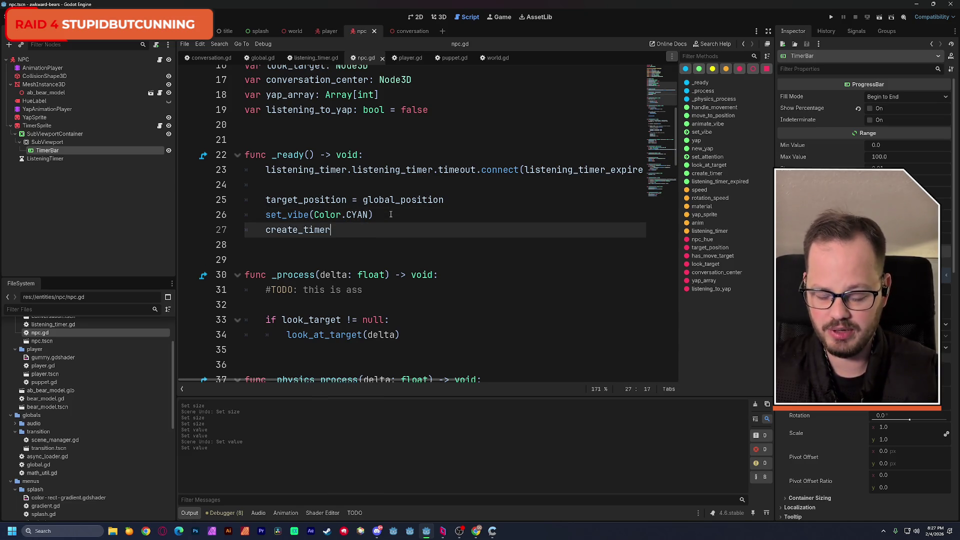
pyautogui.write('(10')
pyautogui.click(460, 210)
pyautogui.click(347, 240)
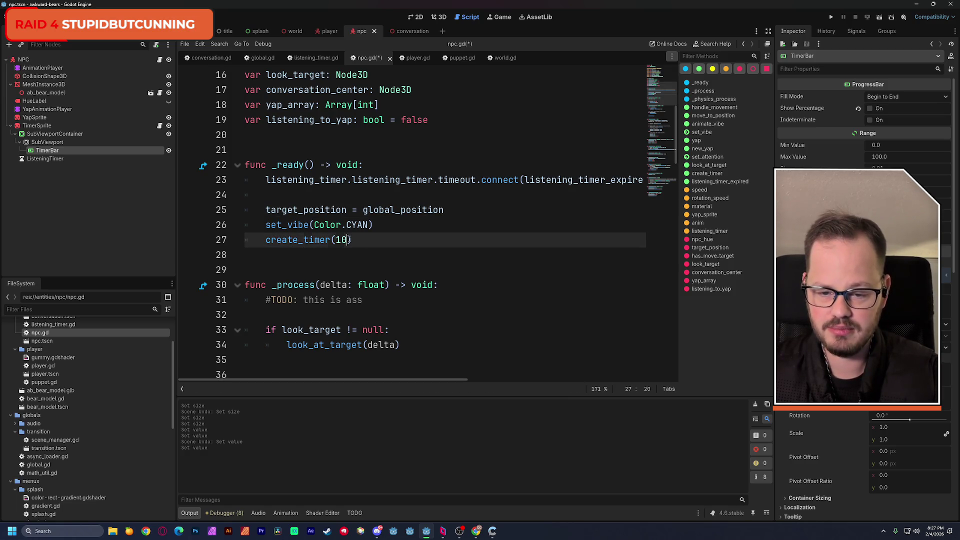
pyautogui.write('.0')
pyautogui.click(376, 225)
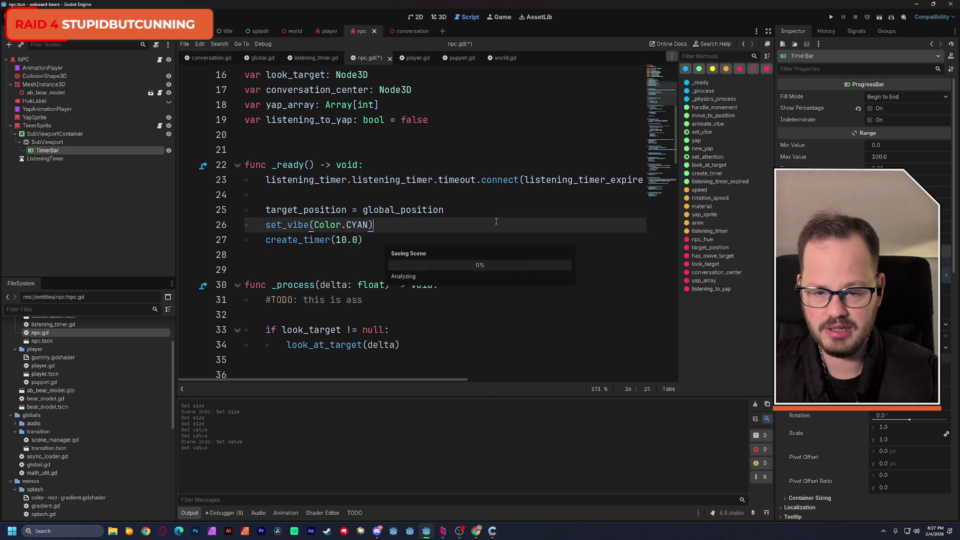
# Run the world scene, stop the crashed debug session, and return to the npc scene
pyautogui.click(295, 32)
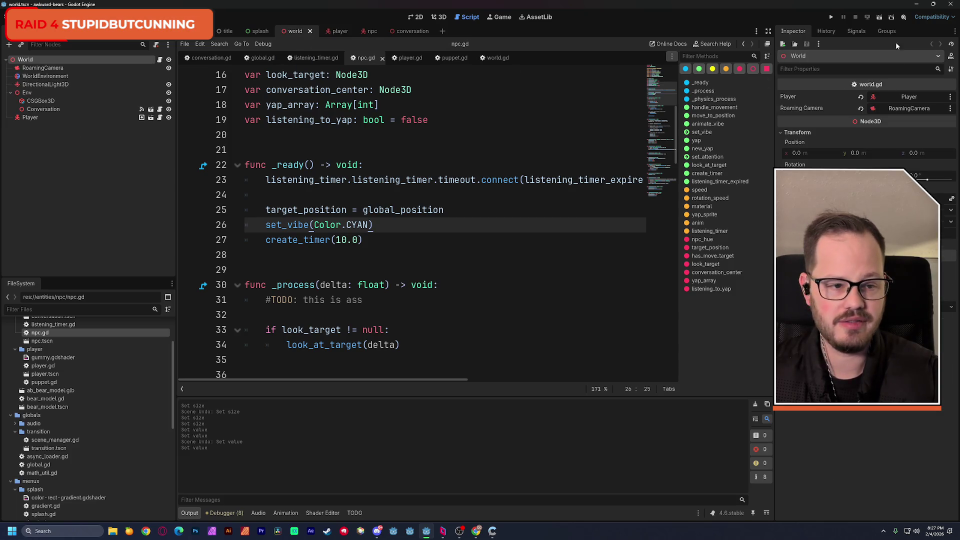
pyautogui.click(878, 18)
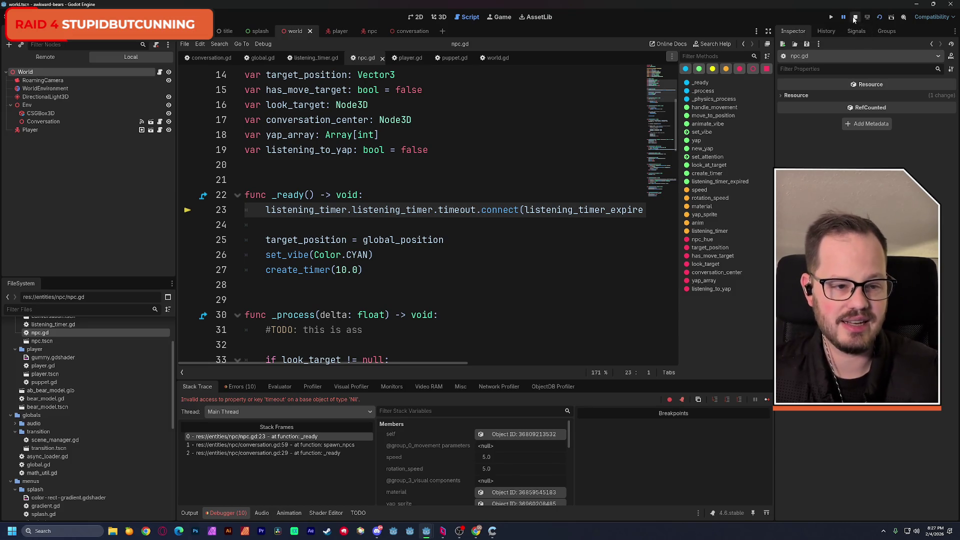
pyautogui.click(854, 18)
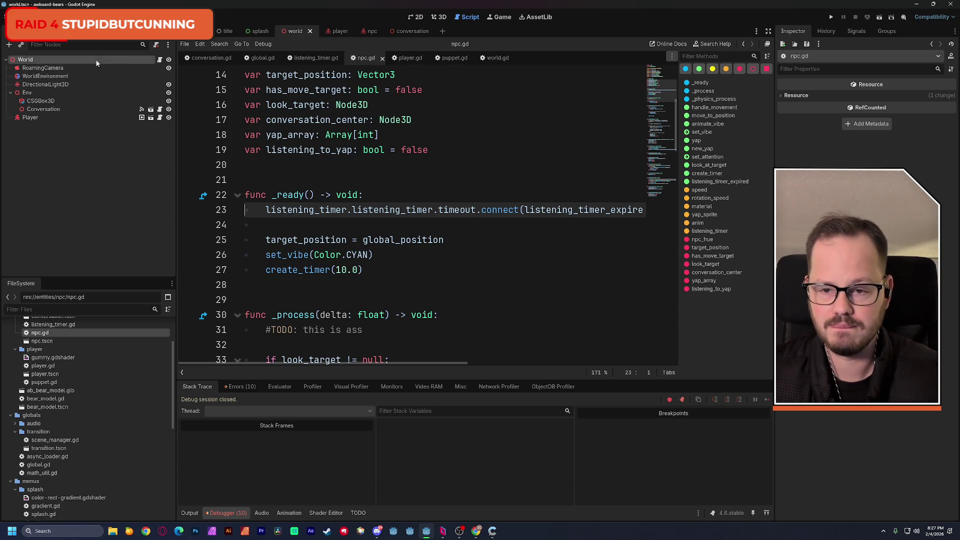
pyautogui.click(360, 31)
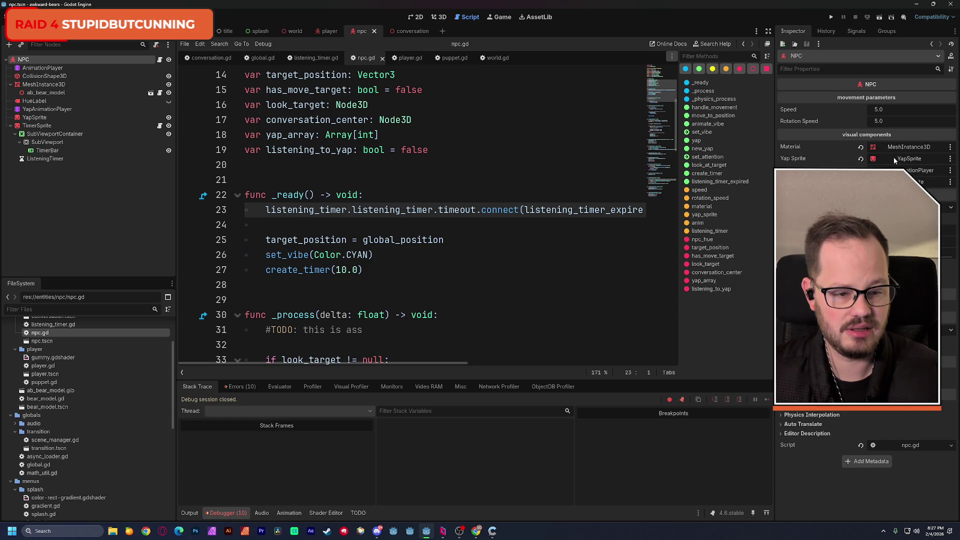
# On TimerSprite assign TimerBar and ListeningTimer to their slots, save npc, and return to world
pyautogui.click(65, 126)
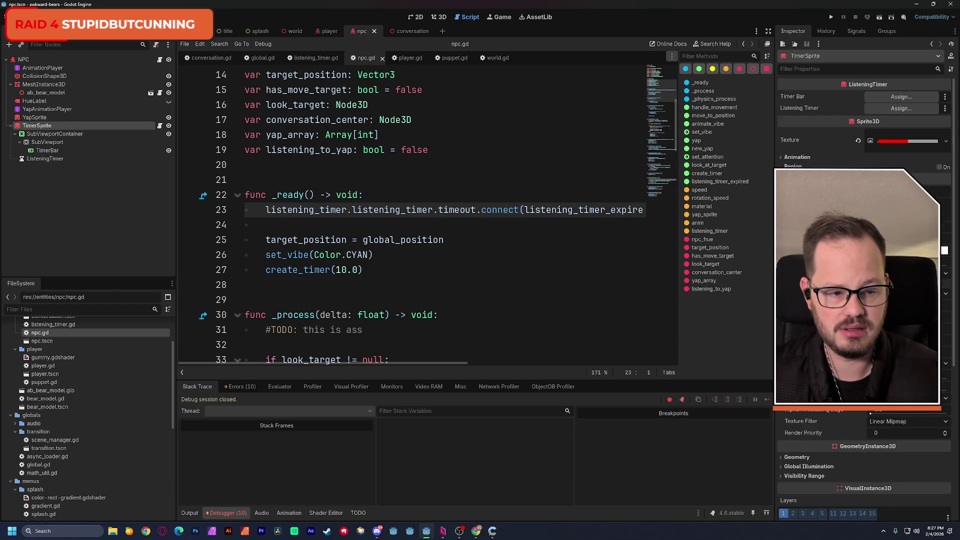
pyautogui.click(882, 96)
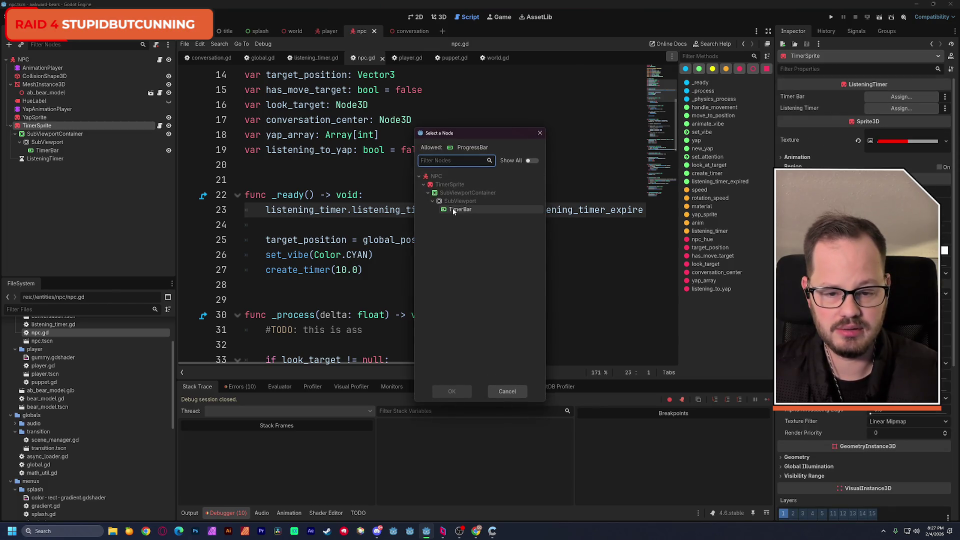
pyautogui.doubleClick(460, 209)
pyautogui.click(885, 108)
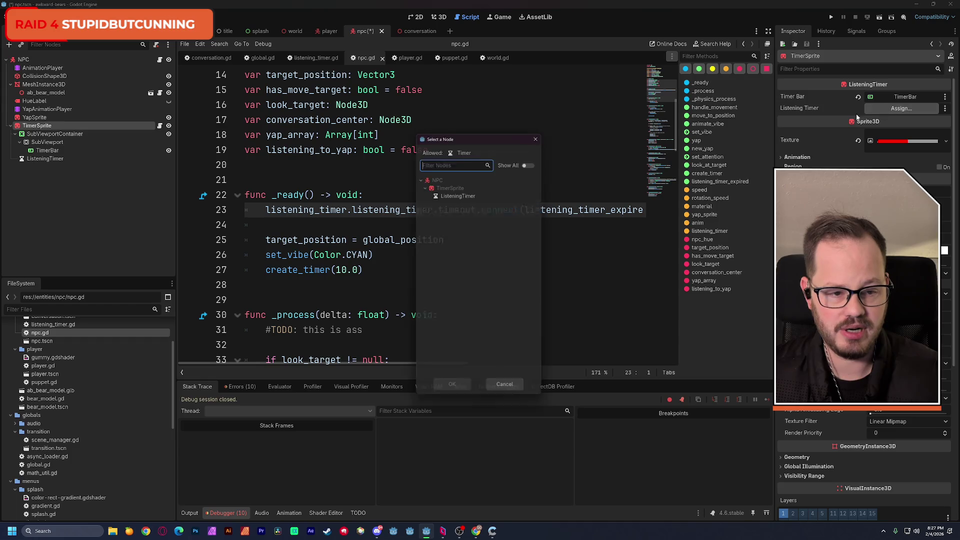
pyautogui.doubleClick(460, 196)
pyautogui.hotkey('ctrl', 's')
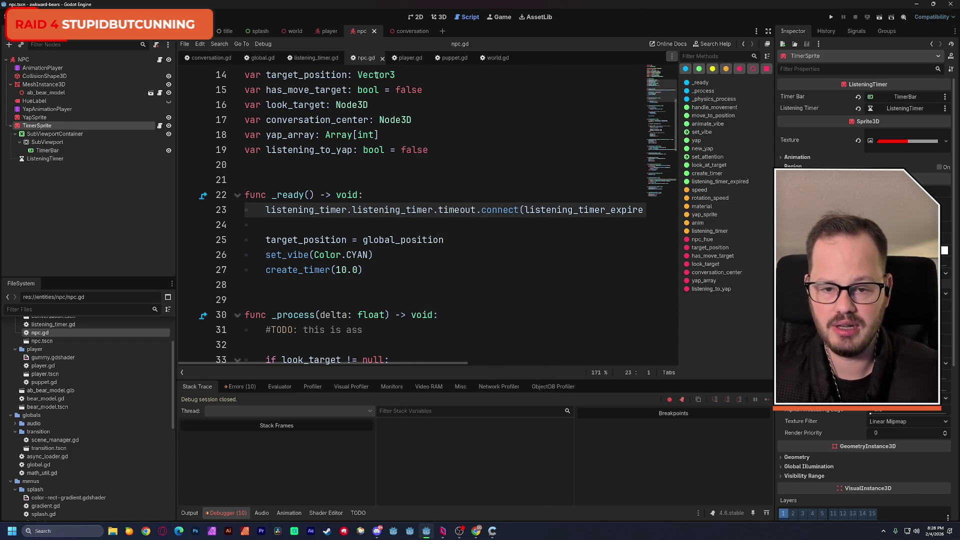
pyautogui.click(293, 32)
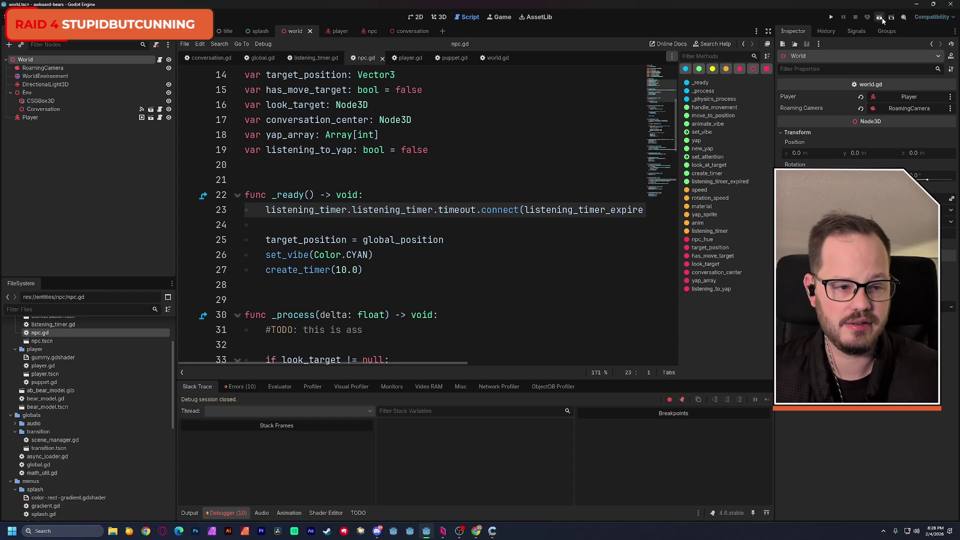
# Test-run the game to watch the red listening-timer bar drain, then return to the npc scene
pyautogui.click(881, 18)
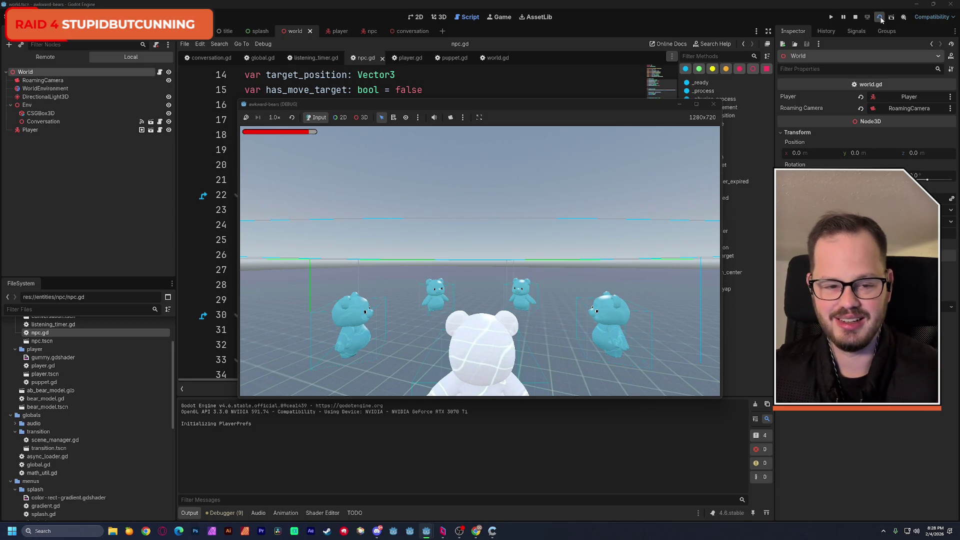
pyautogui.click(714, 104)
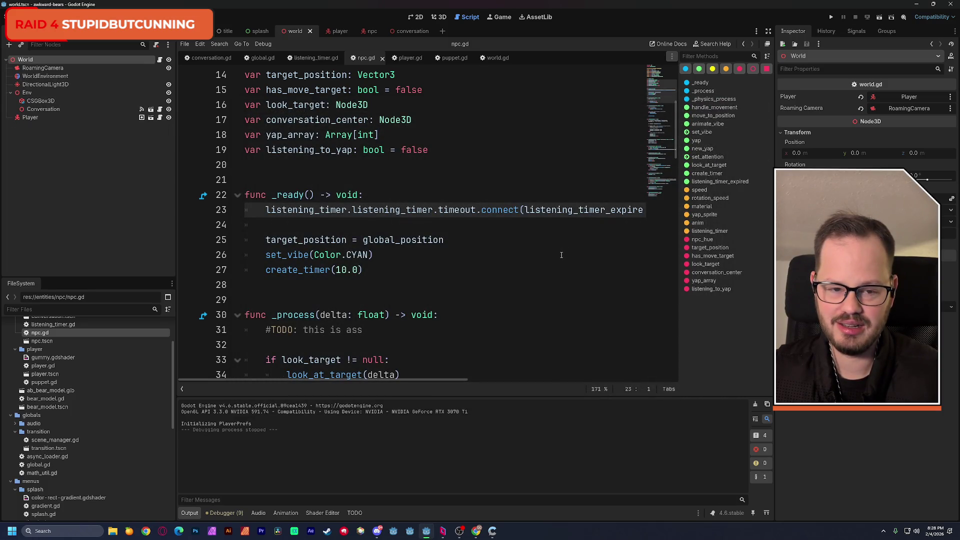
pyautogui.click(370, 31)
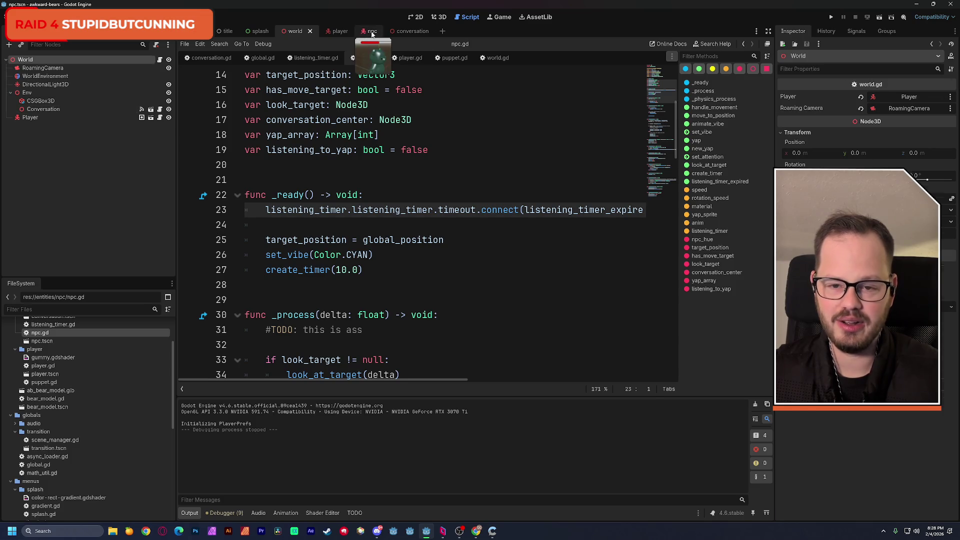
# Turn on One Shot for the NPC's ListeningTimer and save the npc scene
pyautogui.click(71, 158)
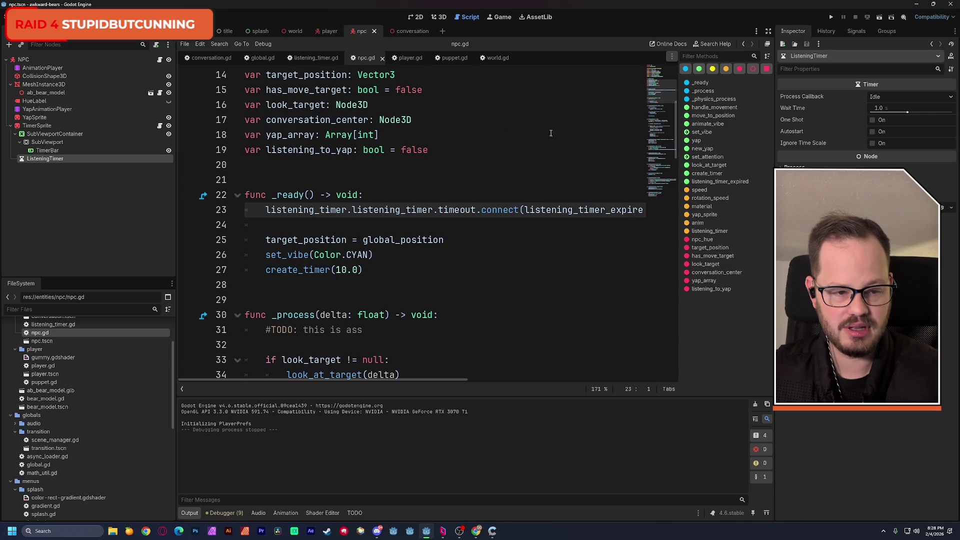
pyautogui.click(873, 119)
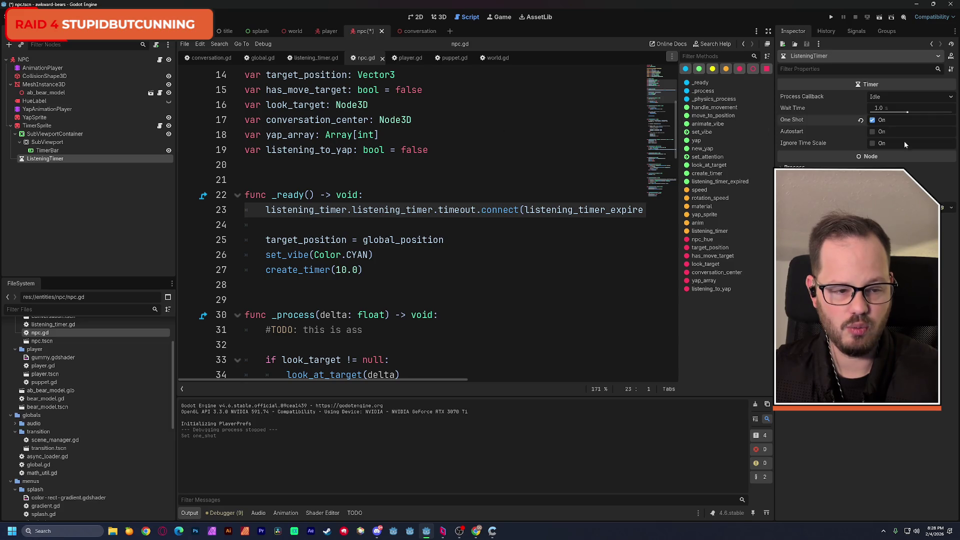
pyautogui.hotkey('ctrl', 's')
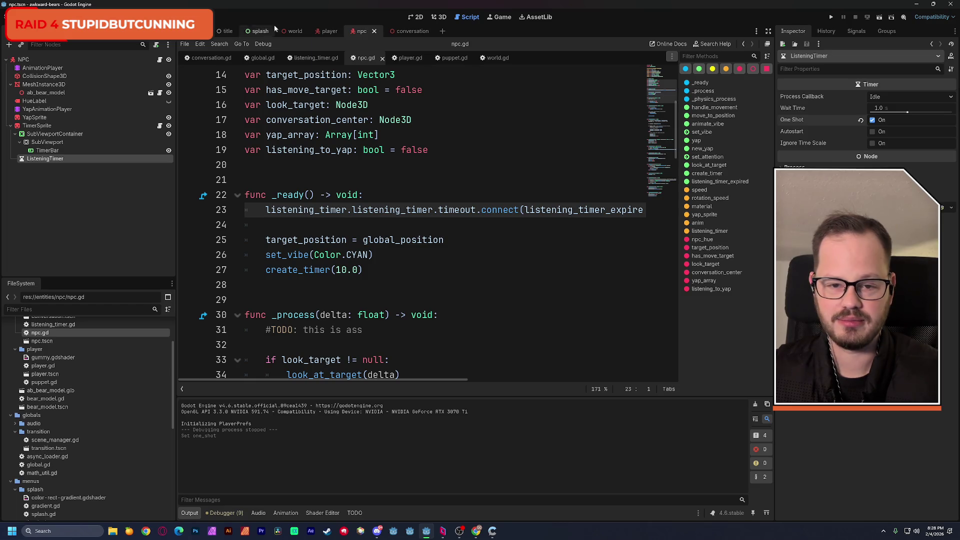
# Test-run the game, stop it, and launch it again from the world scene
pyautogui.click(879, 17)
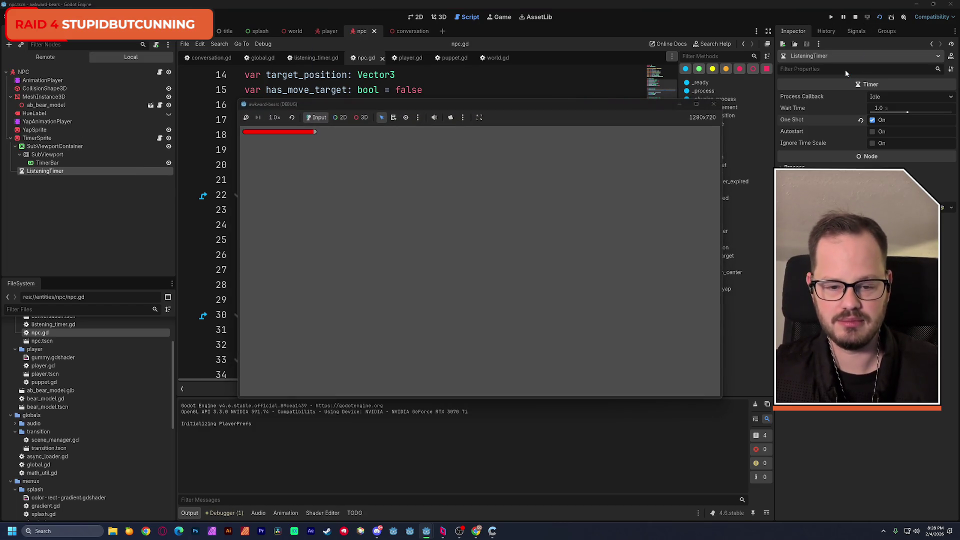
pyautogui.click(713, 104)
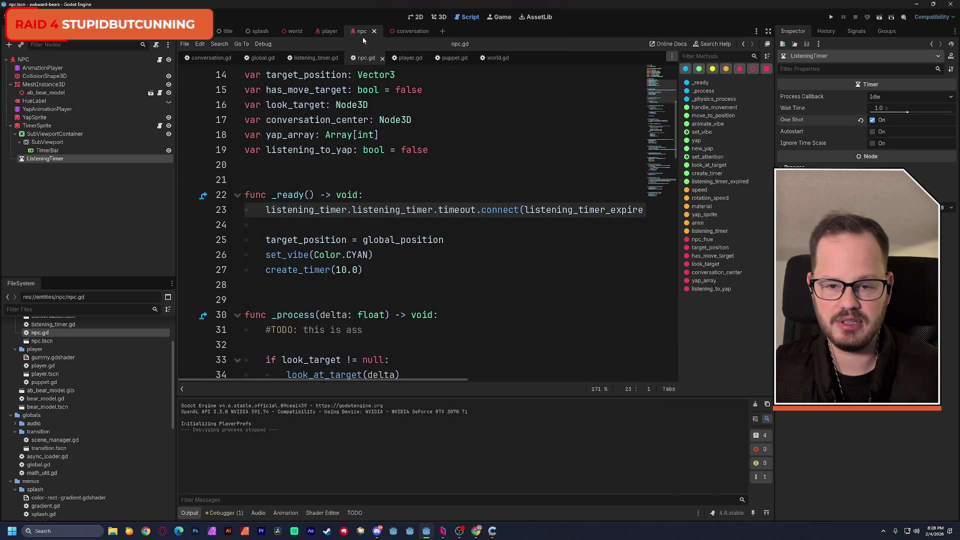
pyautogui.click(296, 32)
pyautogui.click(879, 17)
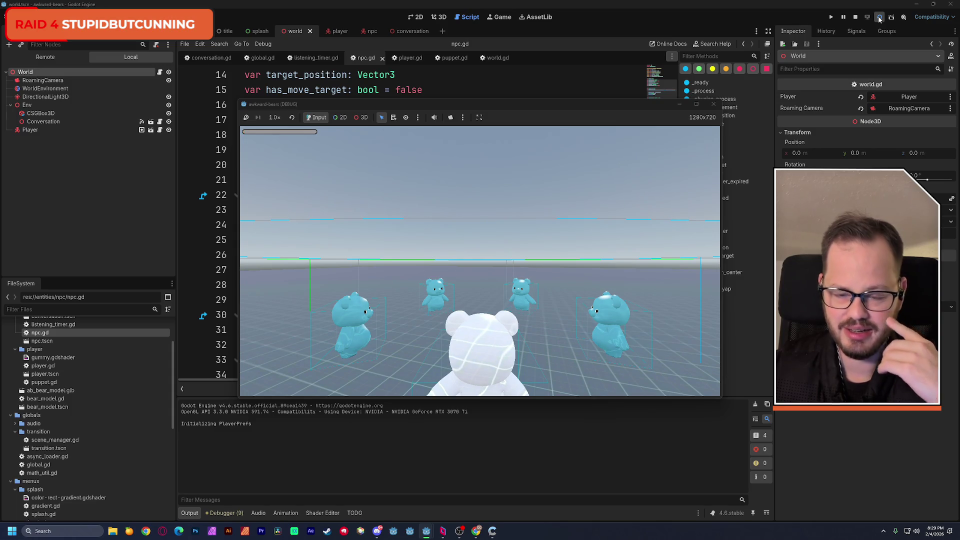
# End the test run and show the world scene with Player and Conversation area in 3D
pyautogui.click(714, 104)
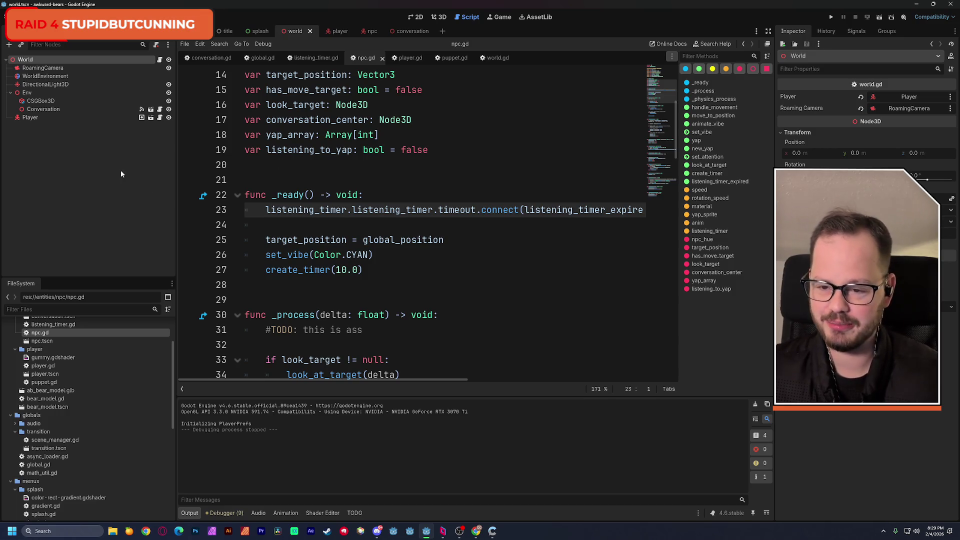
pyautogui.click(441, 17)
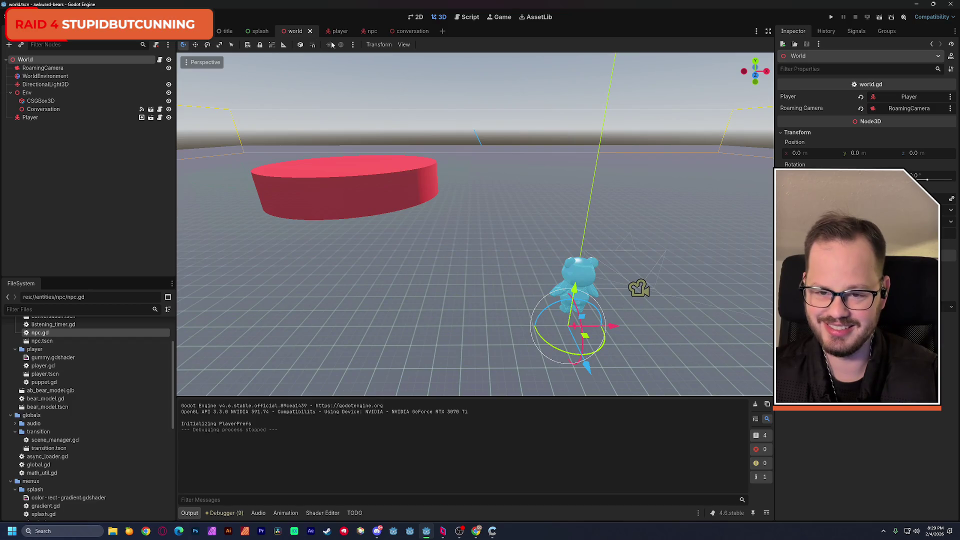
# Hide the npc scene's SubViewportContainer holding the timer bar, save, and return to the world scene
pyautogui.click(372, 31)
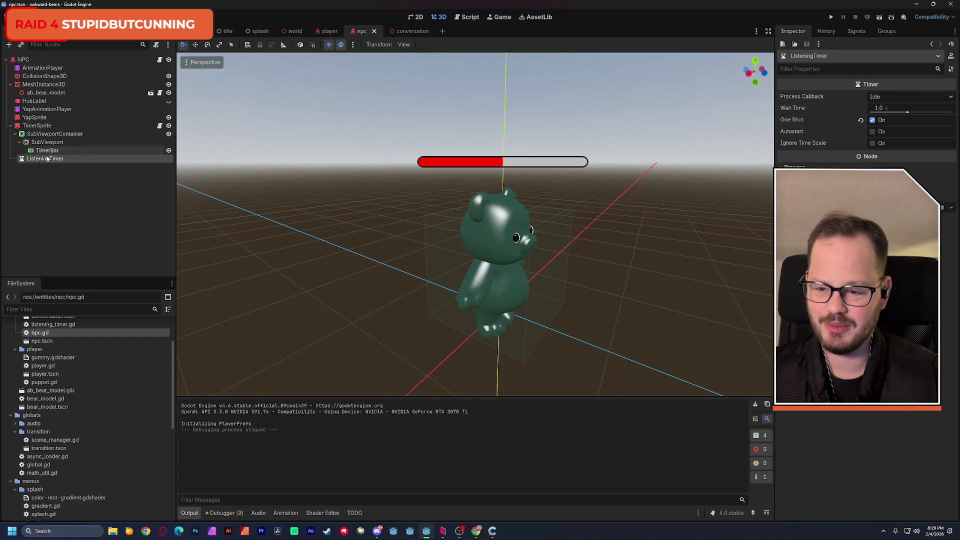
pyautogui.click(50, 134)
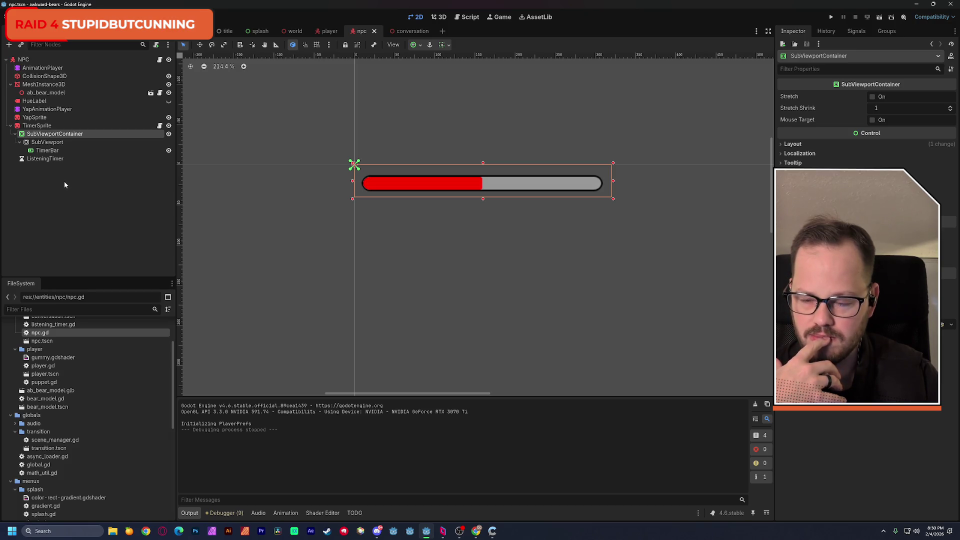
pyautogui.click(168, 133)
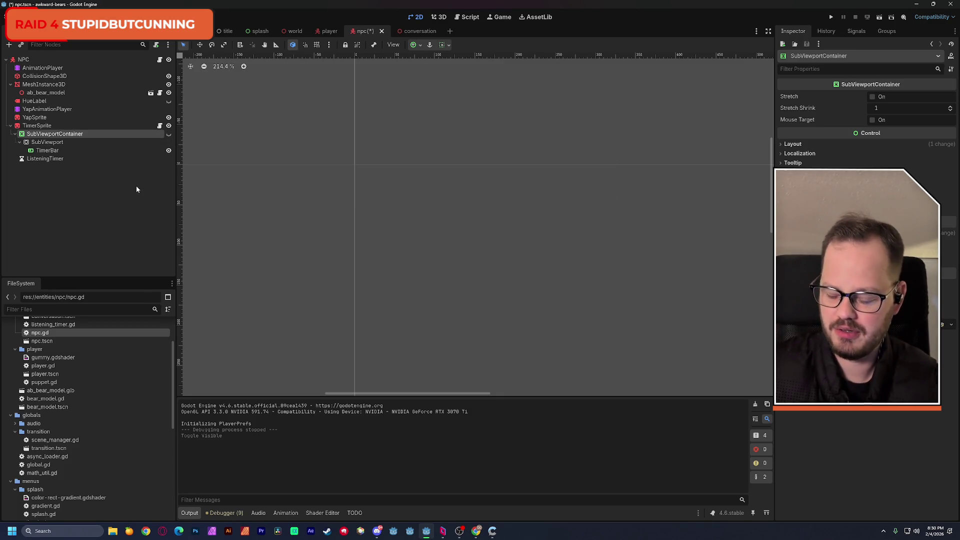
pyautogui.hotkey('ctrl', 's')
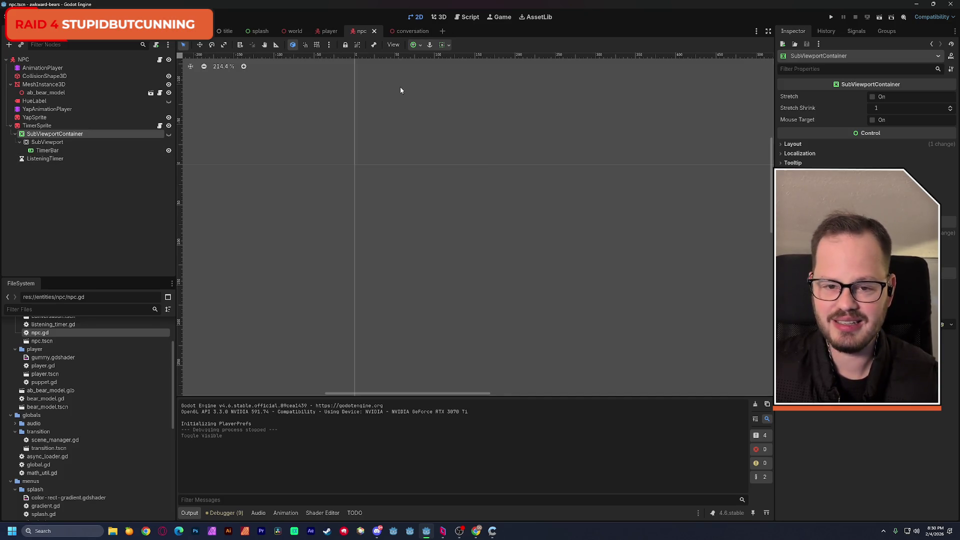
pyautogui.click(305, 34)
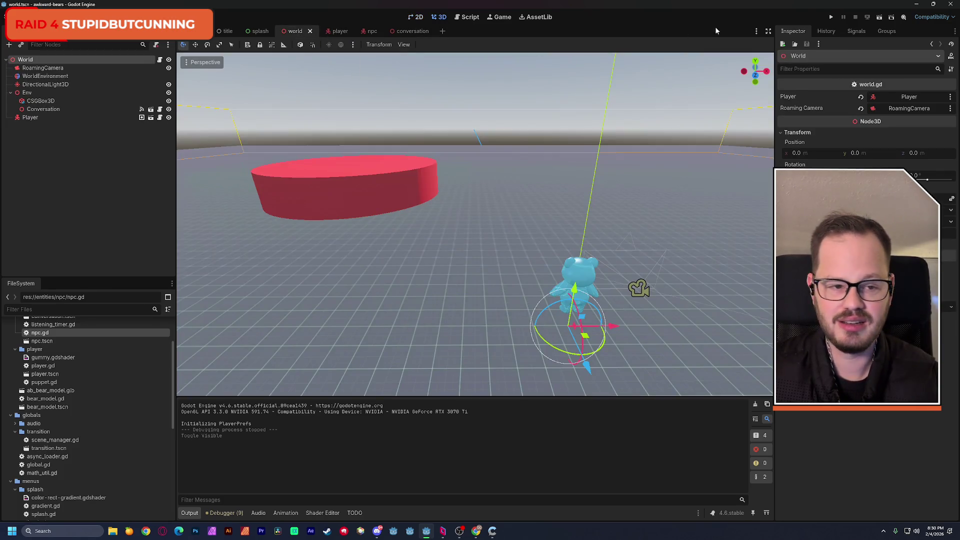
# Play-test the game by walking the player toward the NPC bears, then stop it
pyautogui.click(883, 17)
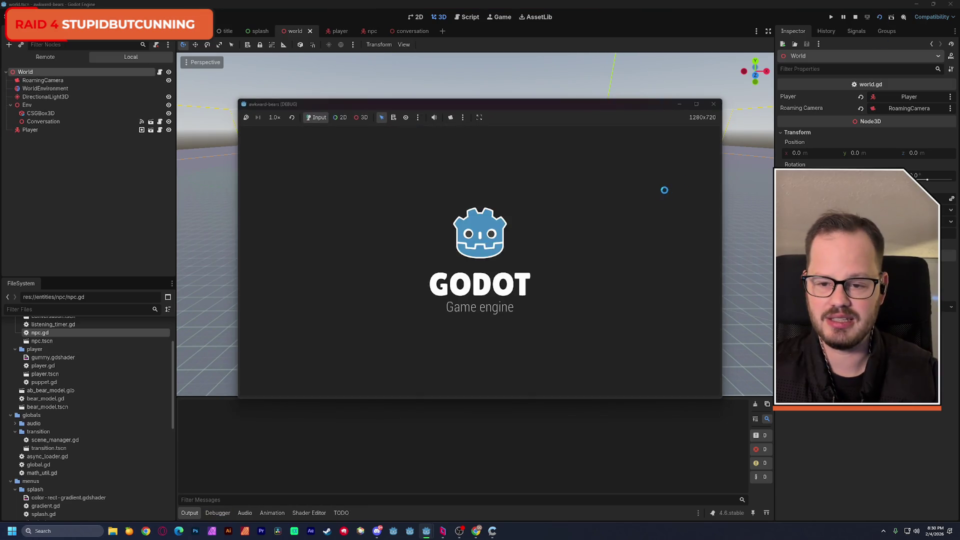
pyautogui.press('w')
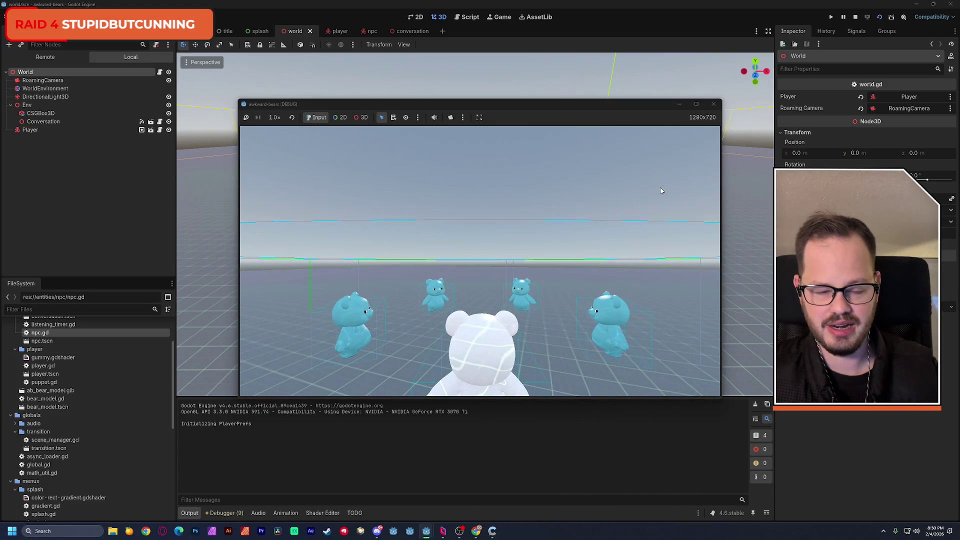
pyautogui.click(714, 105)
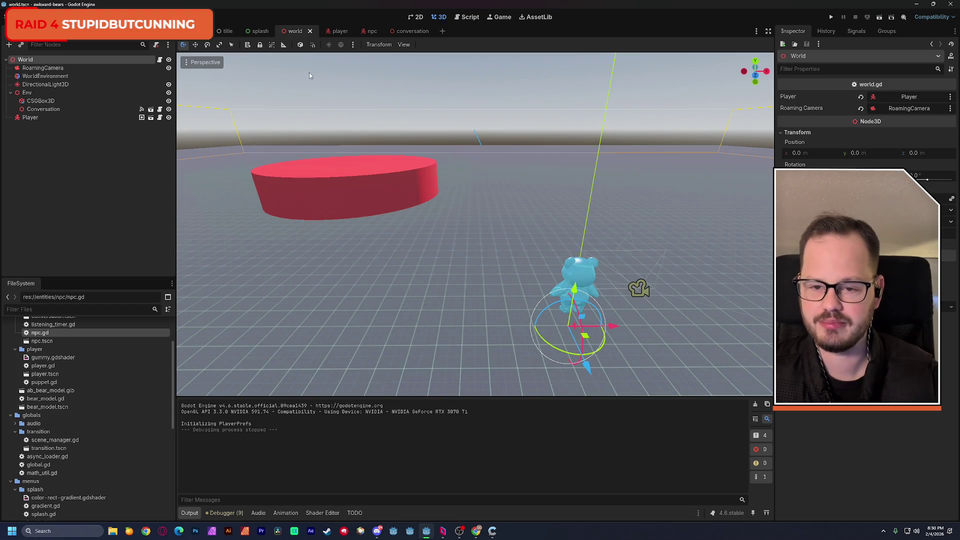
# Make the npc scene's SubViewportContainer visible again and bring up the npc.gd script
pyautogui.click(360, 31)
pyautogui.click(168, 134)
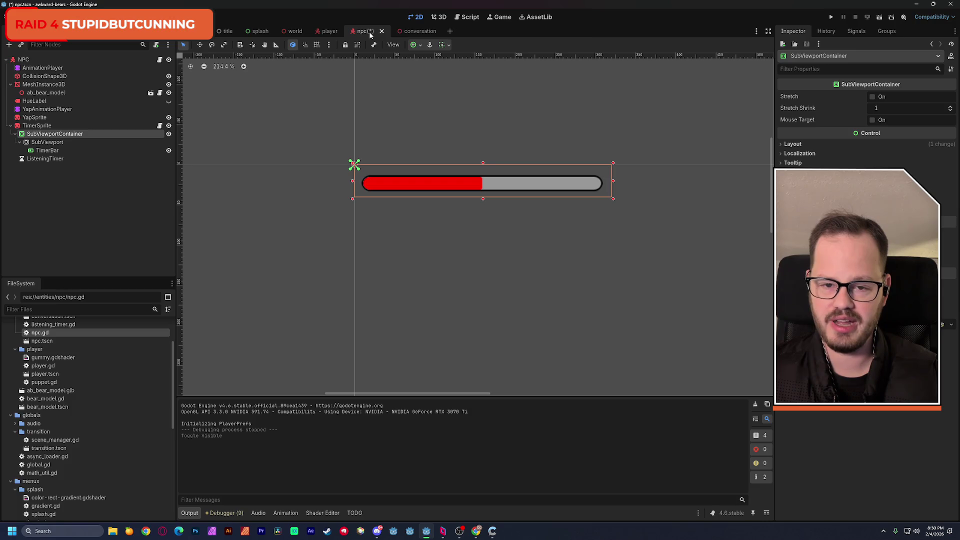
pyautogui.click(466, 17)
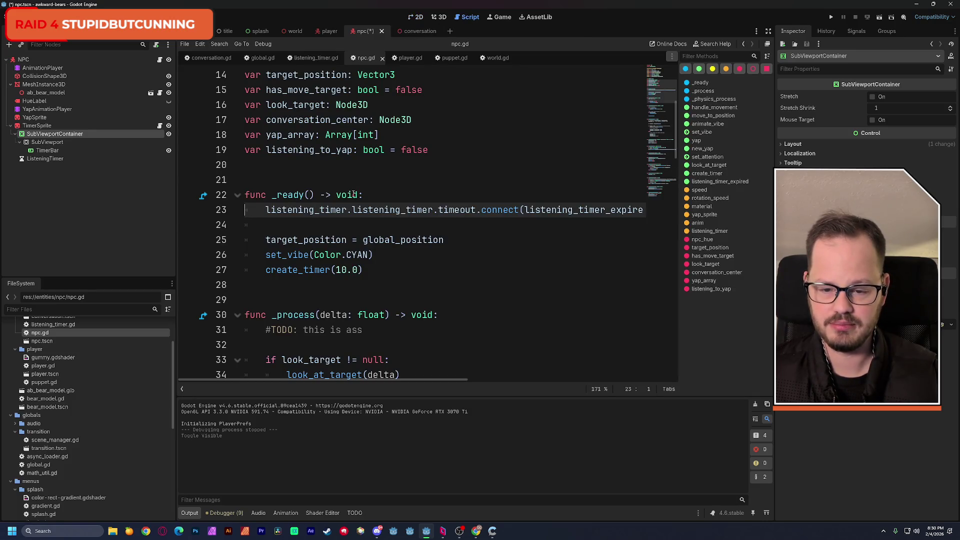
# Delete the create_timer(10.0) line from npc.gd's _ready function and save the script
pyautogui.moveTo(362, 270); pyautogui.dragTo(244, 270)
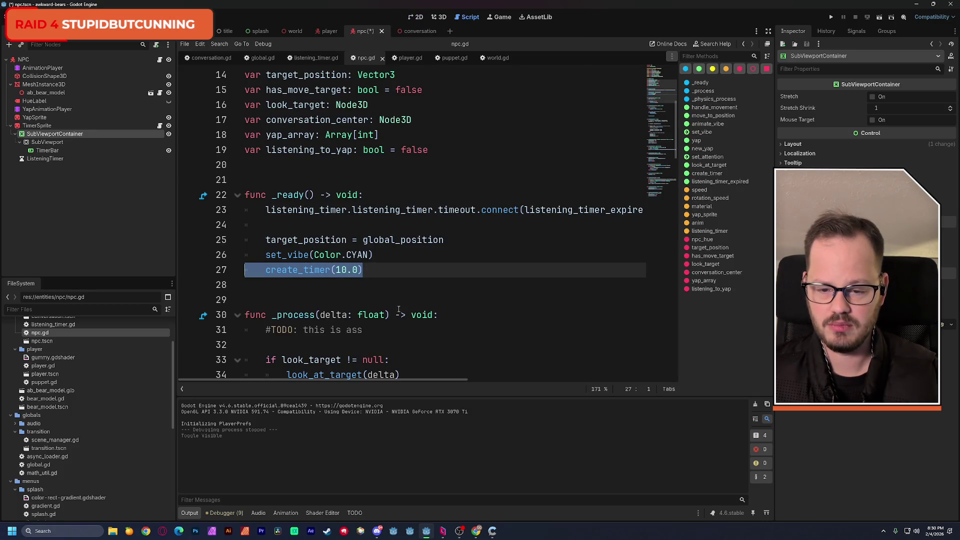
pyautogui.press('BackSpace')
pyautogui.press('BackSpace')
pyautogui.hotkey('ctrl', 's')
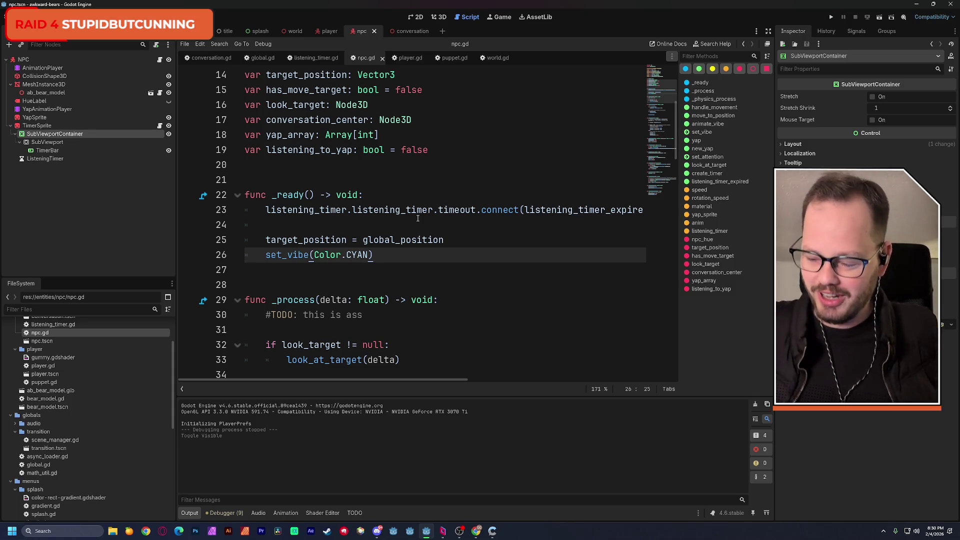
pyautogui.click(432, 226)
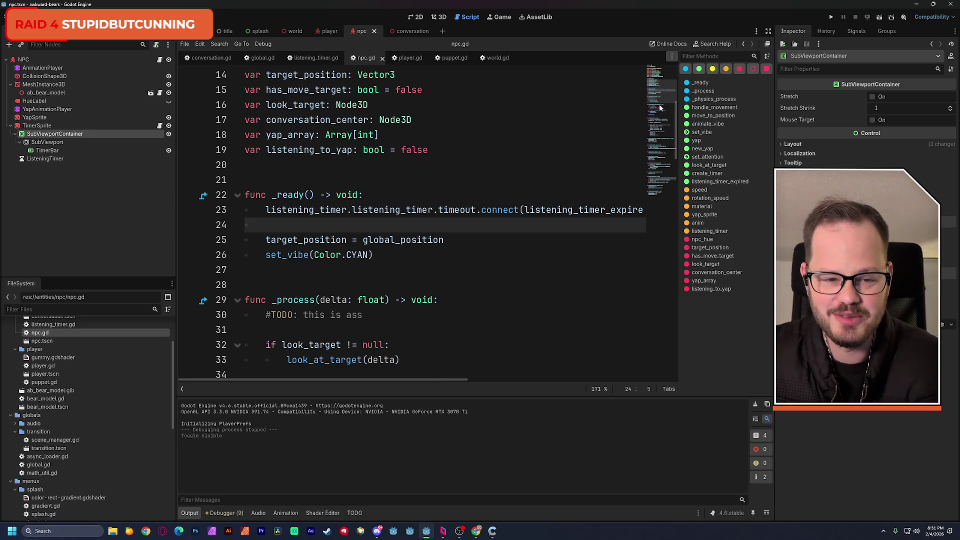
pyautogui.scroll(-2, 658, 110)
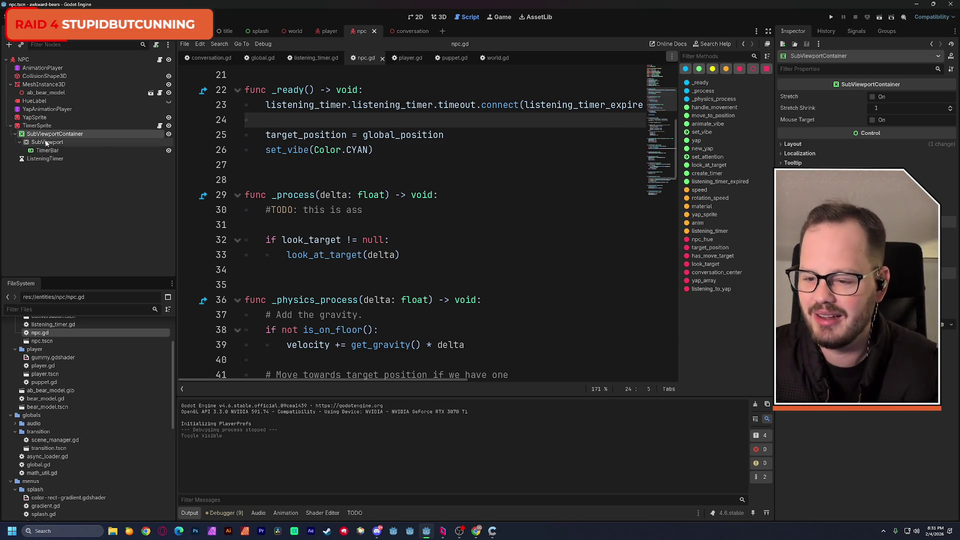
# Move SubViewport out of SubViewportContainer, delete the container, save, and view the bear in 3D
pyautogui.moveTo(46, 144); pyautogui.dragTo(50, 131)
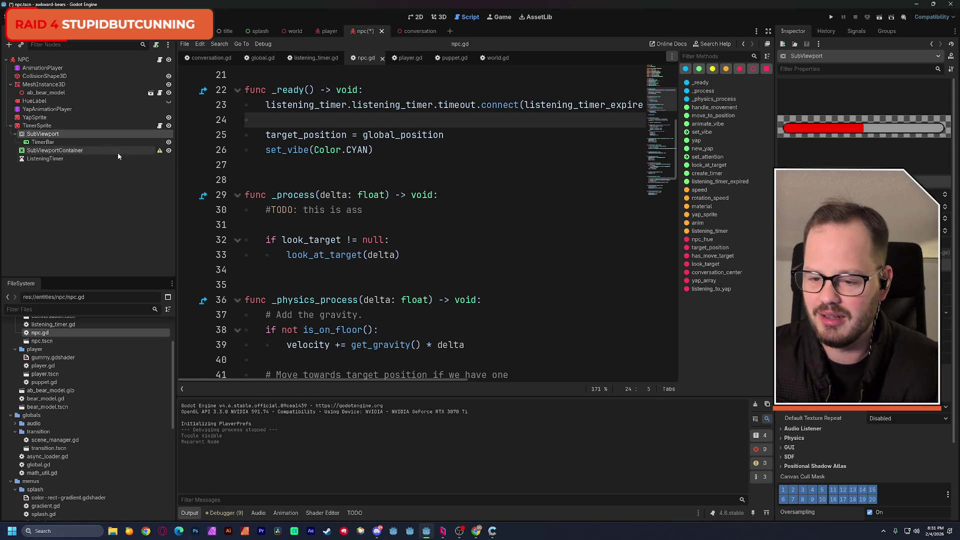
pyautogui.click(110, 150)
pyautogui.click(55, 136)
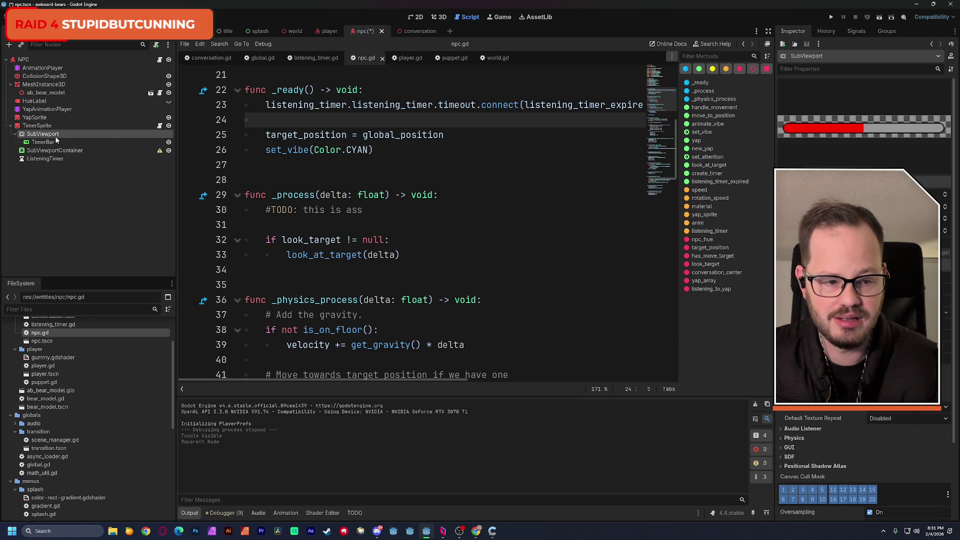
pyautogui.click(85, 150)
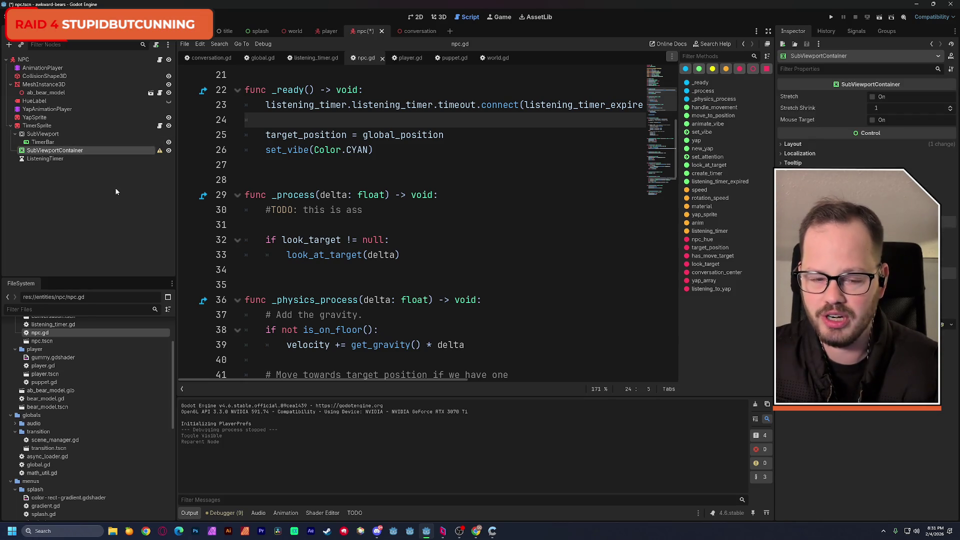
pyautogui.press('Delete')
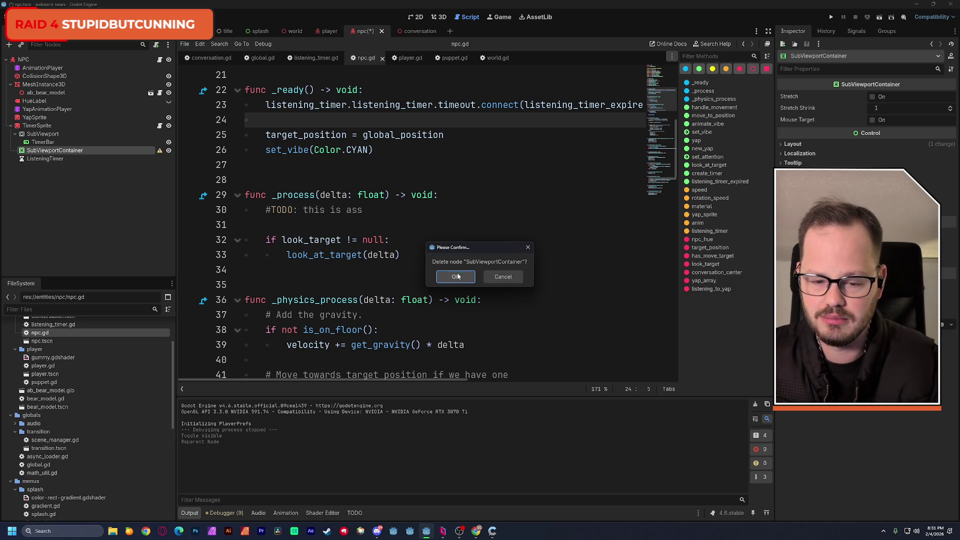
pyautogui.click(459, 274)
pyautogui.hotkey('ctrl', 's')
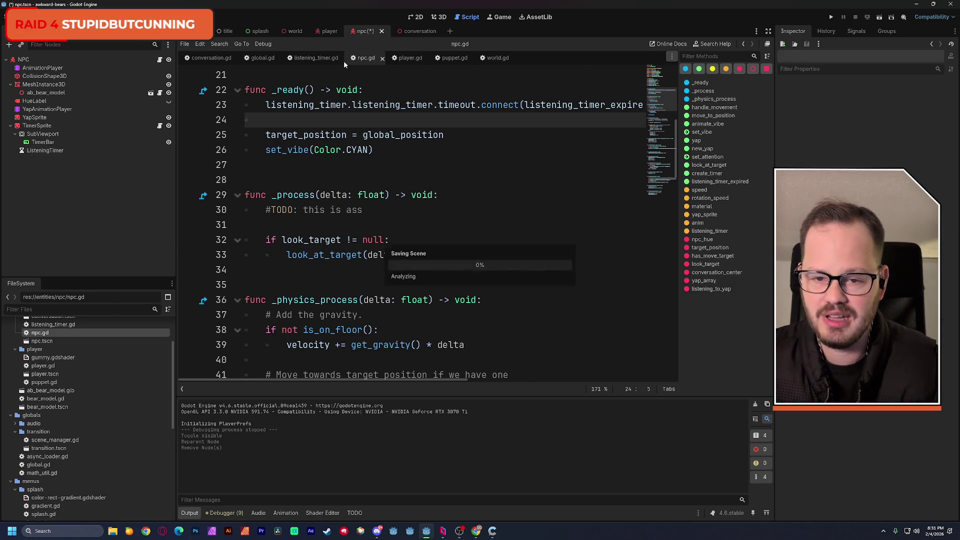
pyautogui.click(440, 17)
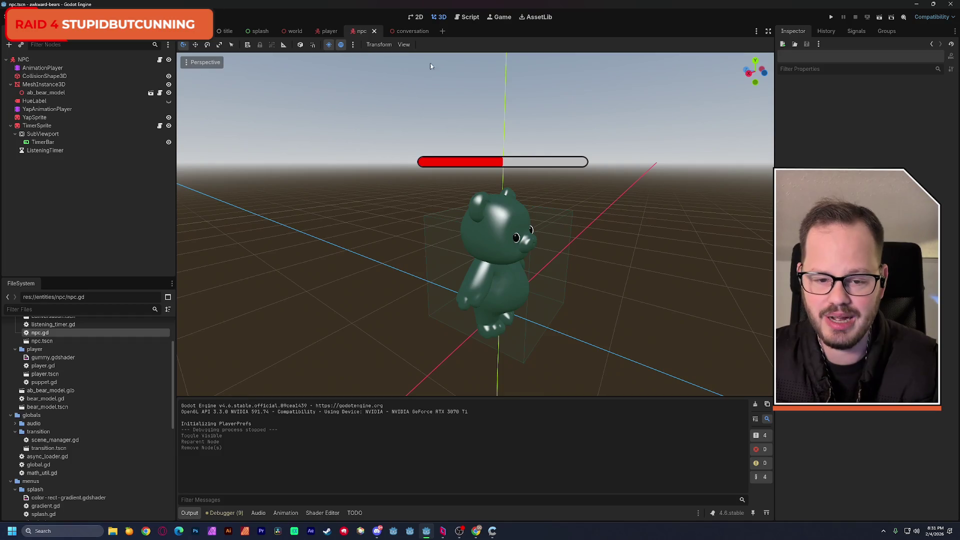
# Inspect the SubViewport and its TimerBar progress bar settings
pyautogui.click(43, 135)
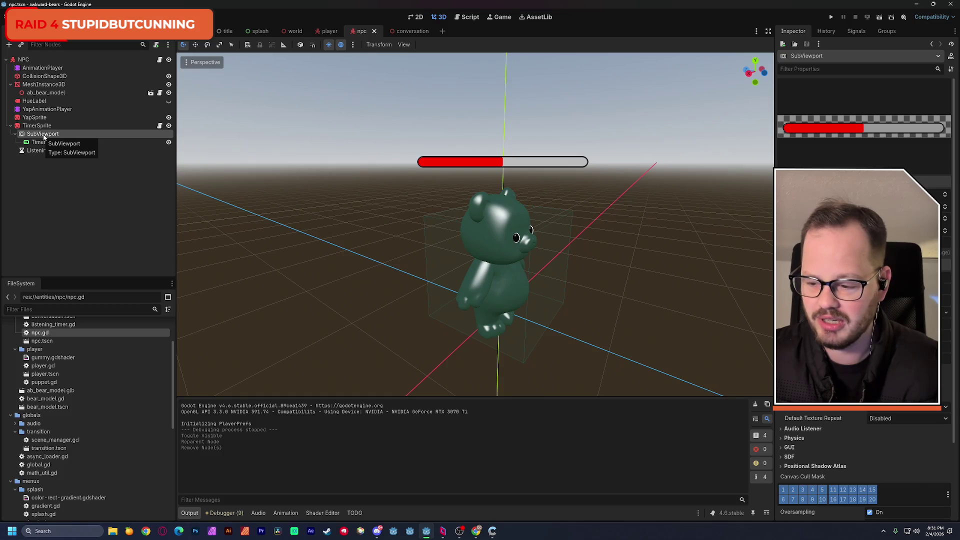
pyautogui.click(42, 142)
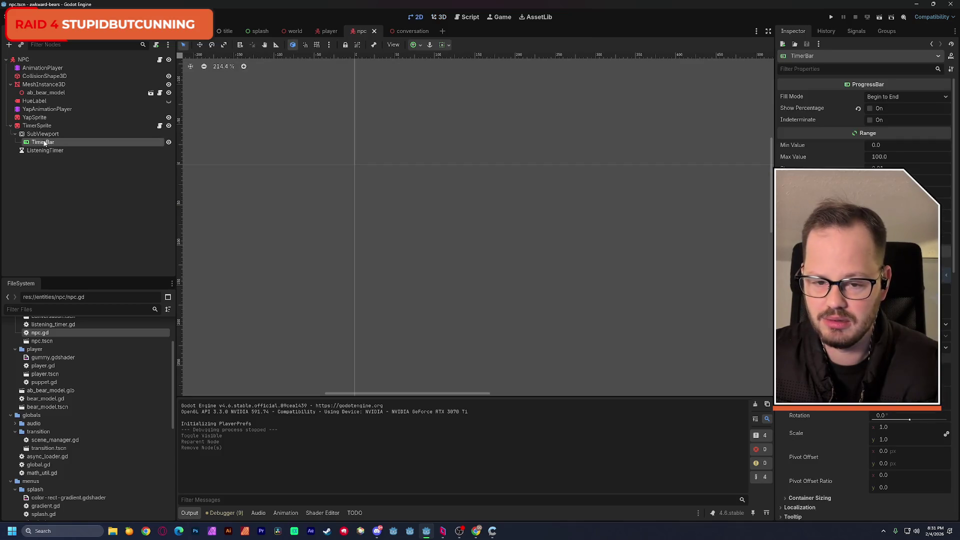
pyautogui.scroll(-10, 304, 141)
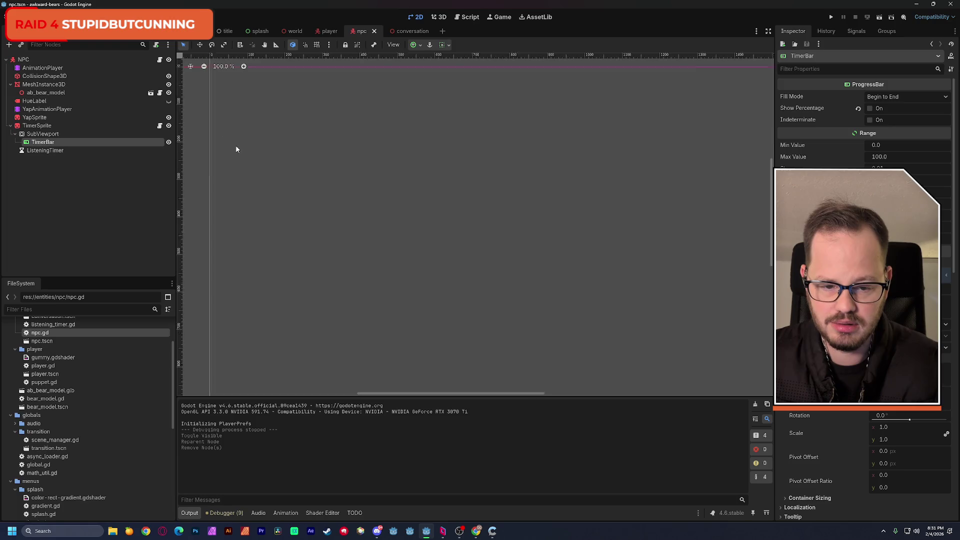
pyautogui.scroll(3, 278, 210)
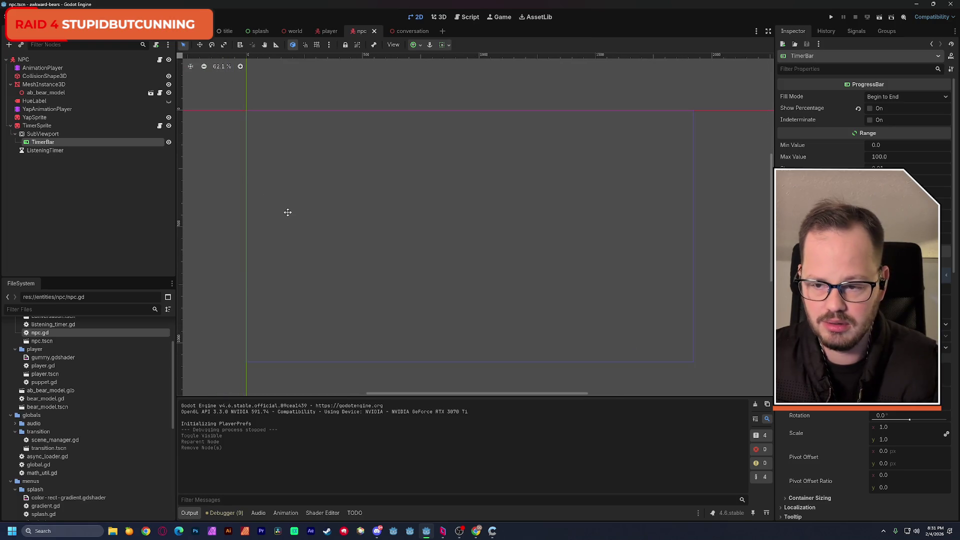
# Undo the deletion, place SubViewport directly under TimerSprite, hide the container, save, and return to world
pyautogui.hotkey('ctrl', 'z')
pyautogui.hotkey('ctrl', 'z')
pyautogui.moveTo(44, 145); pyautogui.dragTo(50, 130)
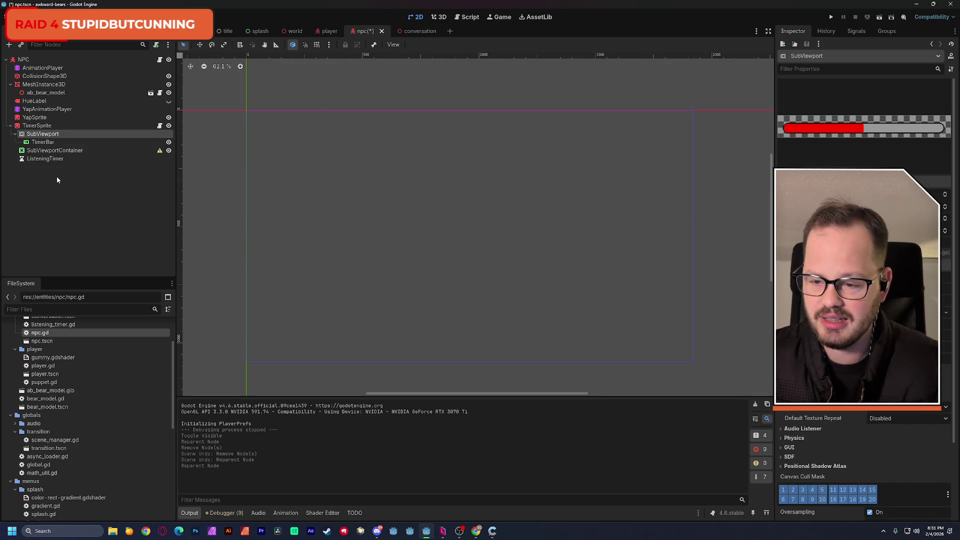
pyautogui.click(168, 150)
pyautogui.hotkey('ctrl', 's')
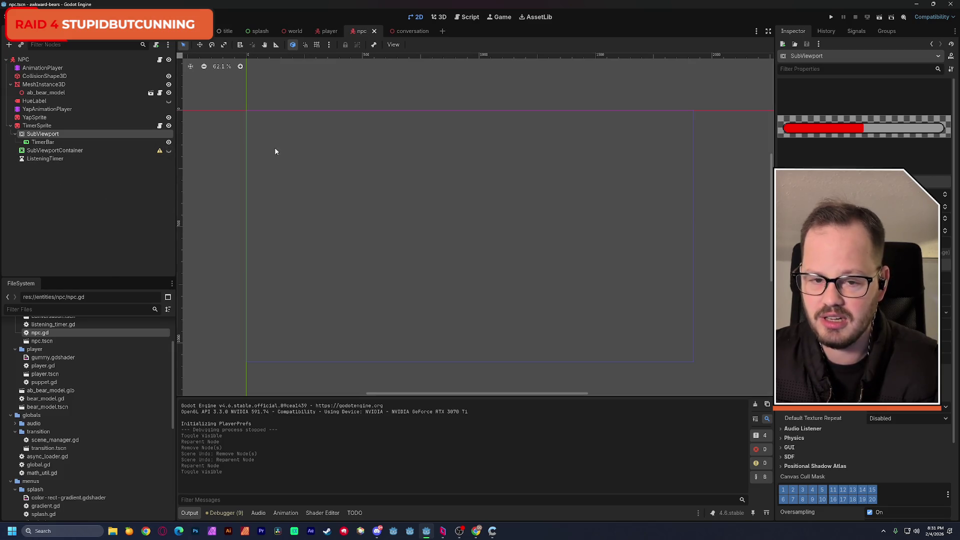
pyautogui.click(294, 31)
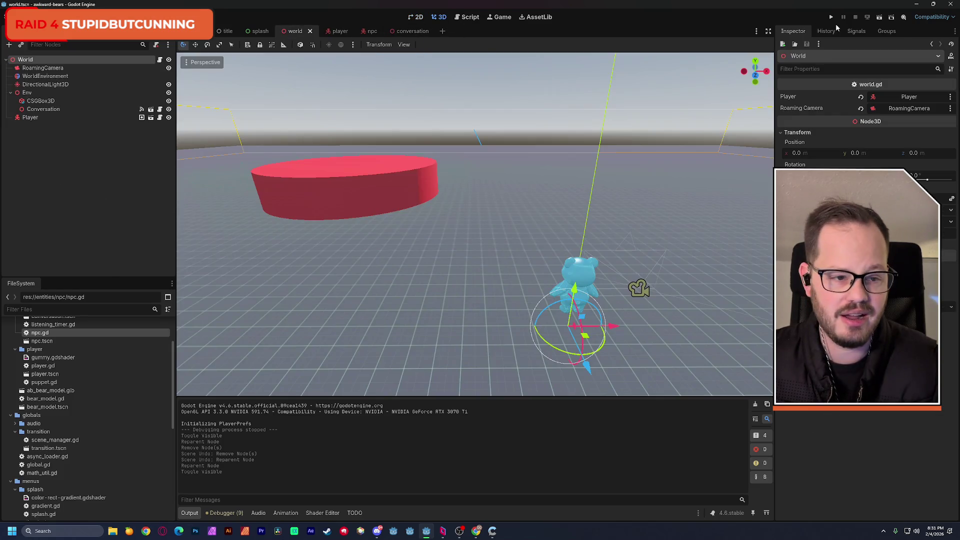
# Check the red timer bars above the bears in a test run, then restore create_timer(10.0) in npc.gd
pyautogui.click(877, 19)
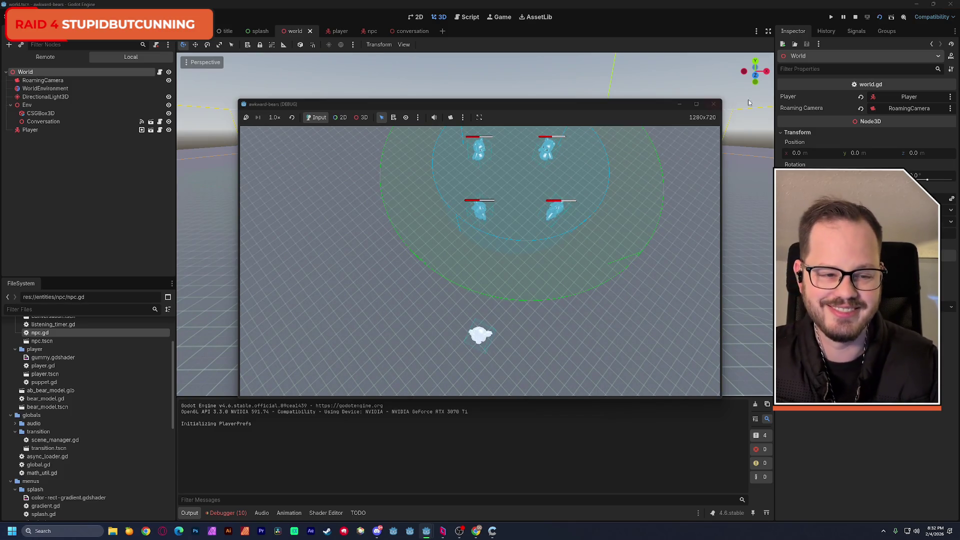
pyautogui.click(855, 17)
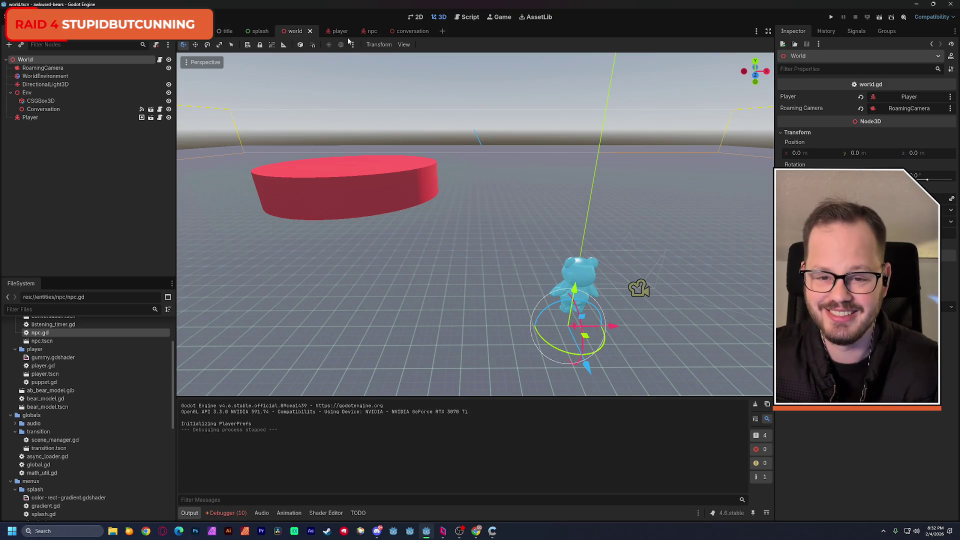
pyautogui.click(466, 20)
pyautogui.hotkey('ctrl', 'z')
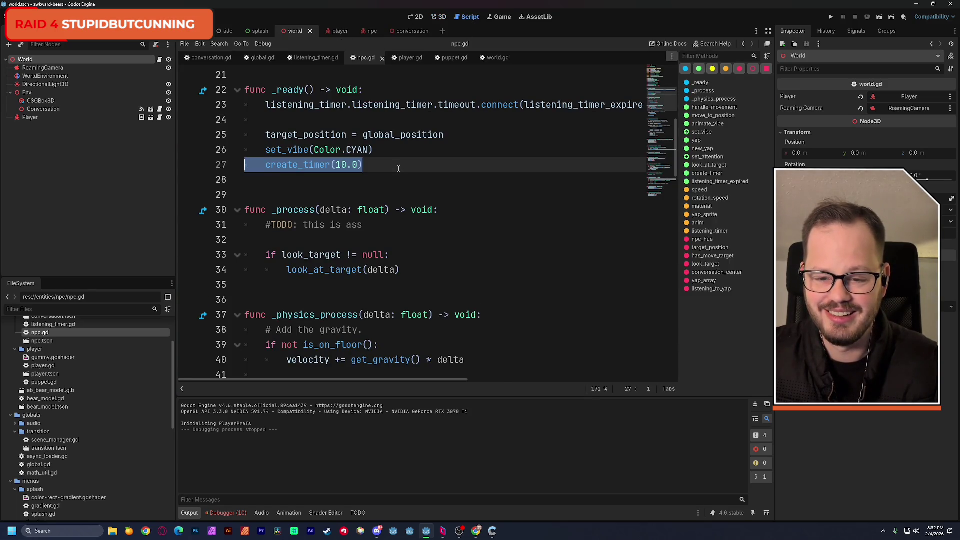
# Run the scene again with the cyan NPC bears and open the Debugger showing 11 errors
pyautogui.click(406, 156)
pyautogui.click(880, 18)
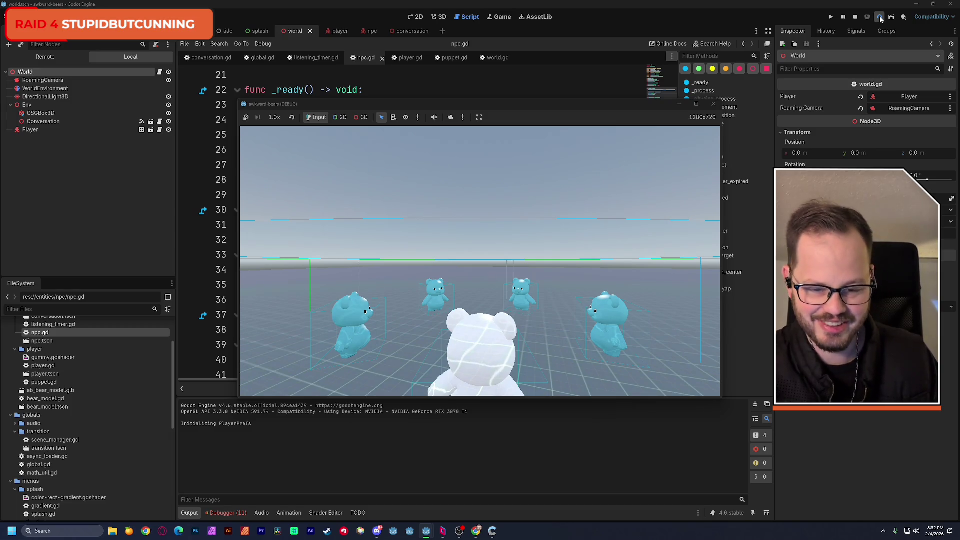
pyautogui.click(227, 511)
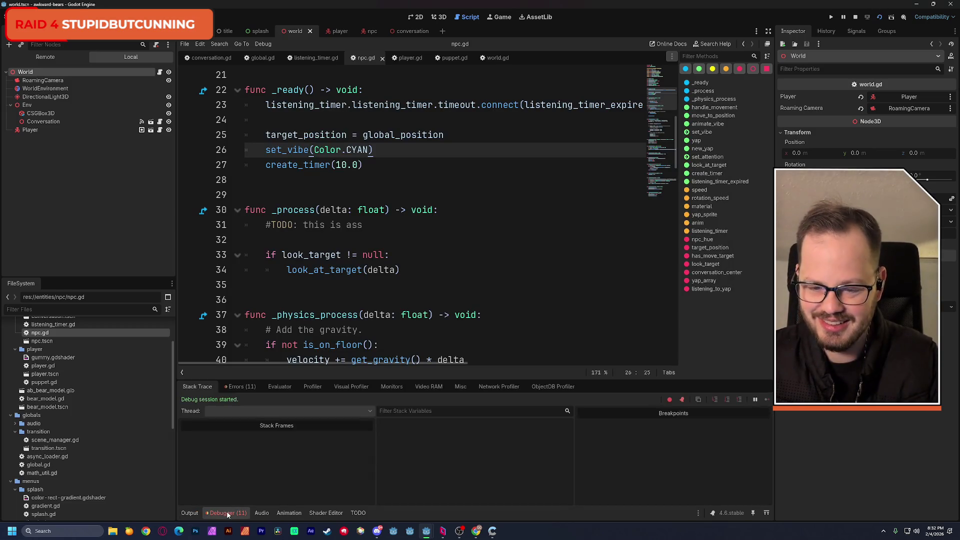
# Read the conversation.gd:119 'leave_converation already connected' error, stop the game, and start searching player.gd
pyautogui.click(240, 386)
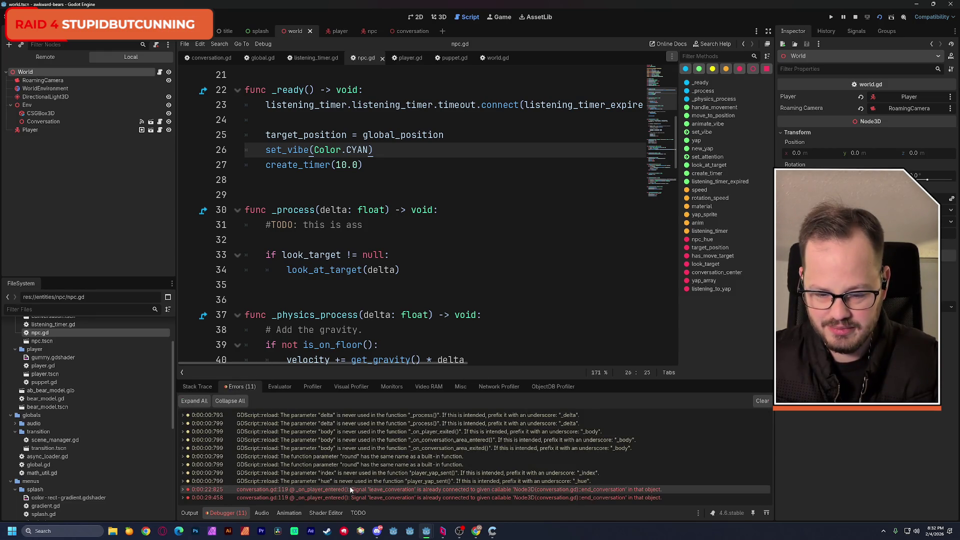
pyautogui.moveTo(351, 490)
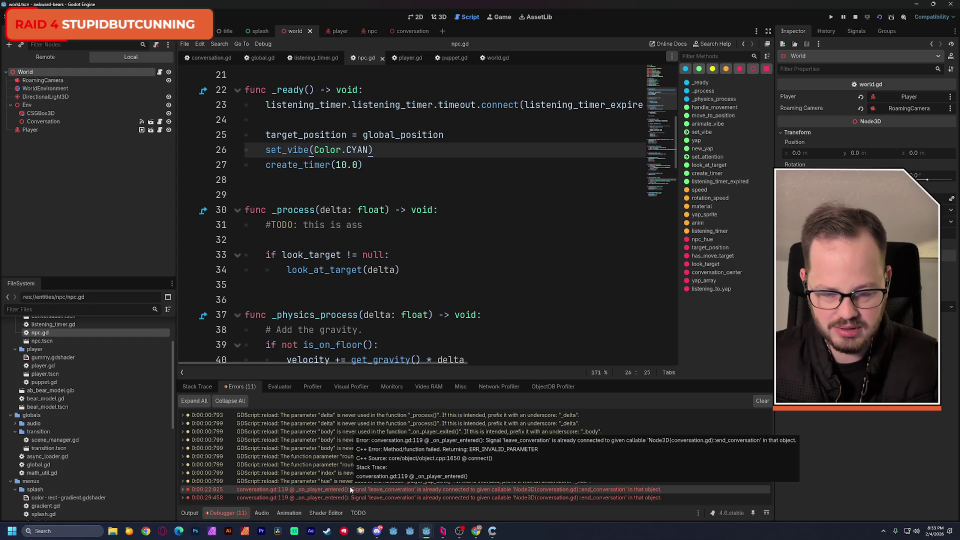
pyautogui.click(879, 18)
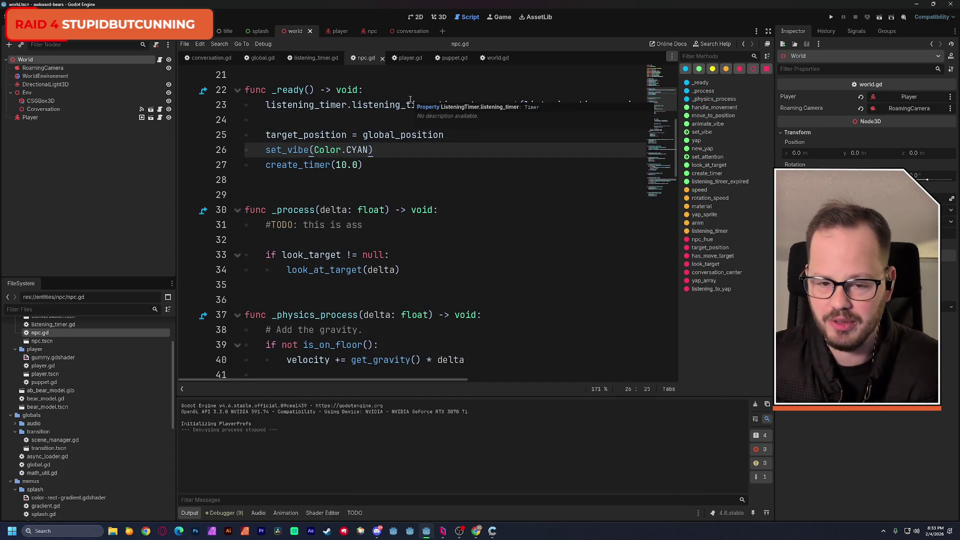
pyautogui.click(406, 58)
pyautogui.hotkey('ctrl', 'f')
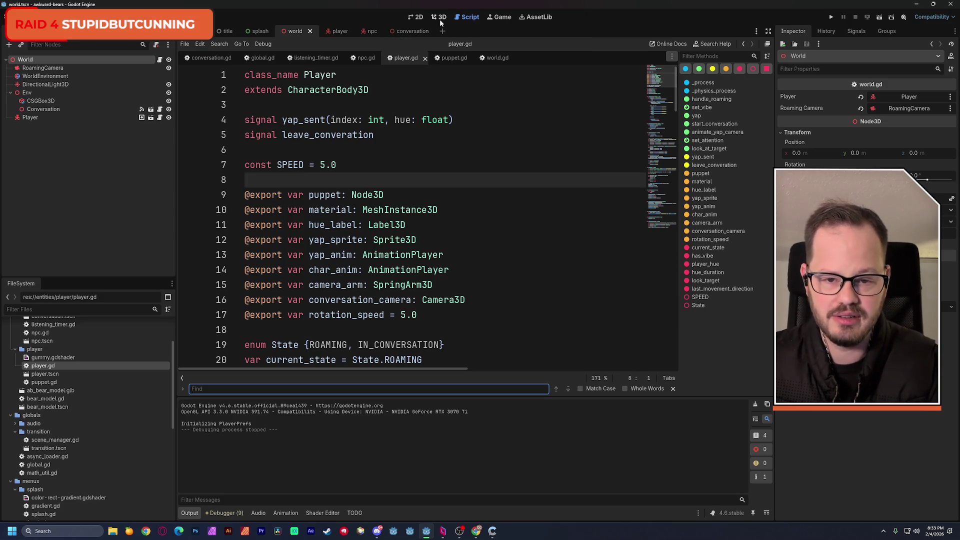
# Play-test walking the bear away and back, then open the leave_converation error at conversation.gd line 119
pyautogui.click(868, 18)
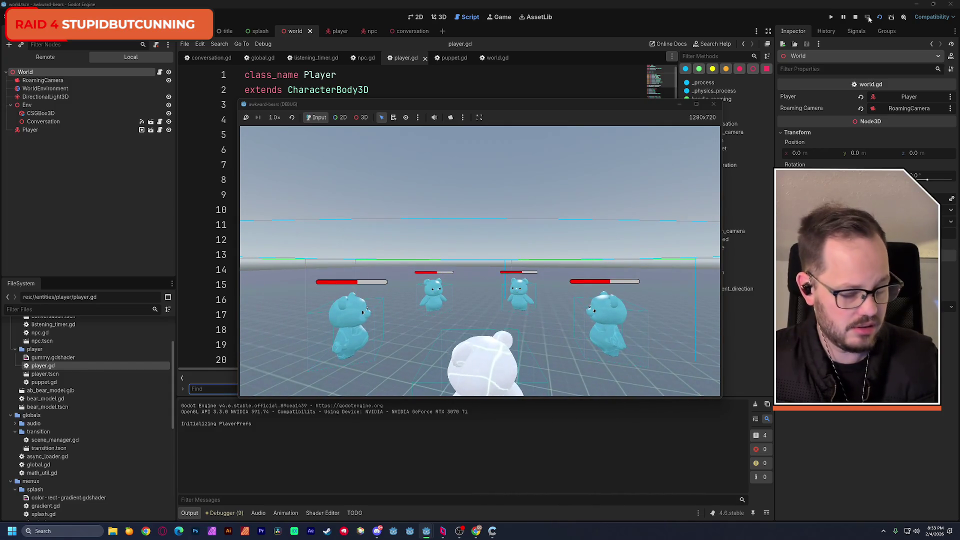
pyautogui.press('s')
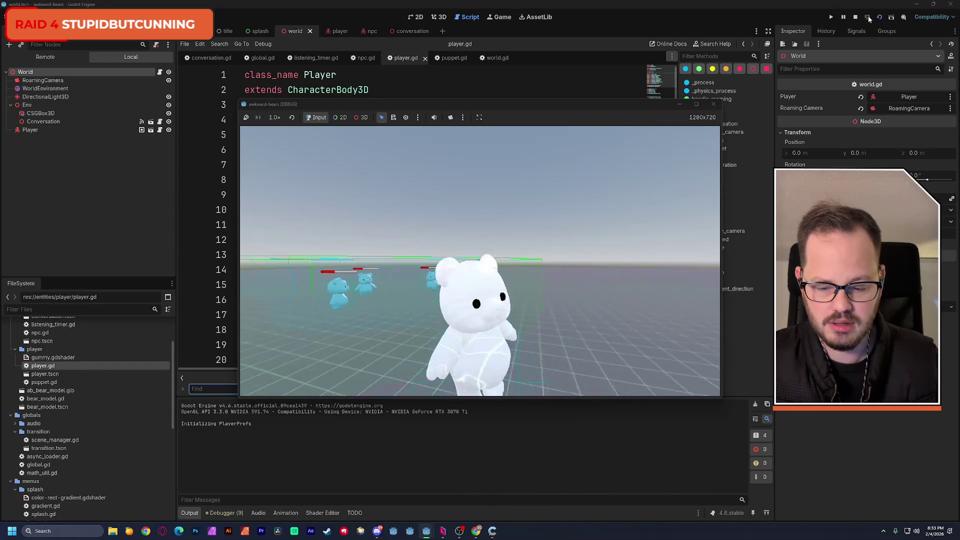
pyautogui.press('w')
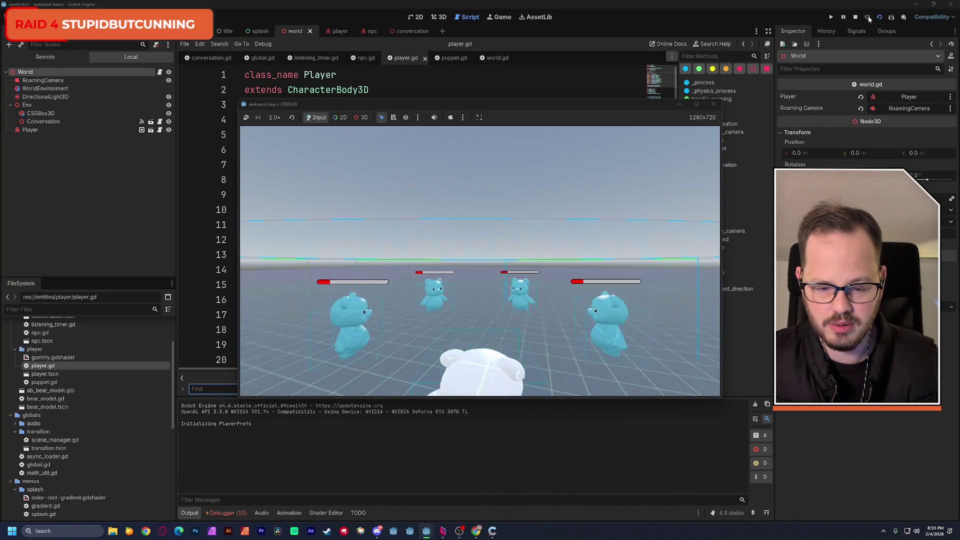
pyautogui.click(237, 515)
pyautogui.click(260, 490)
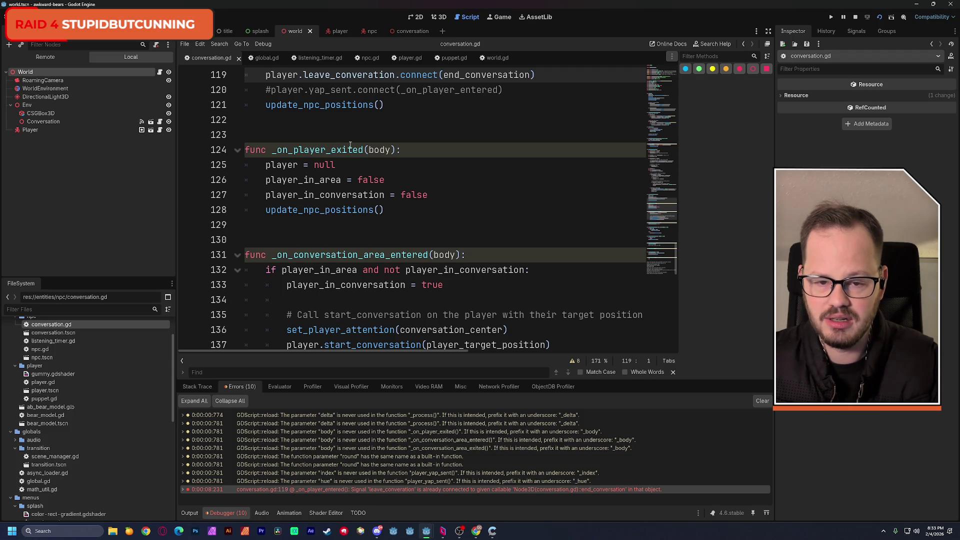
# Stop the game and copy line 119's leave_converation connect call into _on_player_exited, above player = null
pyautogui.scroll(1, 350, 145)
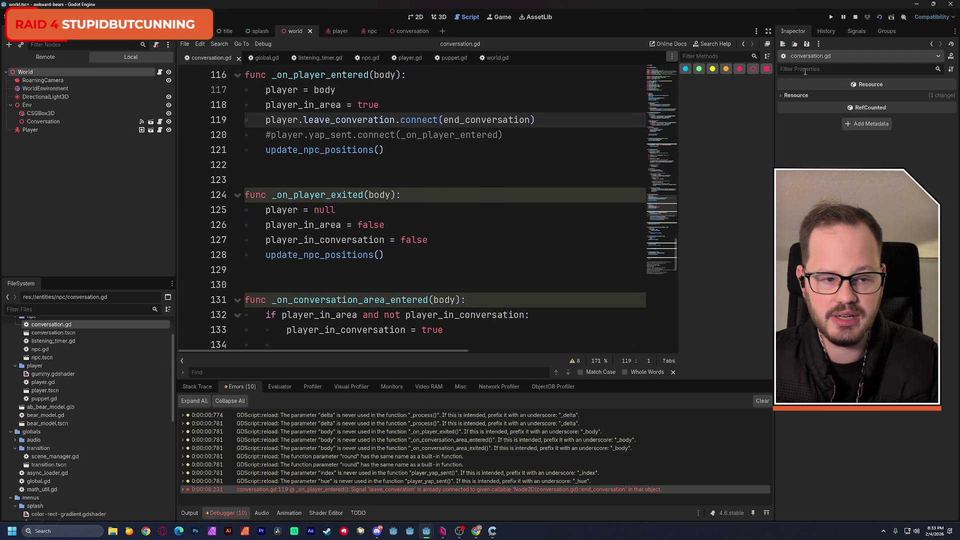
pyautogui.click(856, 18)
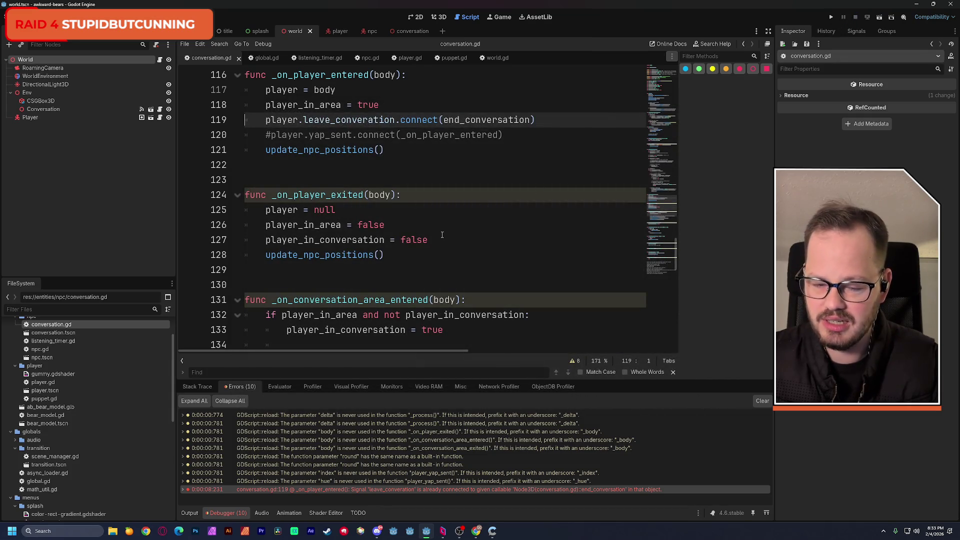
pyautogui.scroll(1, 442, 235)
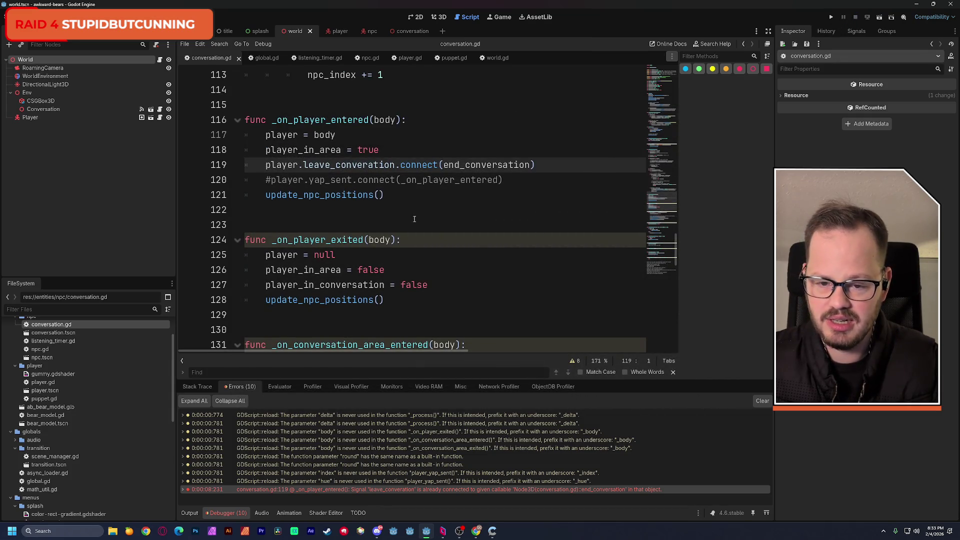
pyautogui.doubleClick(280, 164)
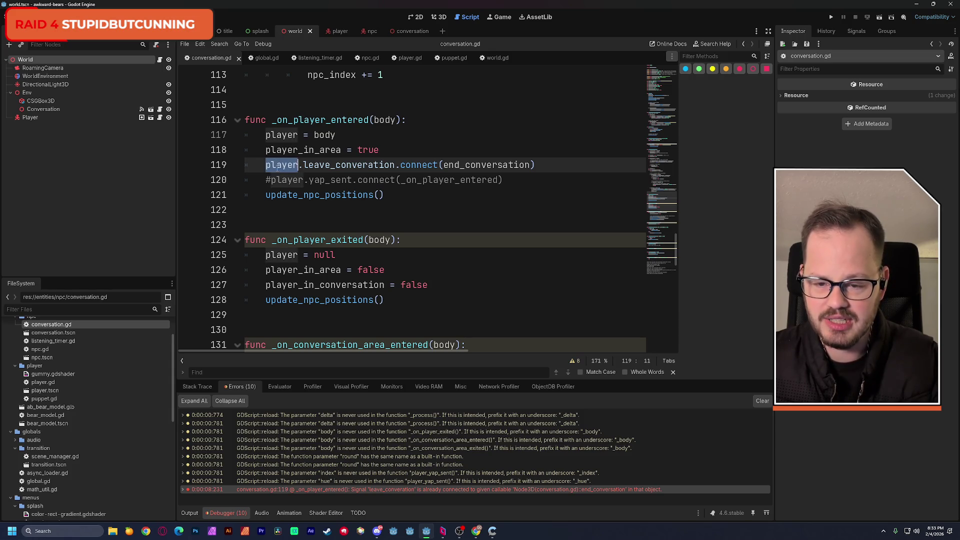
pyautogui.hotkey('shift', 'End')
pyautogui.hotkey('ctrl', 'c')
pyautogui.click(290, 250)
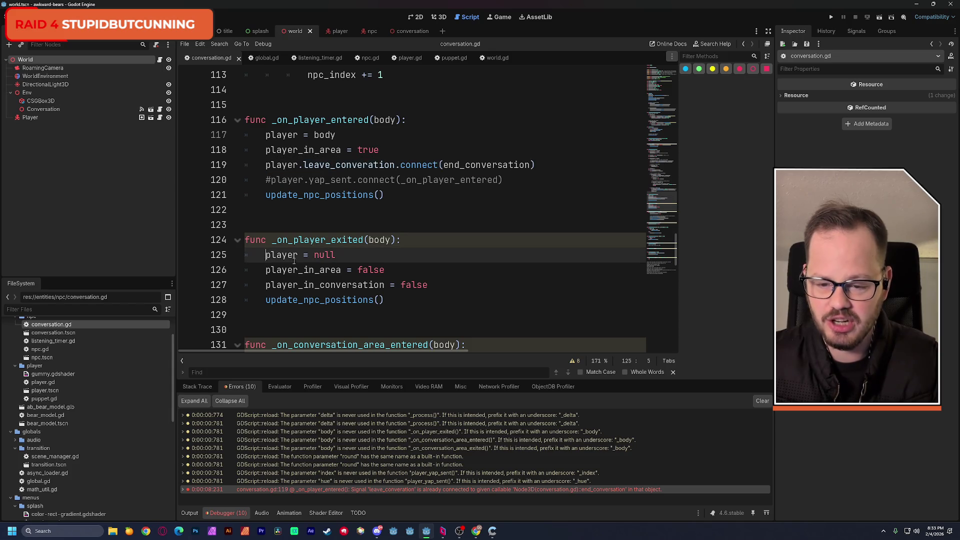
pyautogui.press('Home')
pyautogui.press('Return')
pyautogui.press('Up')
pyautogui.hotkey('ctrl', 'v')
# Change the pasted connect to disconnect, save conversation.gd and run the game again
pyautogui.doubleClick(415, 255)
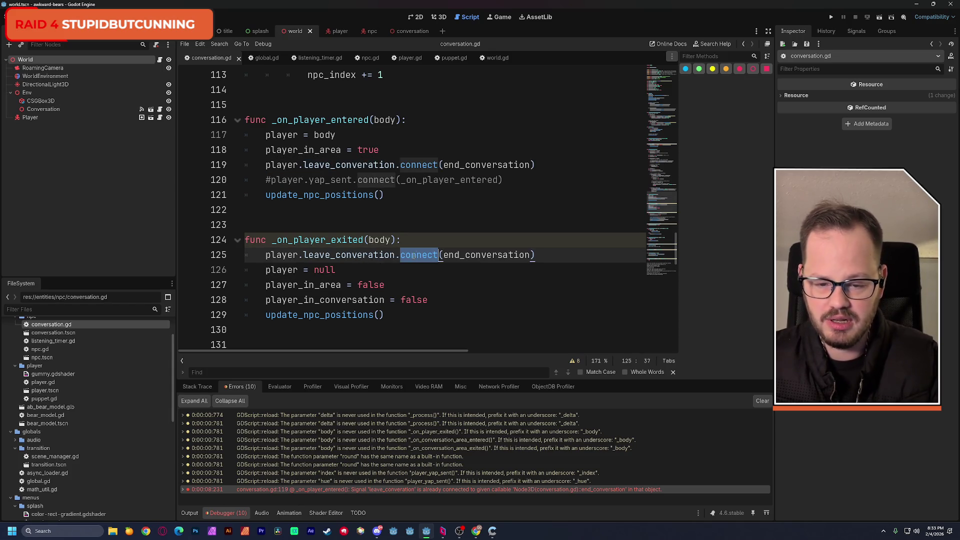
pyautogui.write('di')
pyautogui.press('Return')
pyautogui.press('Up')
pyautogui.press('Up')
pyautogui.press('Up')
pyautogui.hotkey('ctrl', 's')
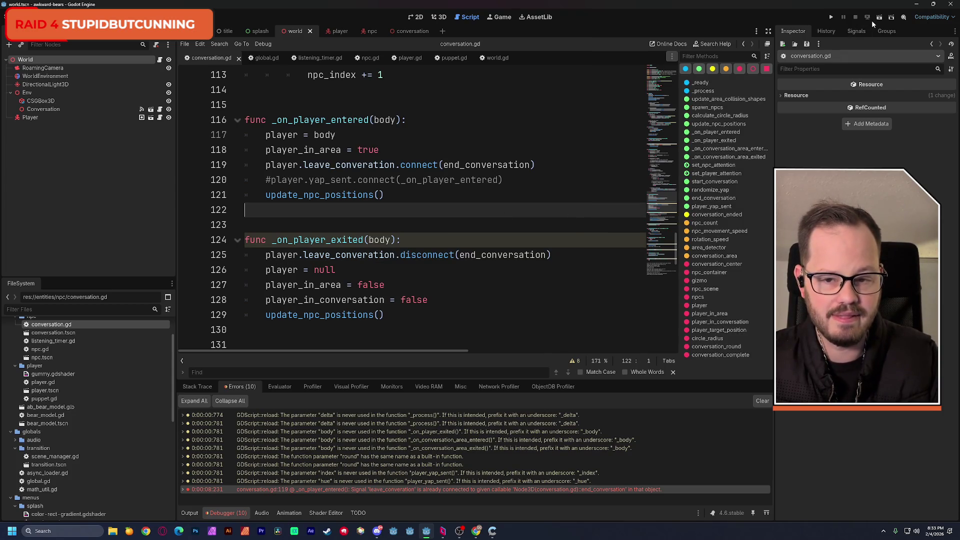
pyautogui.click(878, 18)
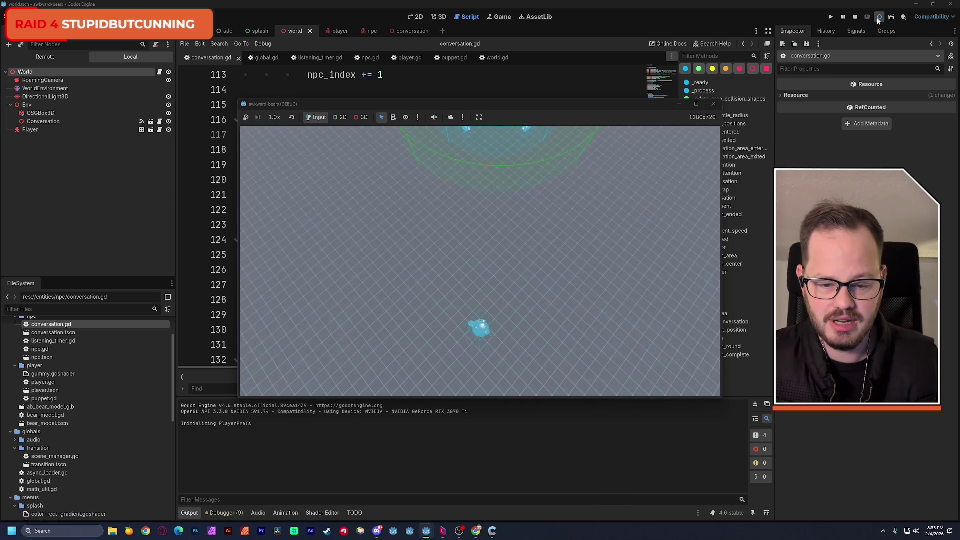
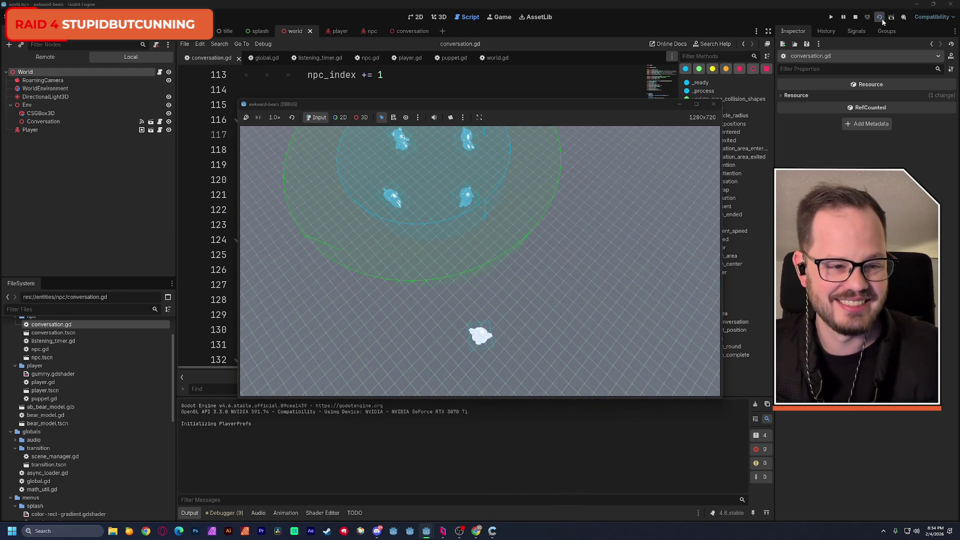
# End the debug run and switch to the npc scene tab
pyautogui.click(856, 18)
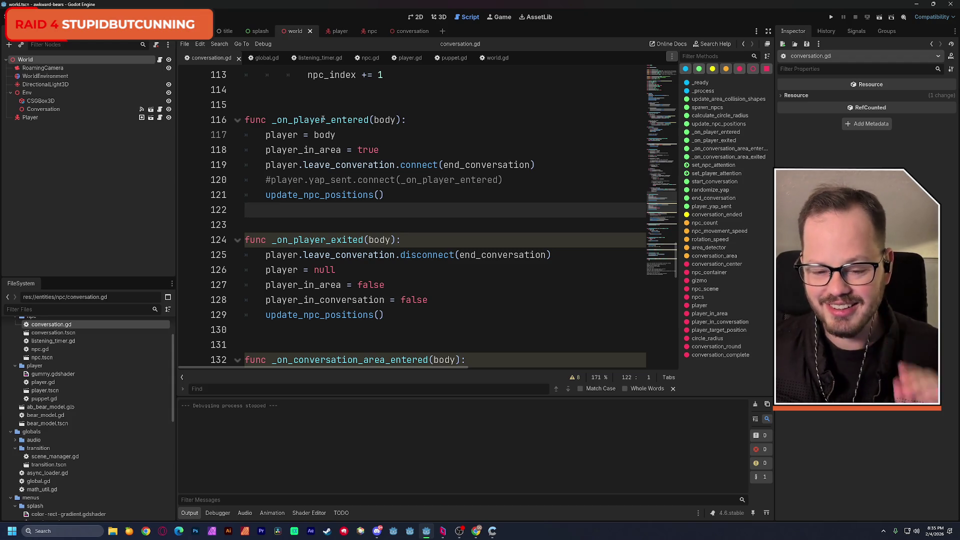
pyautogui.scroll(-5, 415, 147)
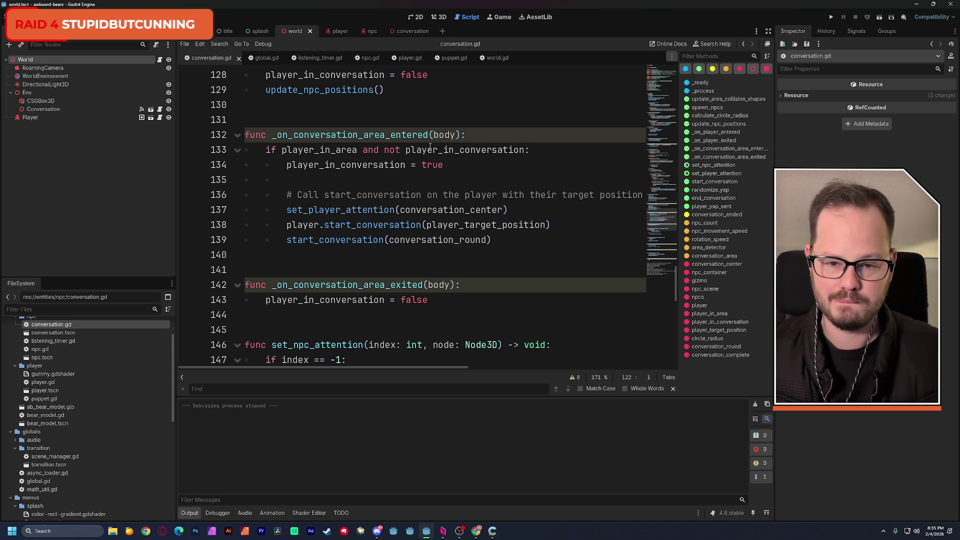
pyautogui.click(362, 31)
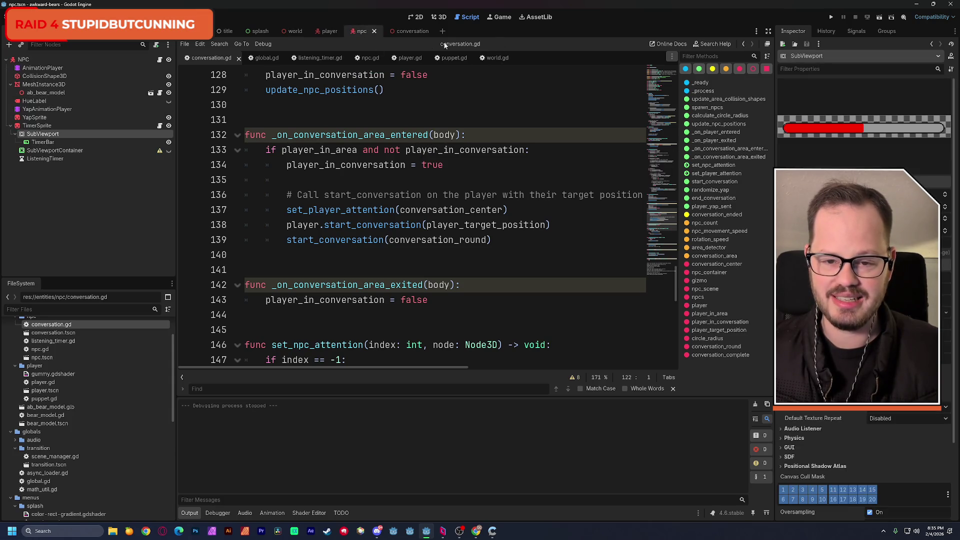
# Make the NPC's TimerBar colour white instead of red, save npc, and return to world
pyautogui.click(438, 17)
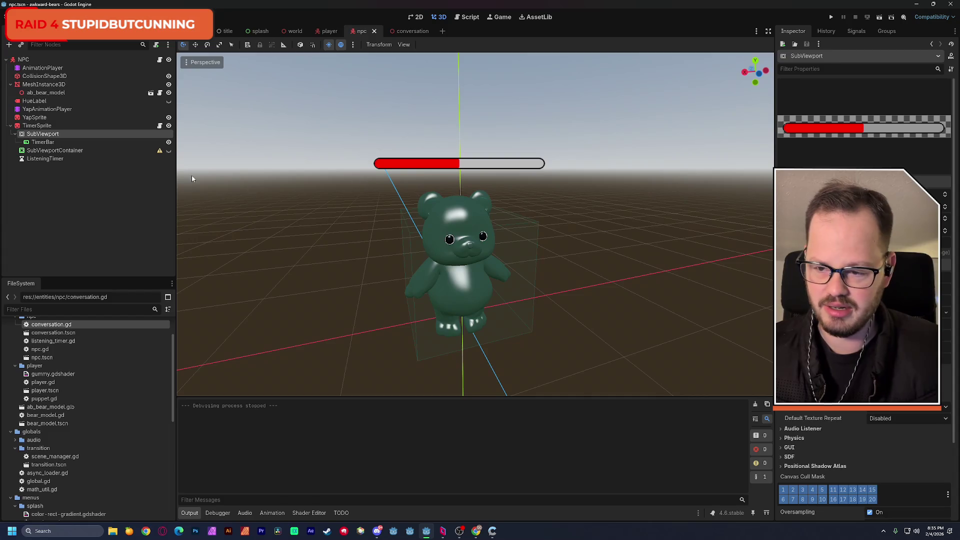
pyautogui.click(43, 158)
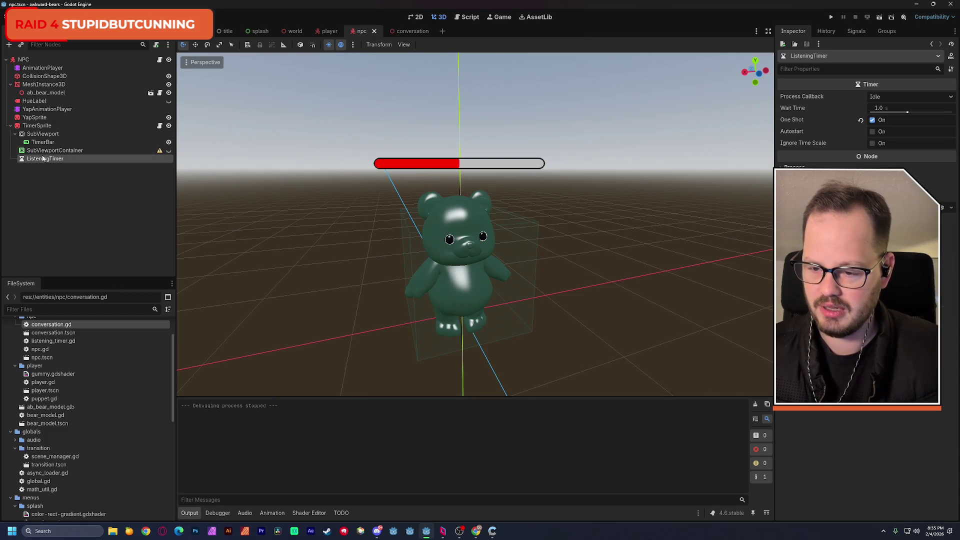
pyautogui.click(43, 142)
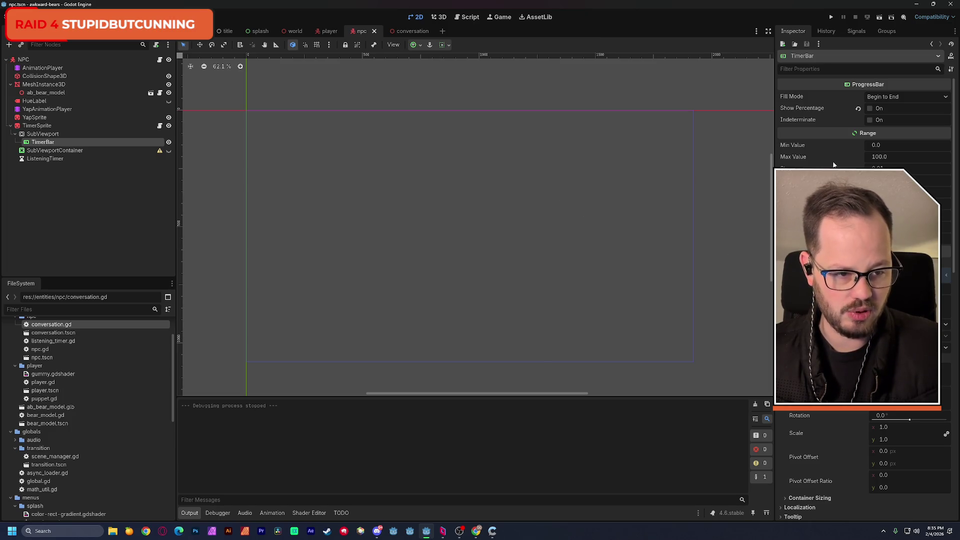
pyautogui.scroll(-3, 833, 165)
pyautogui.scroll(-12, 865, 300)
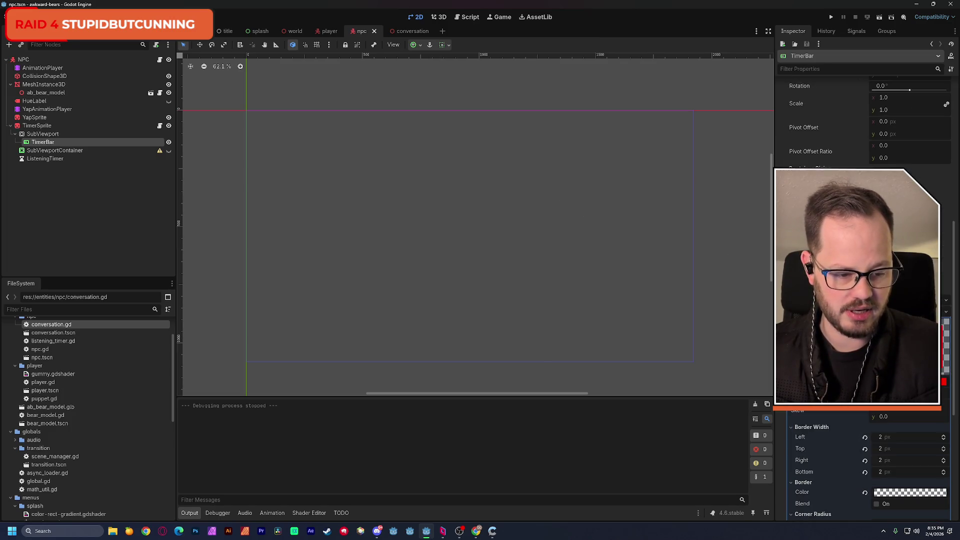
pyautogui.click(910, 385)
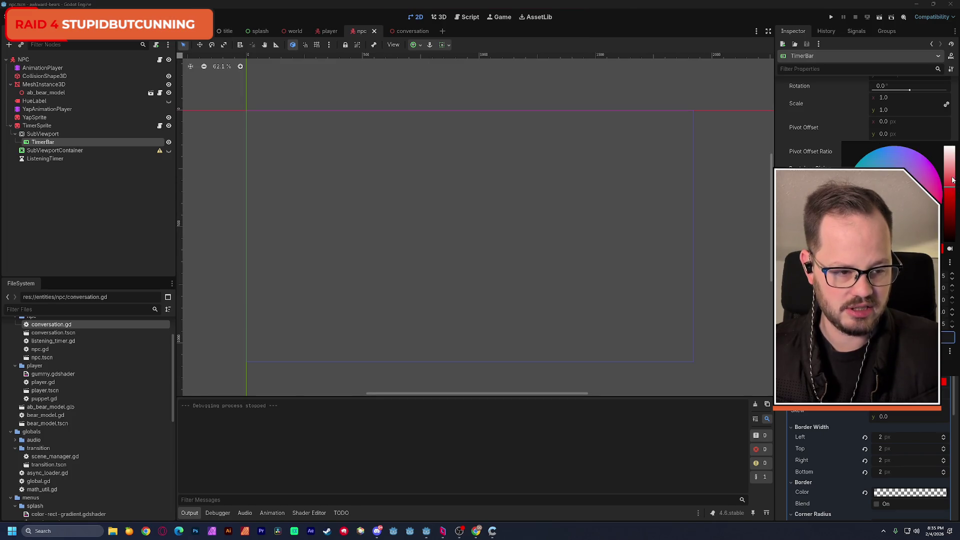
pyautogui.click(949, 148)
pyautogui.click(547, 90)
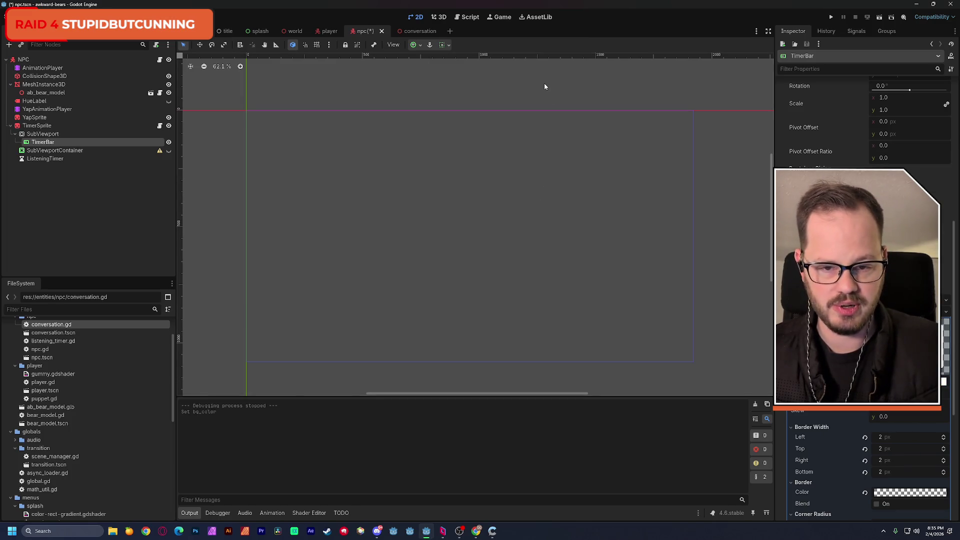
pyautogui.hotkey('ctrl', 's')
pyautogui.click(307, 30)
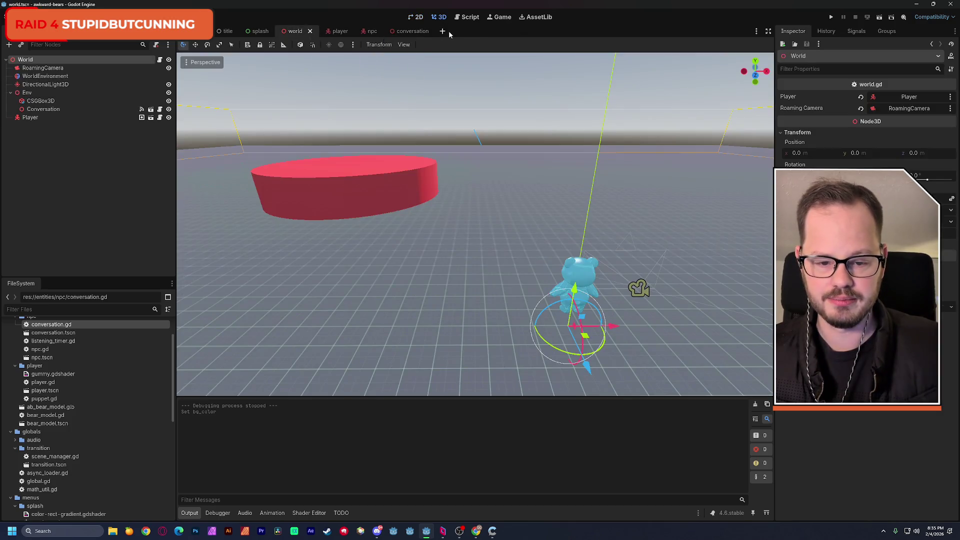
# Run the world scene from its 3D view, stop the game, then open the player scene
pyautogui.click(467, 20)
pyautogui.click(441, 20)
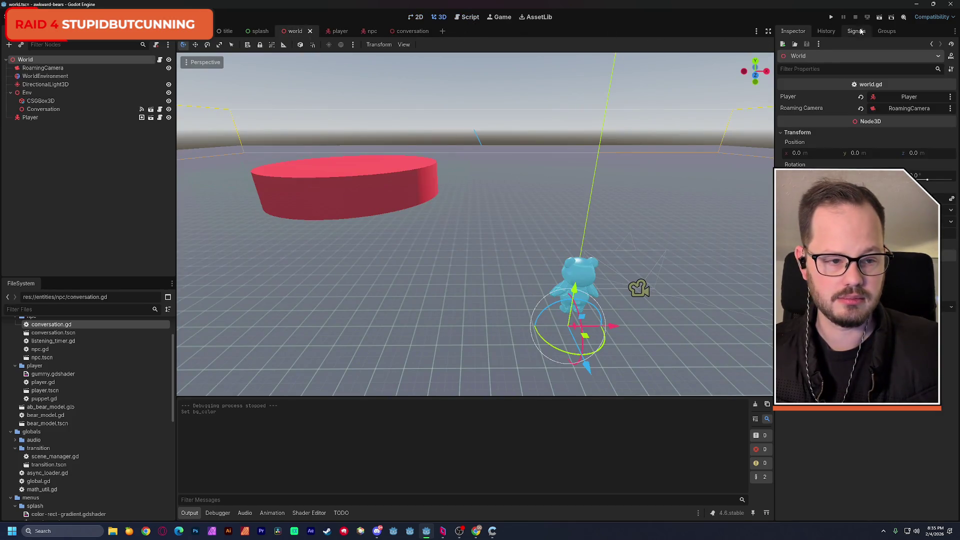
pyautogui.click(880, 17)
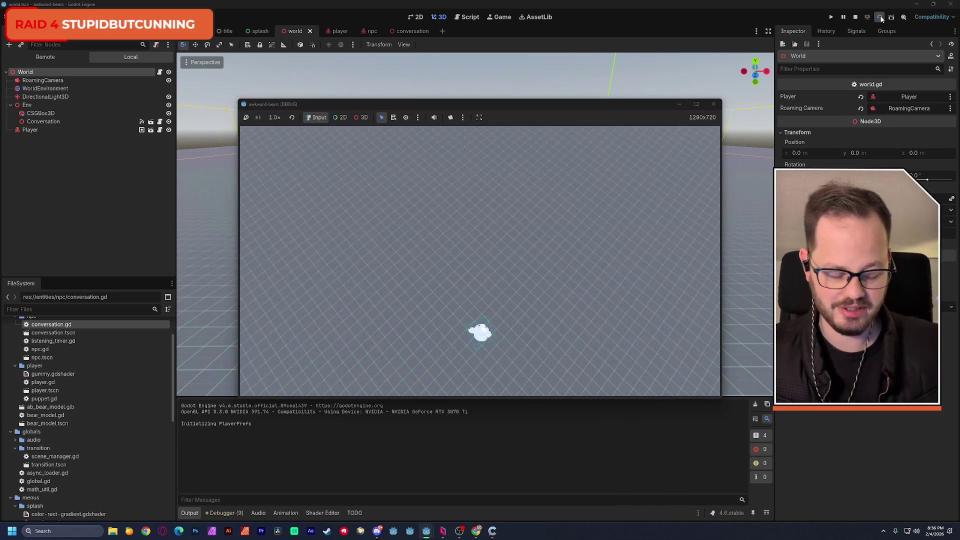
pyautogui.click(855, 17)
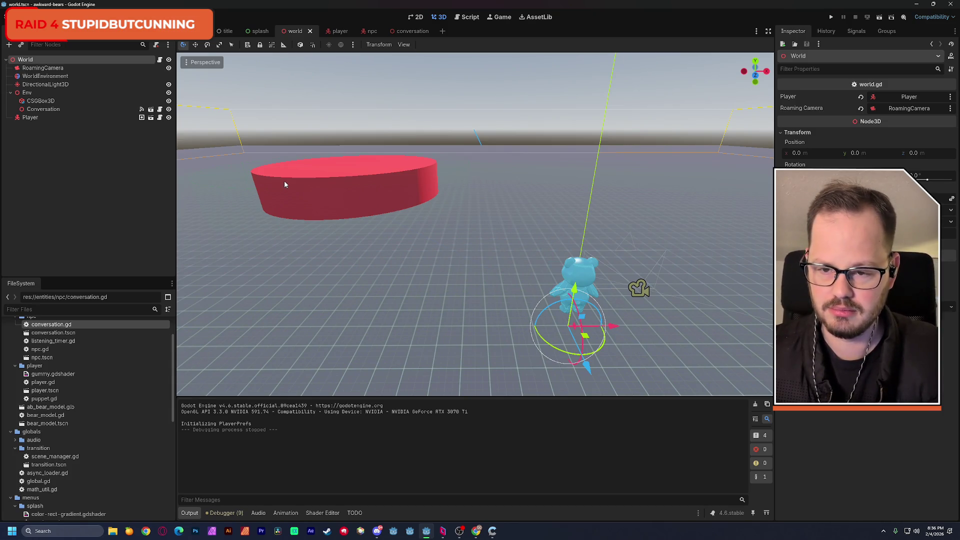
pyautogui.click(336, 31)
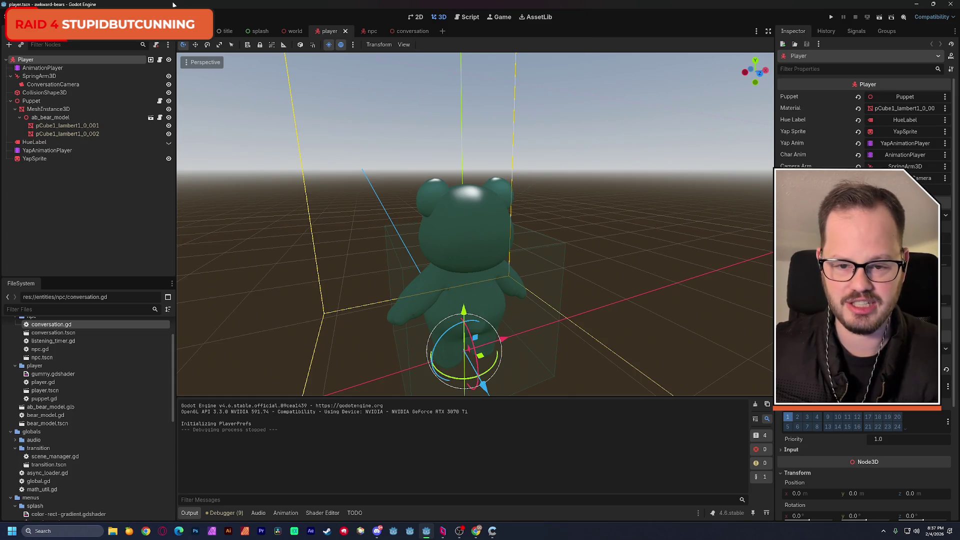
# Orbit around the green player bear to inspect its camera setup, then reopen the npc scene
pyautogui.moveTo(266, 137); pyautogui.dragTo(205, 141)
pyautogui.moveTo(450, 225); pyautogui.dragTo(425, 228)
pyautogui.moveTo(278, 139); pyautogui.dragTo(267, 138)
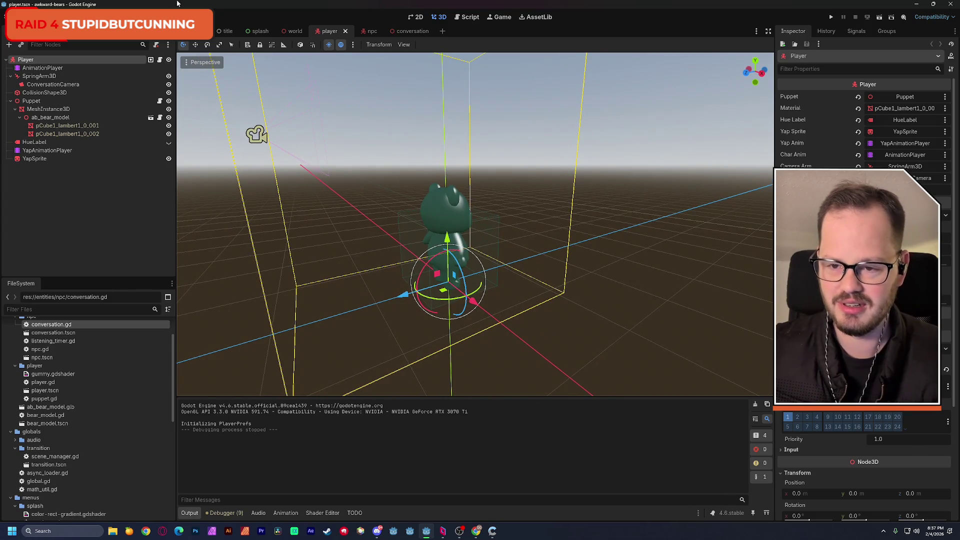
pyautogui.scroll(2, 108, 358)
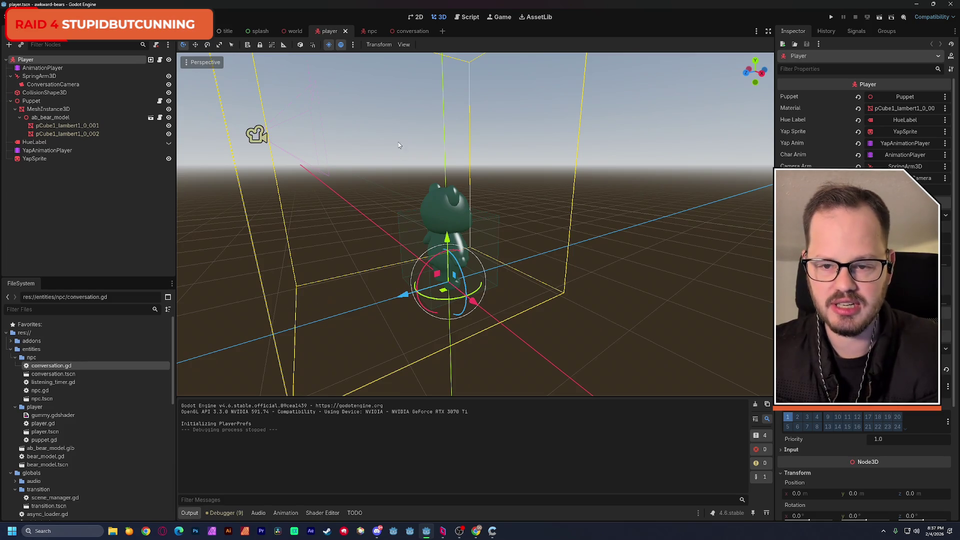
pyautogui.click(370, 31)
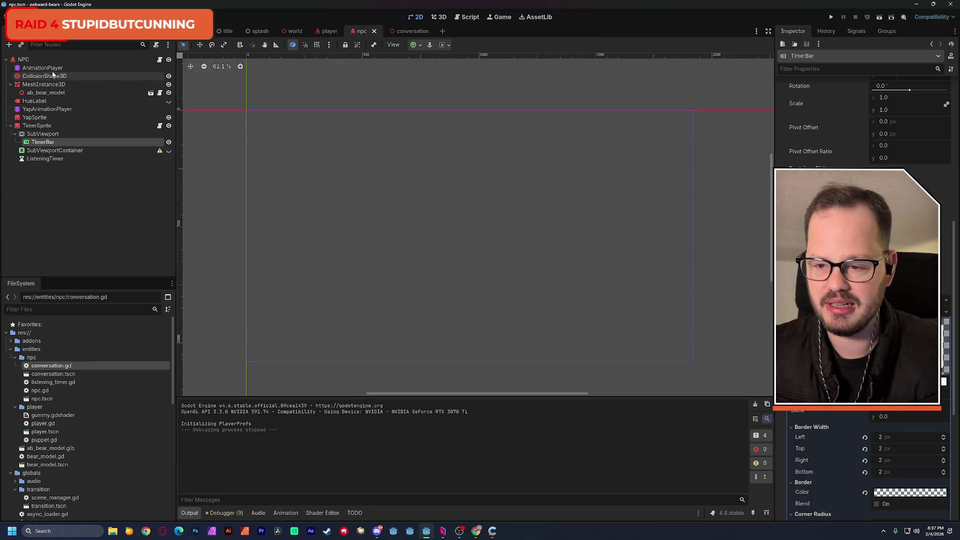
# Open the NPC root node's npc.gd script in the script editor
pyautogui.click(30, 60)
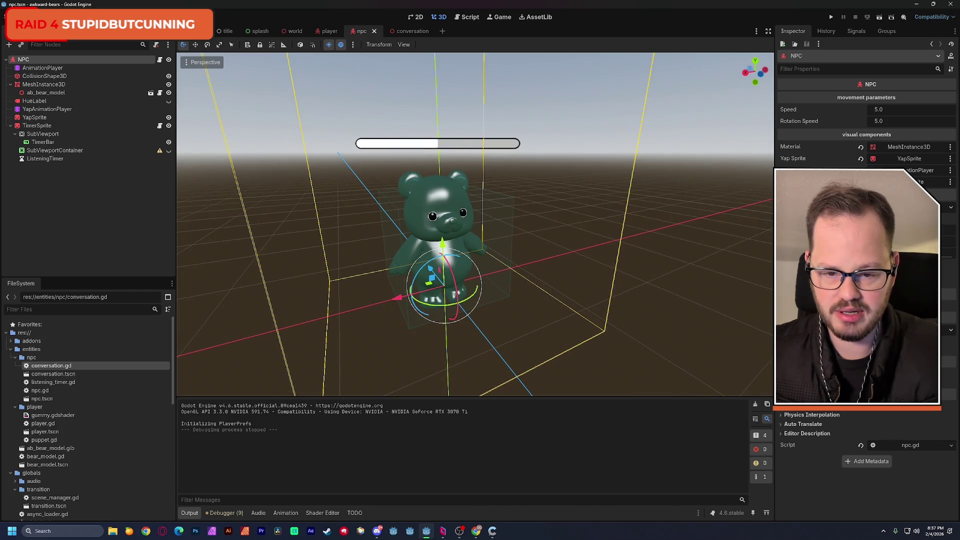
pyautogui.click(467, 17)
pyautogui.click(365, 58)
pyautogui.scroll(5, 454, 216)
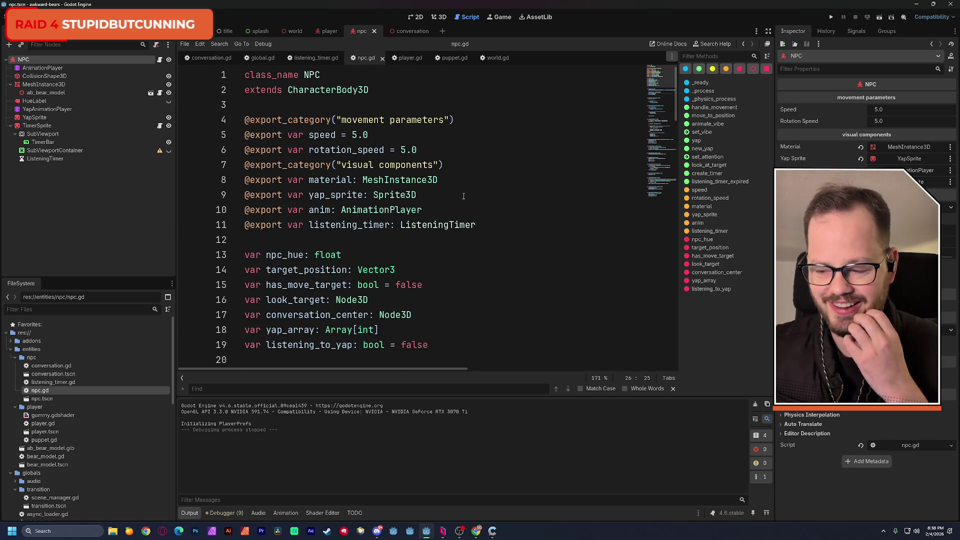
pyautogui.keyDown('ctrl'); pyautogui.scroll(-2, 574, 196); pyautogui.keyUp('ctrl')
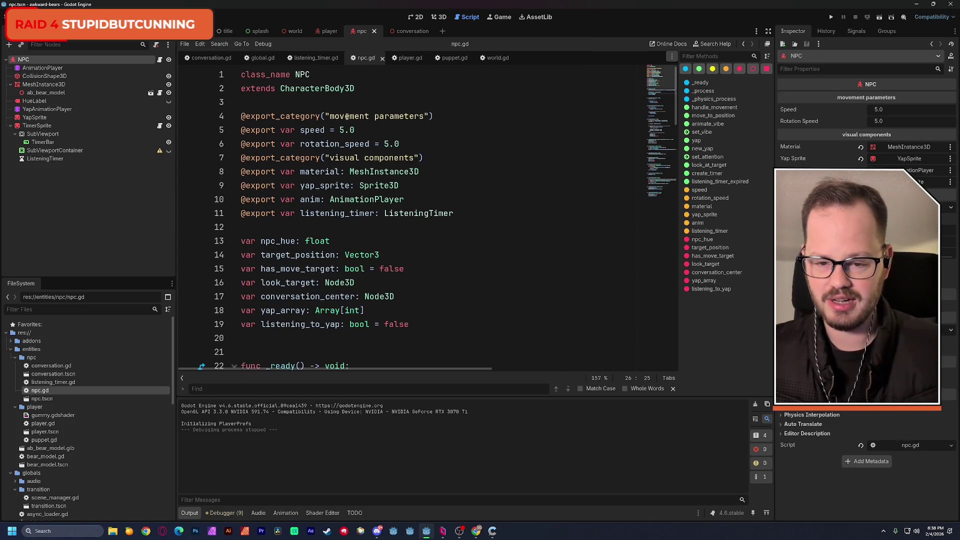
pyautogui.scroll(-2, 362, 185)
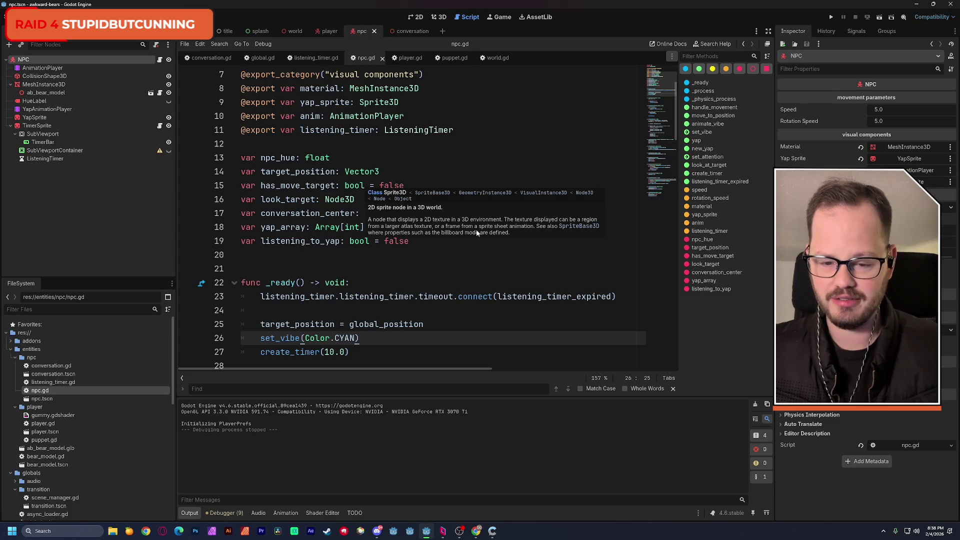
# Inspect npc.gd's variable declarations on lines 13–19 and look_target, then view conversation.gd
pyautogui.click(415, 240)
pyautogui.hotkey('shift', 'Up')
pyautogui.hotkey('shift', 'Up')
pyautogui.hotkey('shift', 'Up')
pyautogui.hotkey('shift', 'Home')
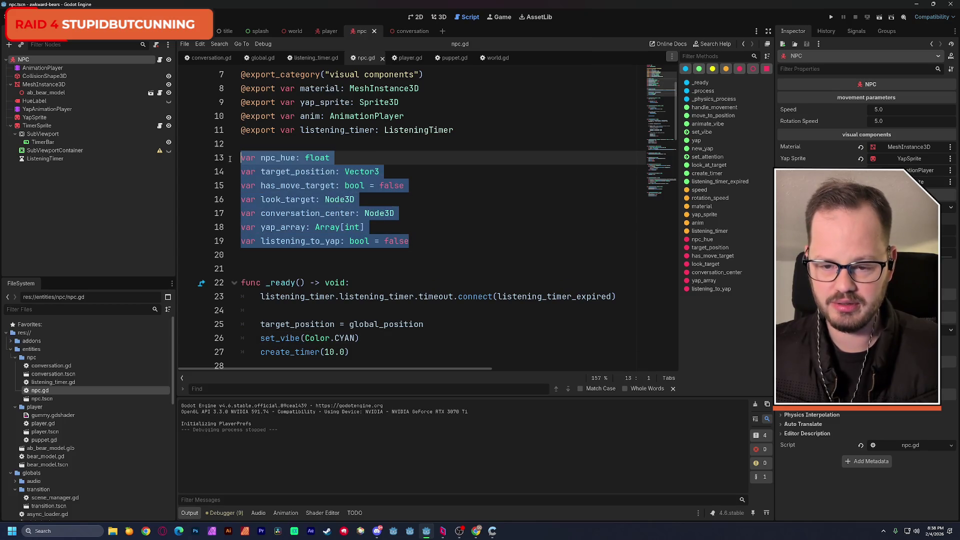
pyautogui.click(404, 154)
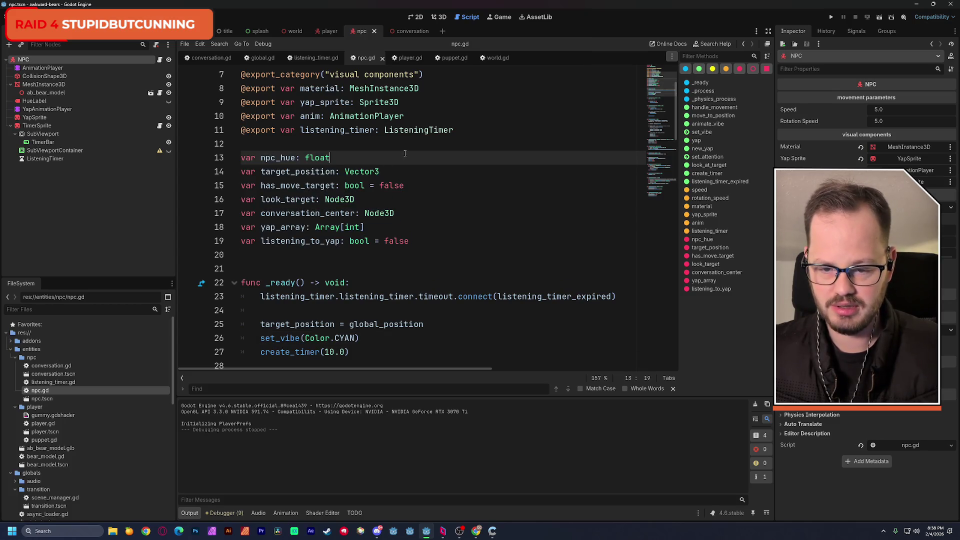
pyautogui.doubleClick(293, 200)
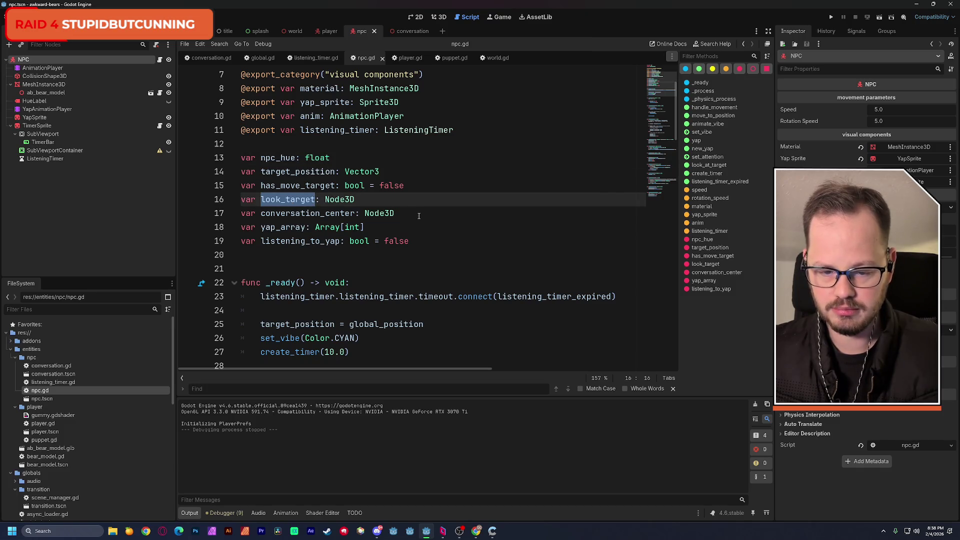
pyautogui.moveTo(662, 89); pyautogui.dragTo(662, 199)
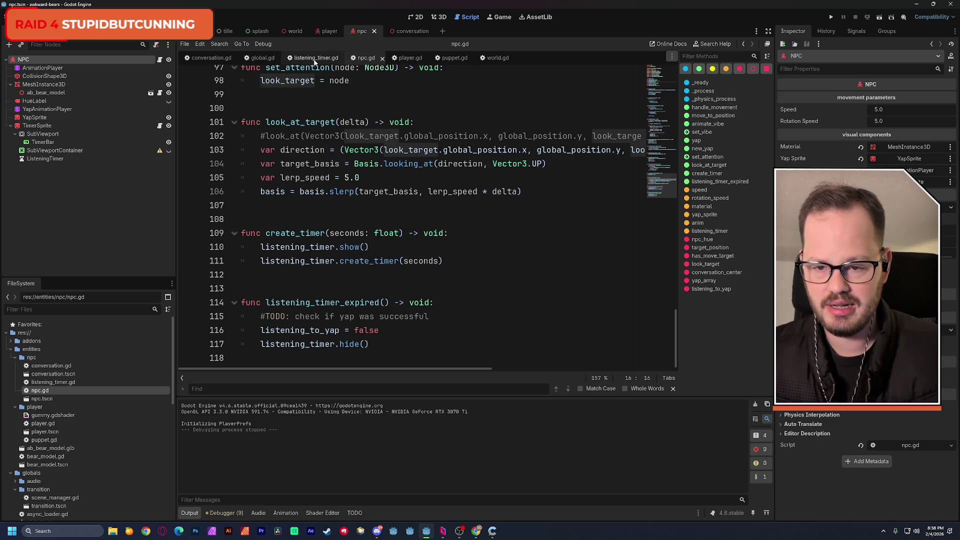
pyautogui.click(207, 57)
pyautogui.click(438, 107)
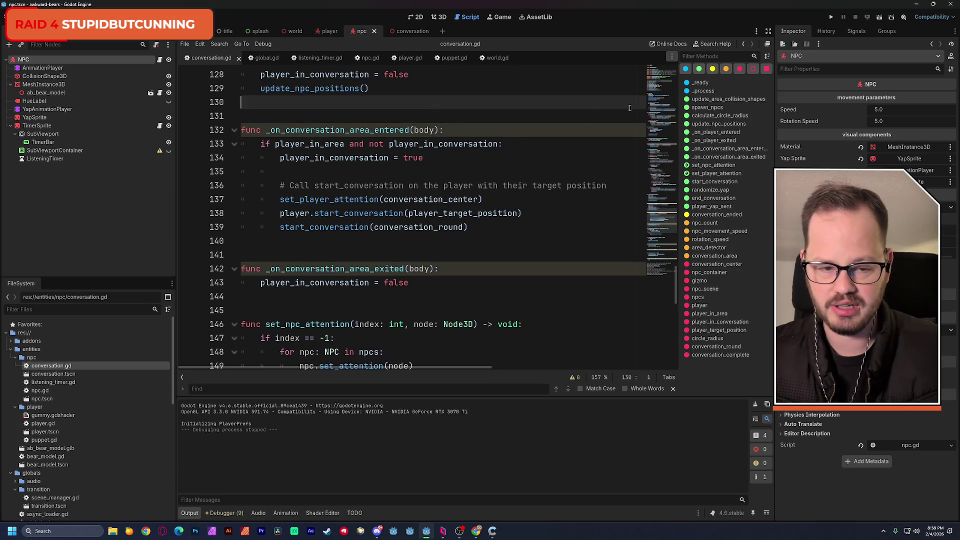
pyautogui.click(664, 263)
pyautogui.moveTo(665, 263); pyautogui.dragTo(663, 271)
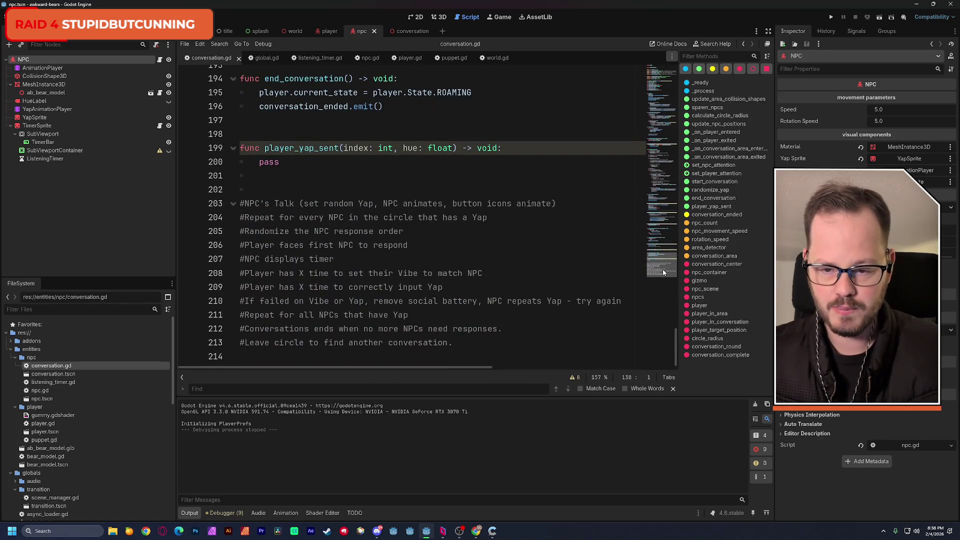
pyautogui.scroll(2, 369, 178)
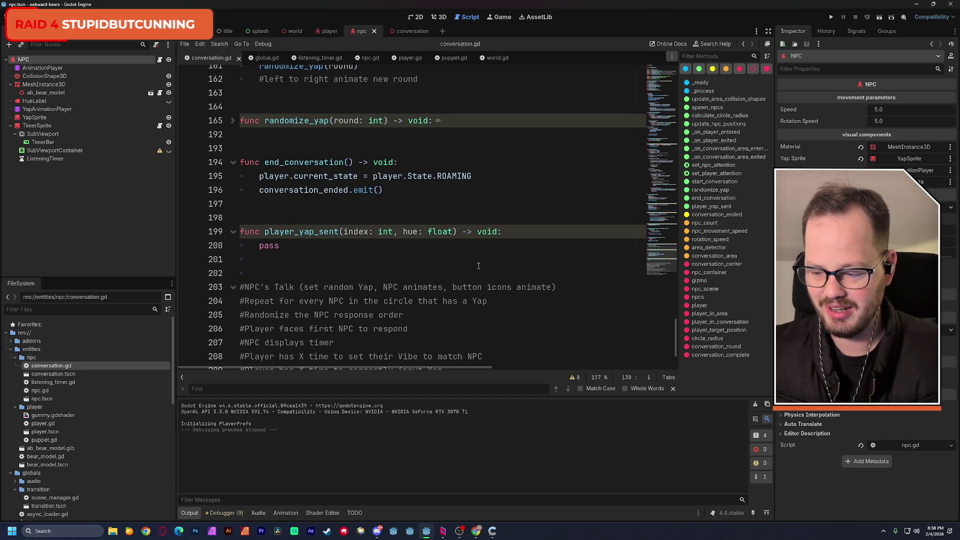
pyautogui.click(450, 263)
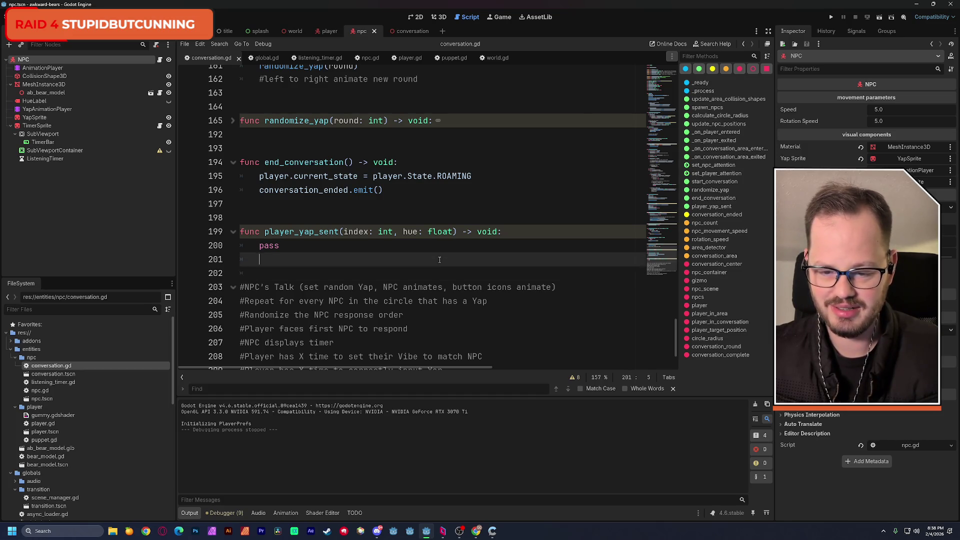
pyautogui.click(438, 272)
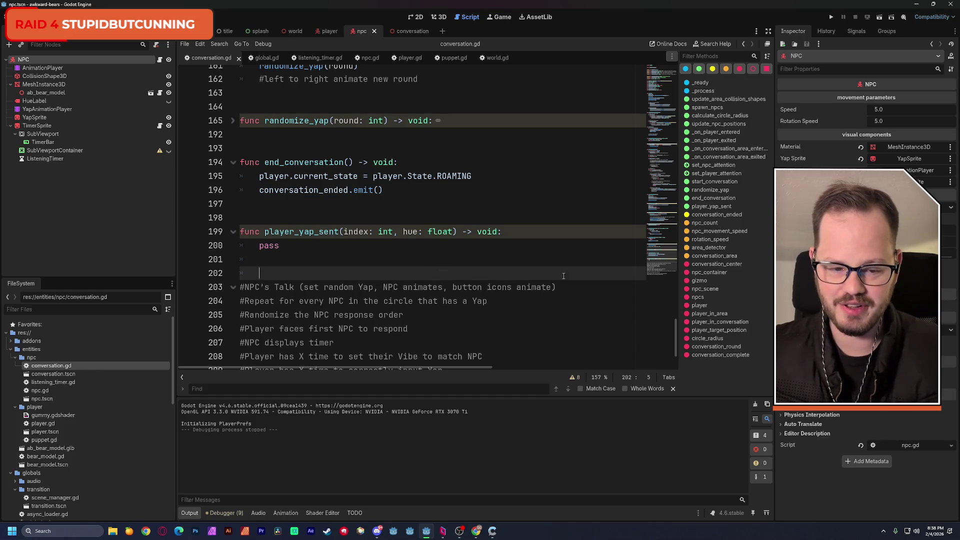
pyautogui.scroll(-2, 658, 274)
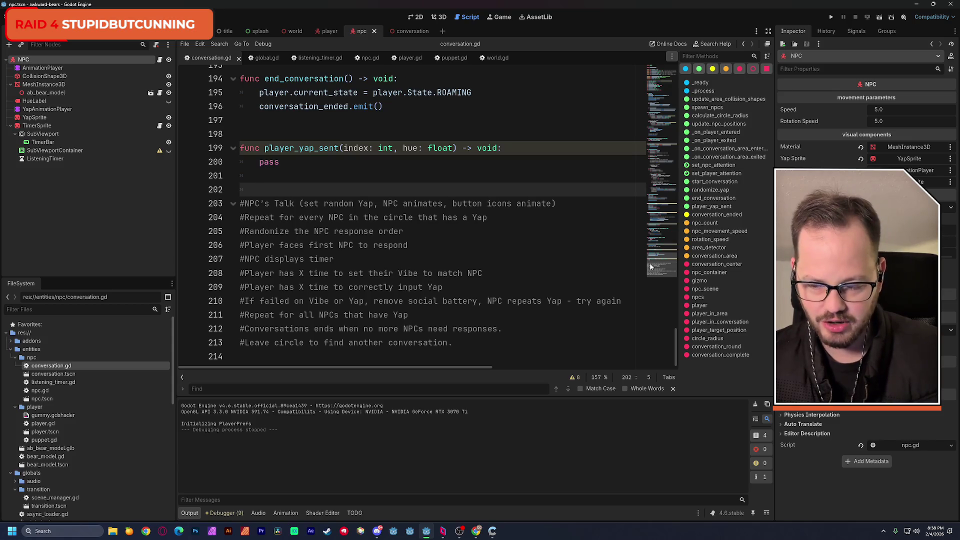
pyautogui.scroll(1, 661, 260)
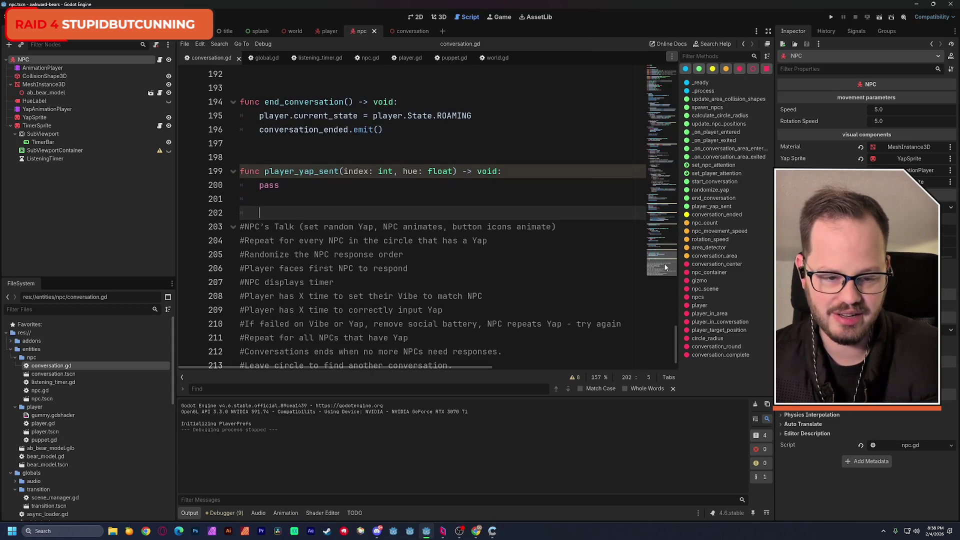
pyautogui.scroll(-1, 664, 267)
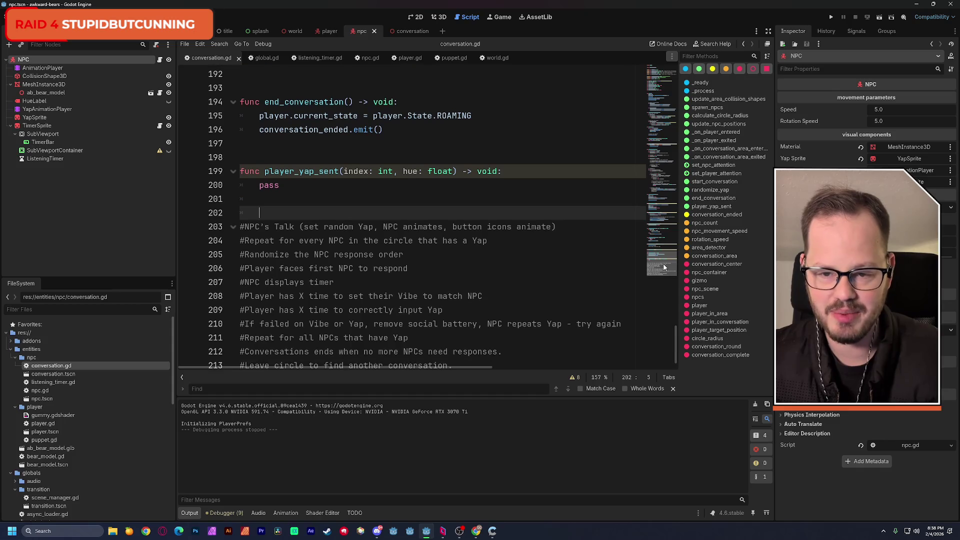
pyautogui.scroll(5, 664, 265)
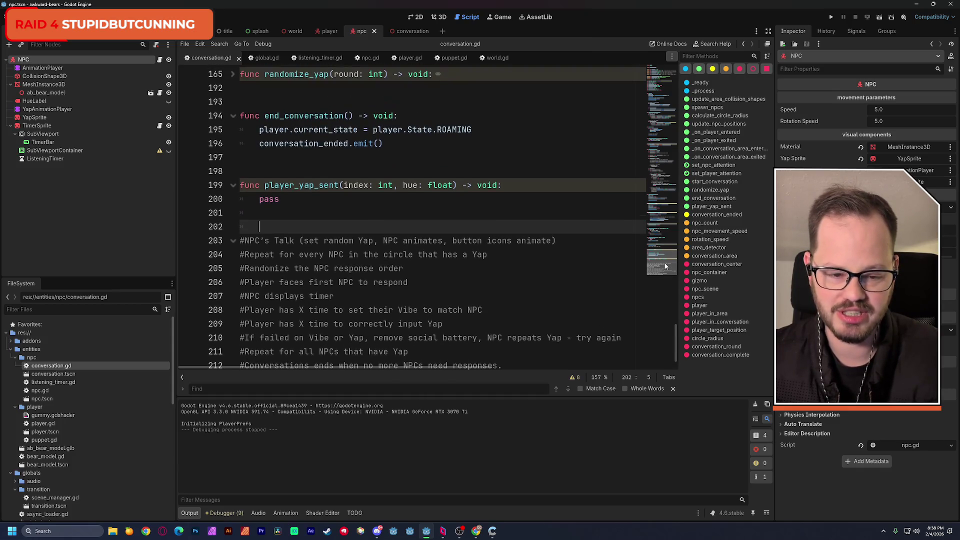
pyautogui.scroll(2, 666, 256)
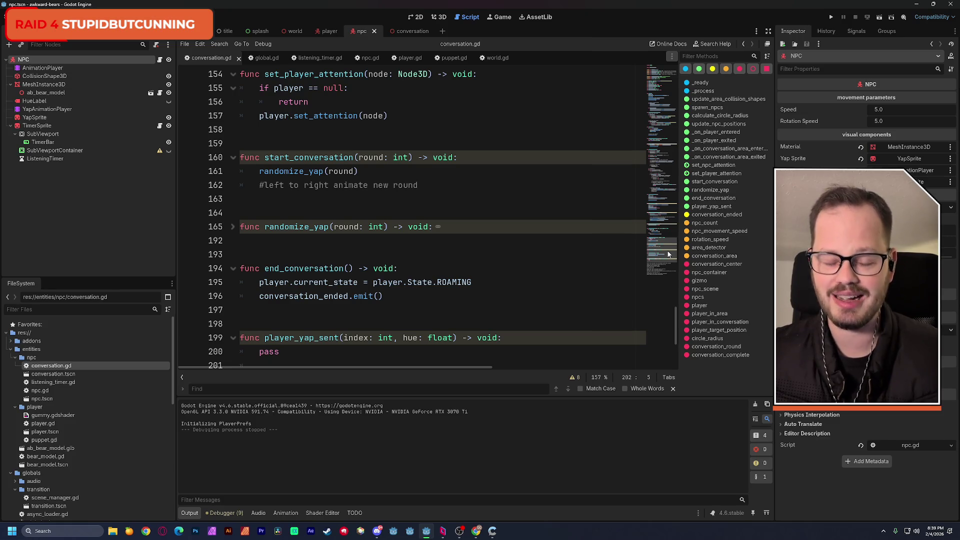
pyautogui.scroll(-2, 668, 255)
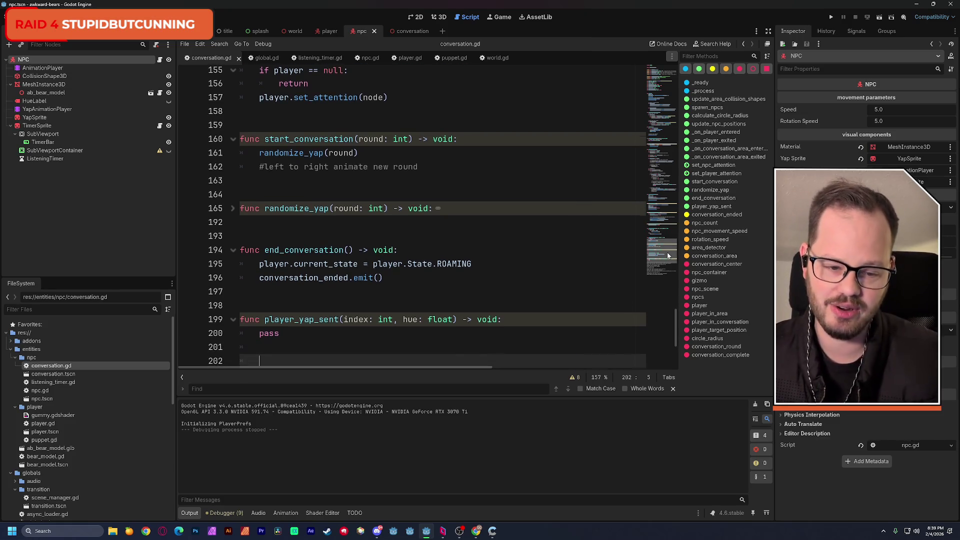
pyautogui.scroll(1, 667, 254)
pyautogui.scroll(1, 665, 254)
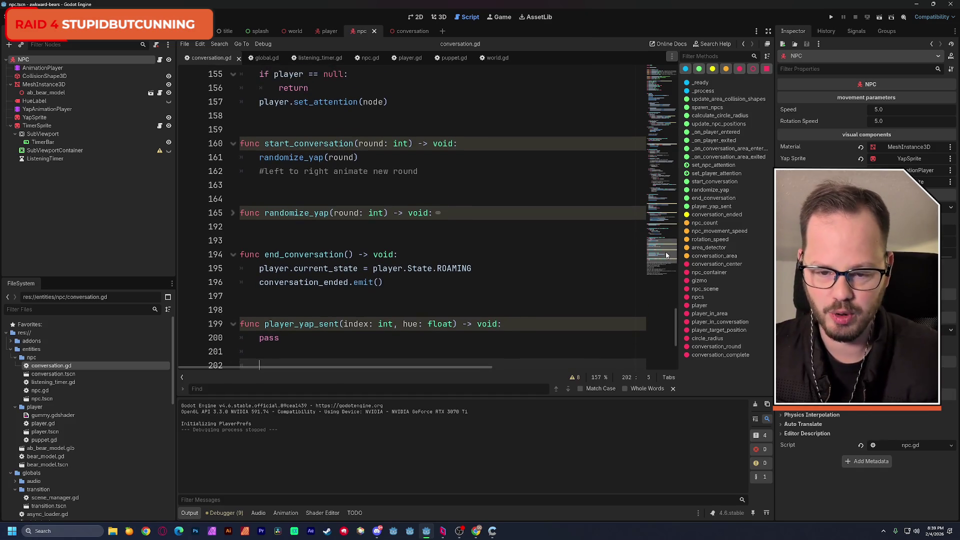
pyautogui.doubleClick(308, 144)
pyautogui.doubleClick(296, 157)
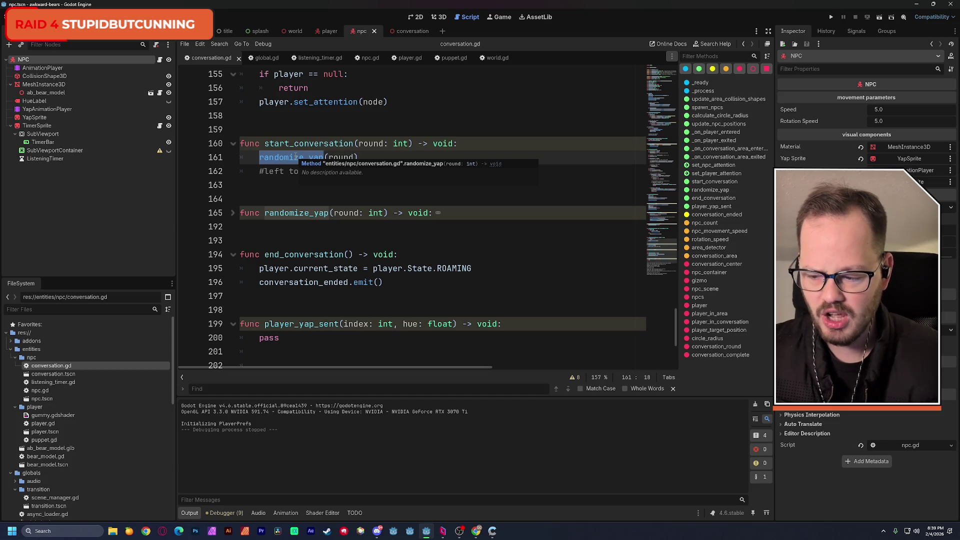
pyautogui.moveTo(358, 157); pyautogui.dragTo(259, 158)
pyautogui.click(364, 157)
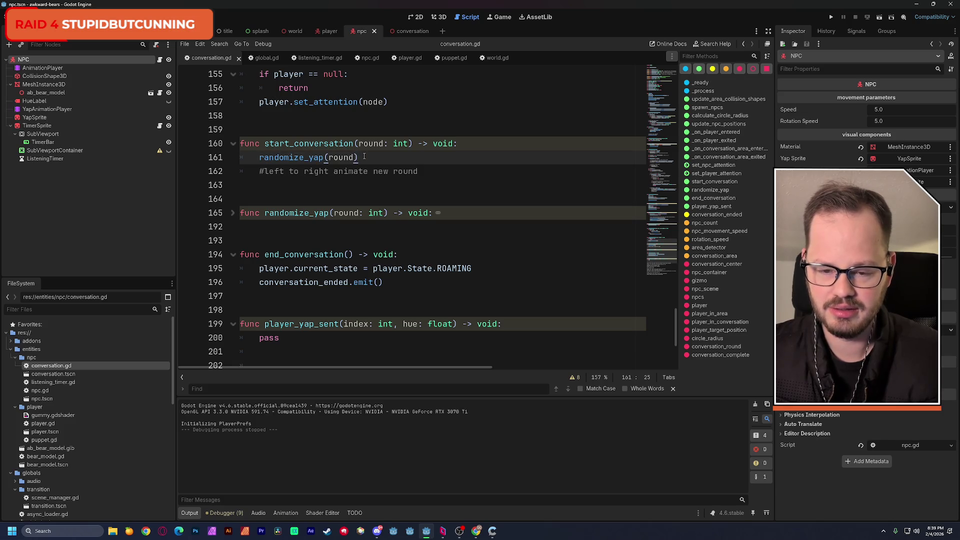
pyautogui.moveTo(240, 144)
pyautogui.mouseDown()
pyautogui.moveTo(333, 145)
pyautogui.moveTo(426, 169)
pyautogui.mouseUp()
pyautogui.click(430, 171)
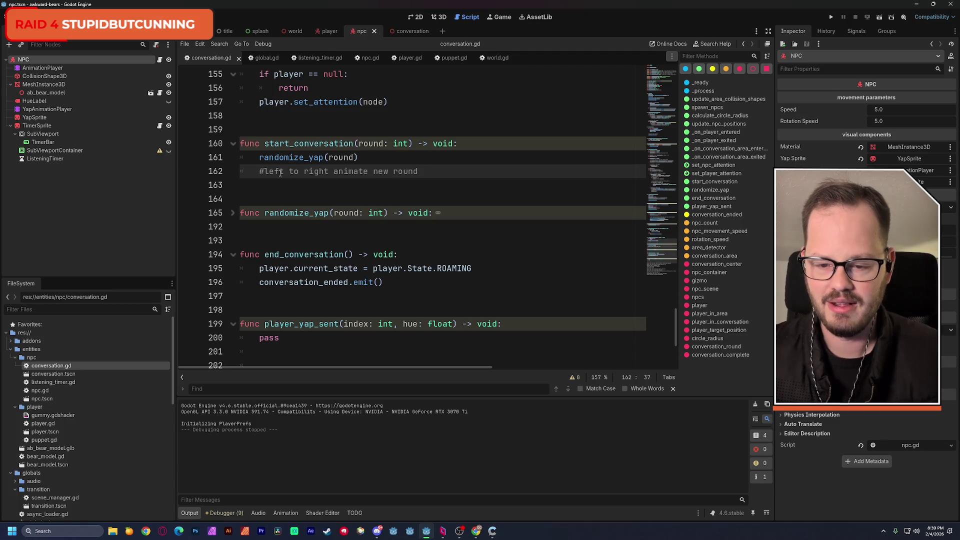
pyautogui.moveTo(261, 171); pyautogui.dragTo(423, 168)
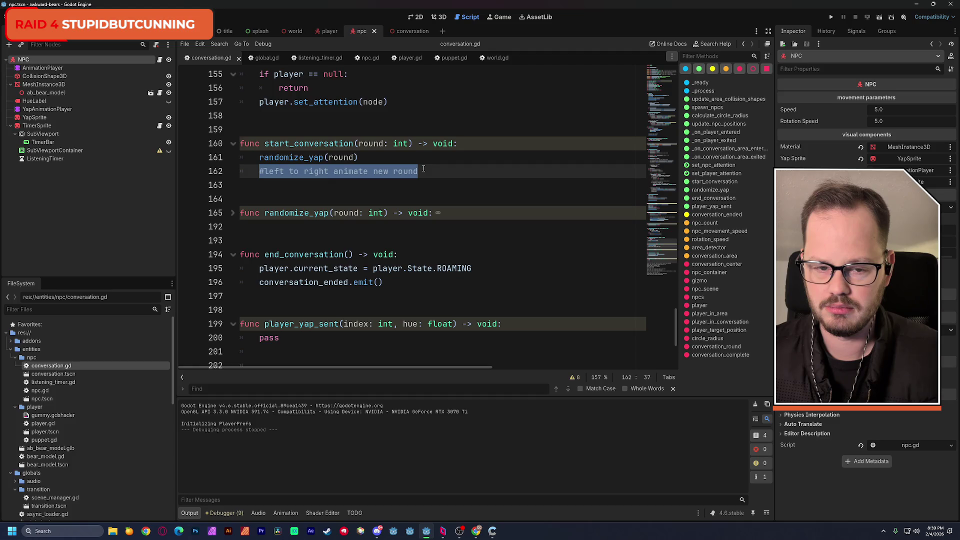
pyautogui.scroll(3, 662, 246)
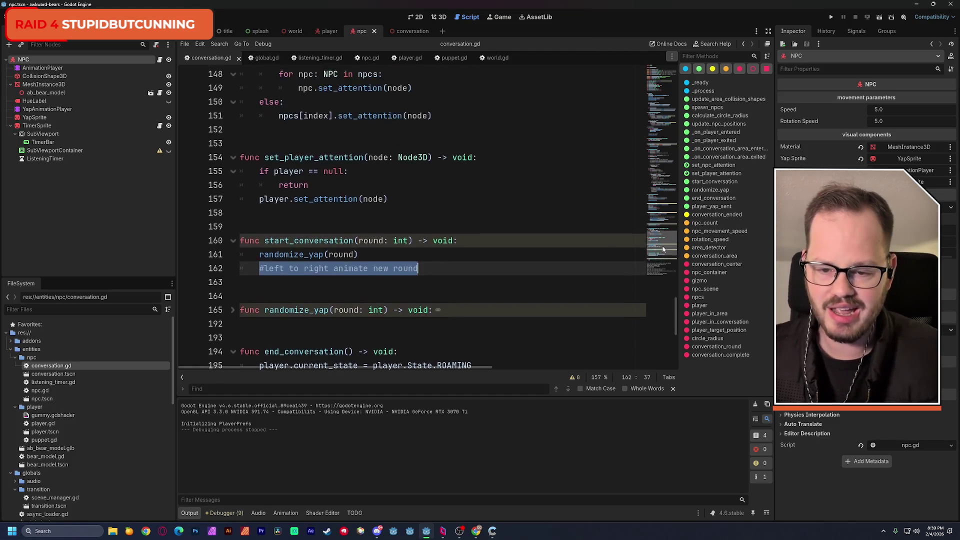
pyautogui.scroll(1, 662, 246)
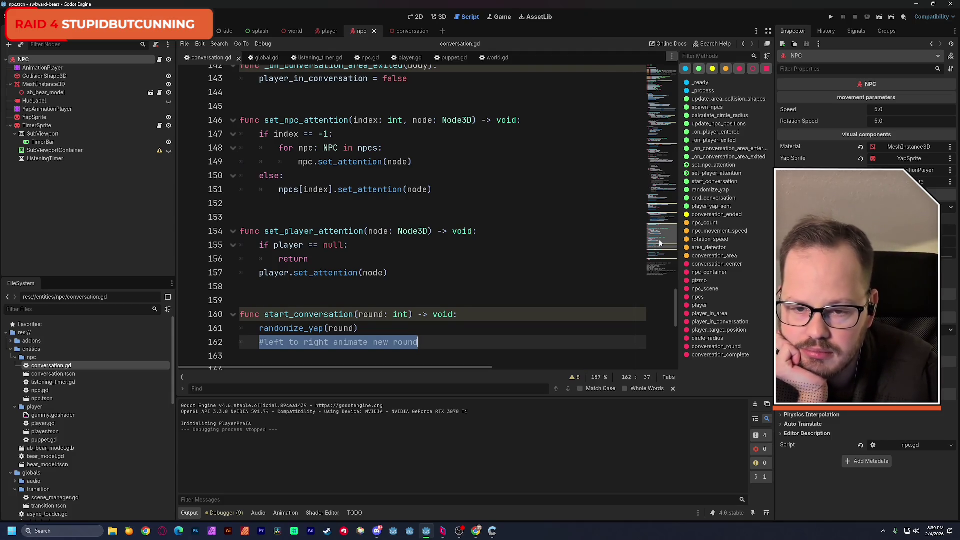
pyautogui.scroll(2, 659, 243)
pyautogui.scroll(3, 659, 235)
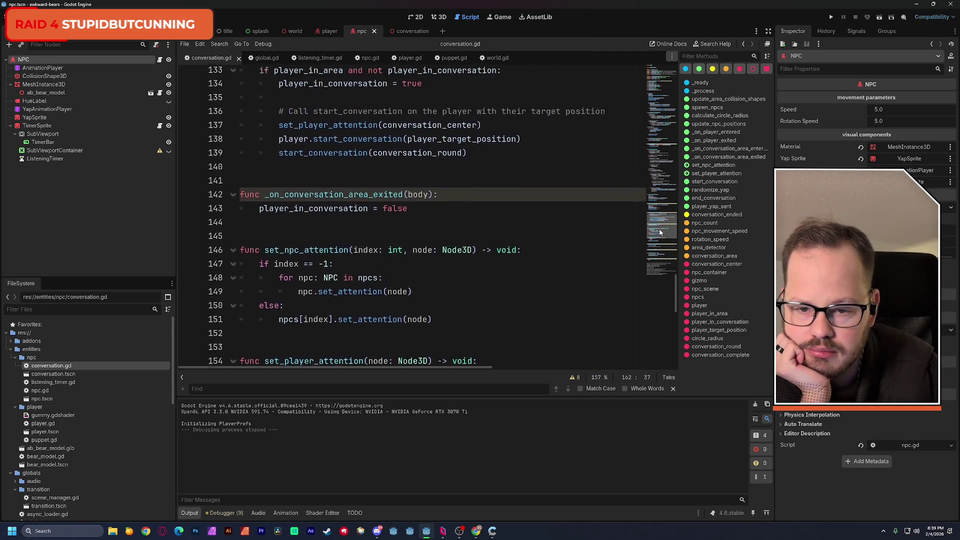
pyautogui.moveTo(660, 226); pyautogui.dragTo(658, 250)
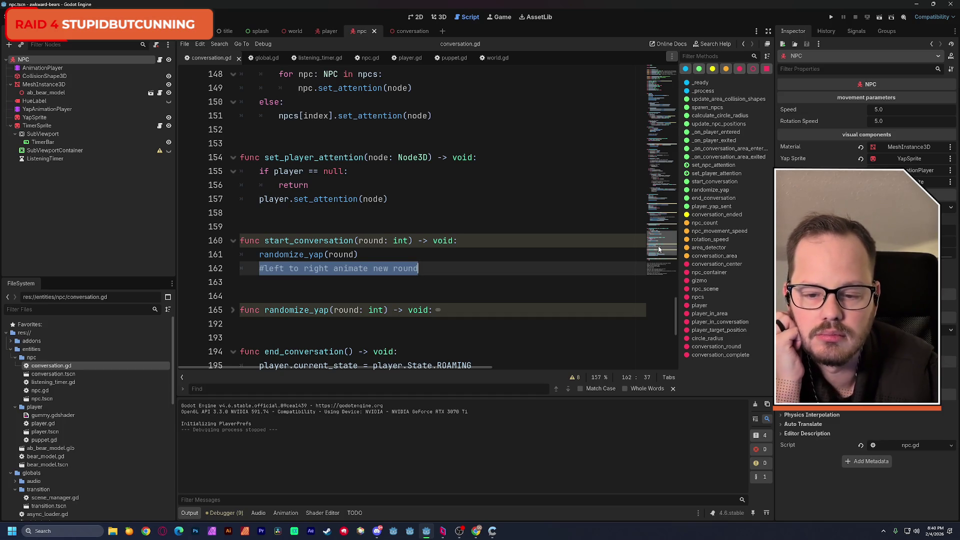
pyautogui.moveTo(659, 249); pyautogui.dragTo(661, 195)
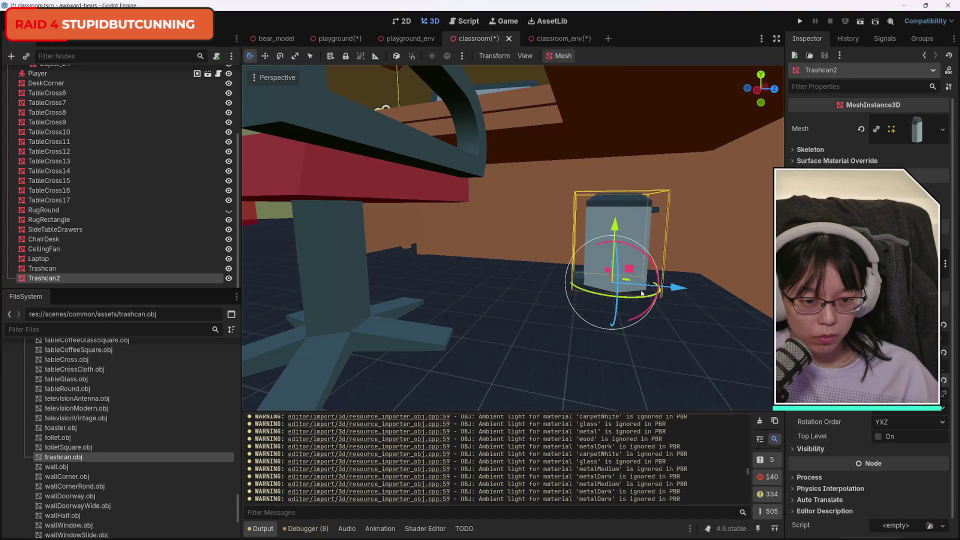
# Slide Trashcan2 along X and move it across the classroom floor
pyautogui.moveTo(609, 274)
pyautogui.mouseDown()
pyautogui.moveTo(645, 285)
pyautogui.moveTo(628, 287)
pyautogui.mouseUp()
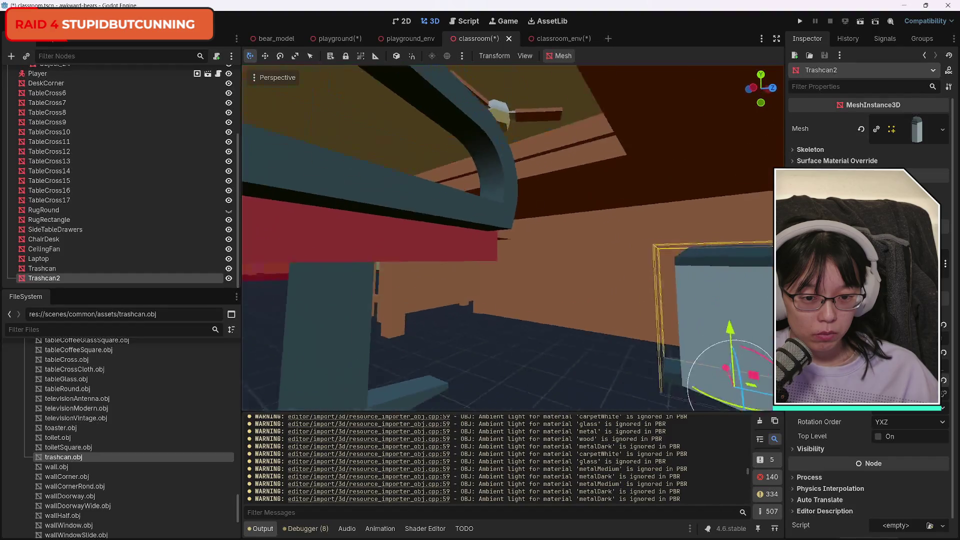
pyautogui.press('f')
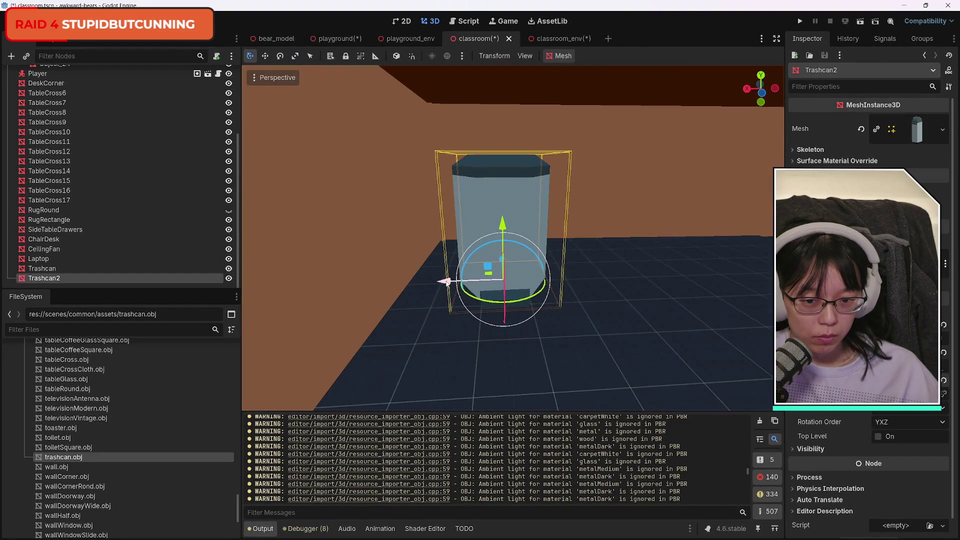
pyautogui.scroll(5, 446, 282)
pyautogui.scroll(-5, 508, 238)
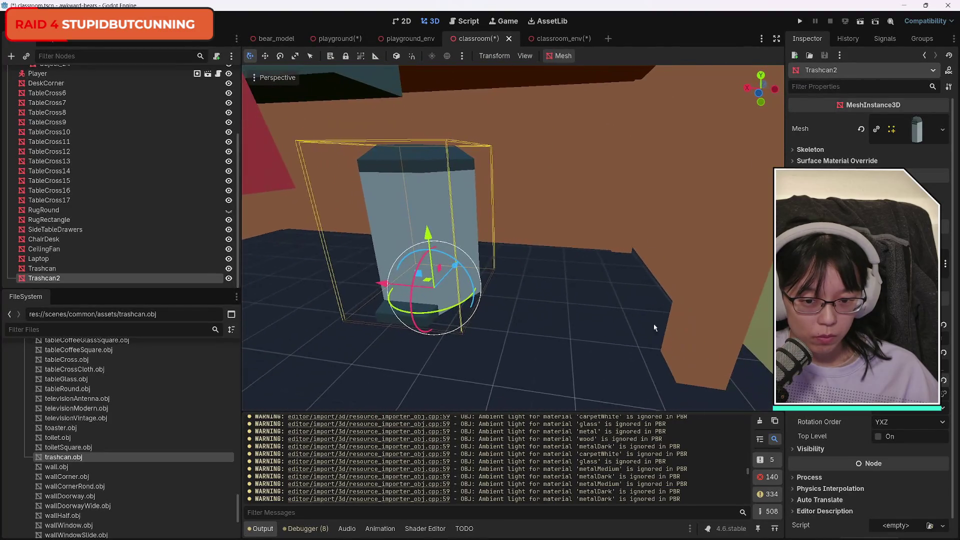
pyautogui.moveTo(390, 295); pyautogui.dragTo(515, 295)
pyautogui.click(499, 362)
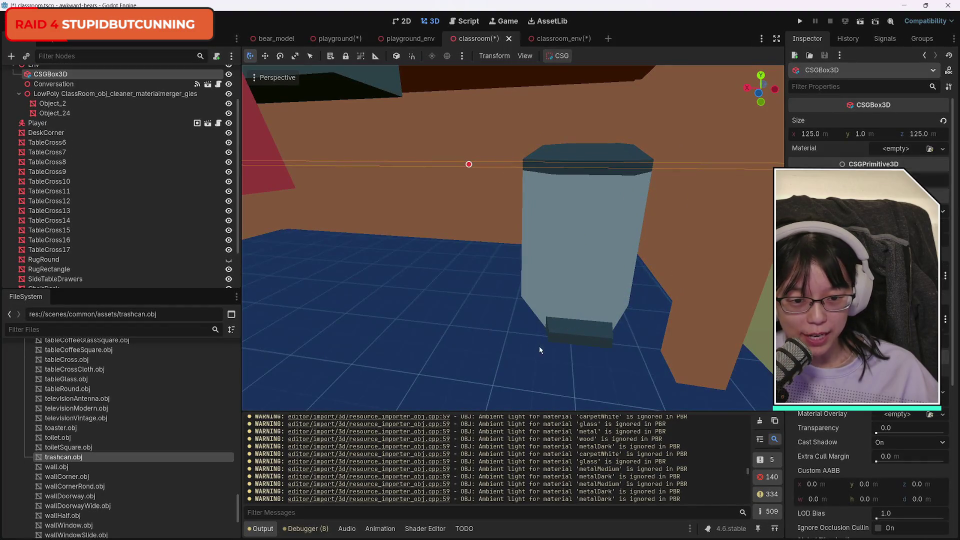
# Focus the view on the DeskCorner piece and fly the camera into the room
pyautogui.click(707, 276)
pyautogui.press('f')
pyautogui.moveTo(677, 258)
pyautogui.mouseDown()
pyautogui.moveTo(650, 240)
pyautogui.moveTo(625, 300)
pyautogui.moveTo(590, 200)
pyautogui.moveTo(592, 250)
pyautogui.moveTo(585, 235)
pyautogui.moveTo(560, 250)
pyautogui.moveTo(550, 240)
pyautogui.moveTo(600, 245)
pyautogui.moveTo(615, 140)
pyautogui.mouseUp()
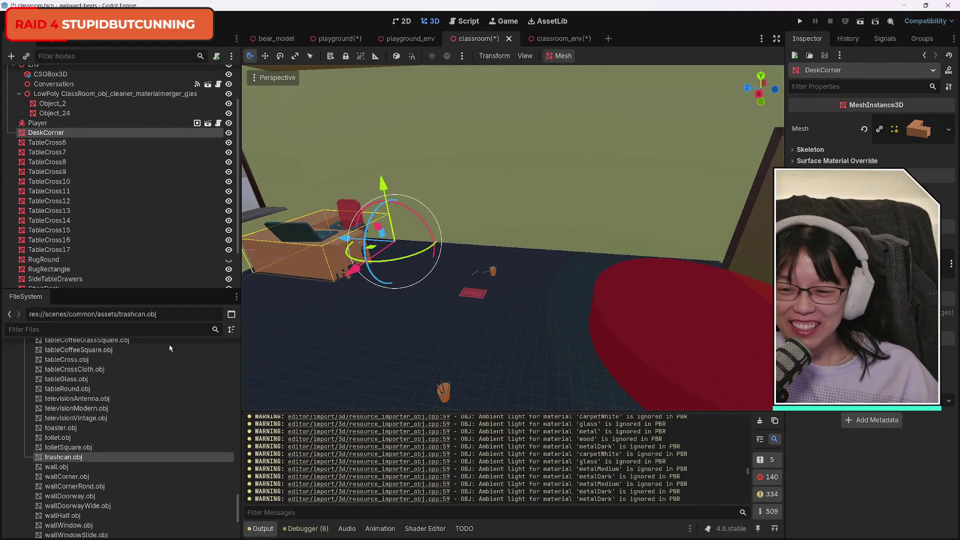
pyautogui.scroll(-5, 141, 435)
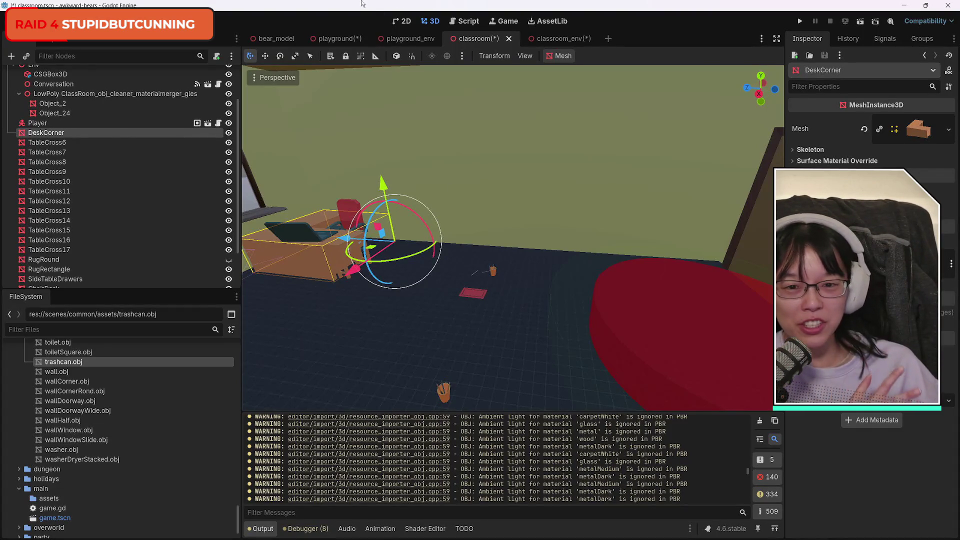
# In the classroom_env scene, select and focus the view on the Object_20 desk group
pyautogui.click(550, 38)
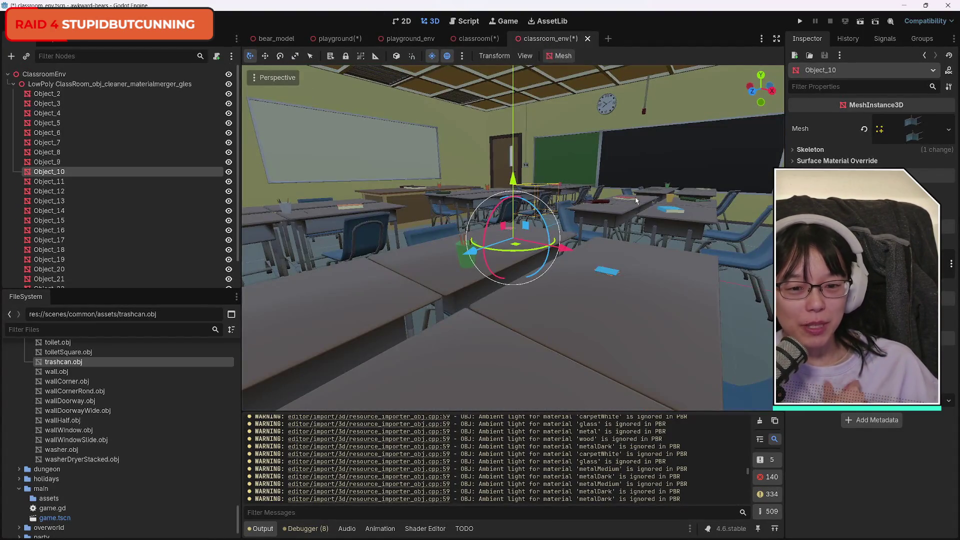
pyautogui.moveTo(635, 228)
pyautogui.mouseDown()
pyautogui.moveTo(625, 100)
pyautogui.moveTo(625, 130)
pyautogui.moveTo(600, 165)
pyautogui.moveTo(600, 210)
pyautogui.moveTo(650, 205)
pyautogui.moveTo(610, 210)
pyautogui.moveTo(610, 230)
pyautogui.moveTo(570, 190)
pyautogui.moveTo(650, 205)
pyautogui.moveTo(641, 287)
pyautogui.mouseUp()
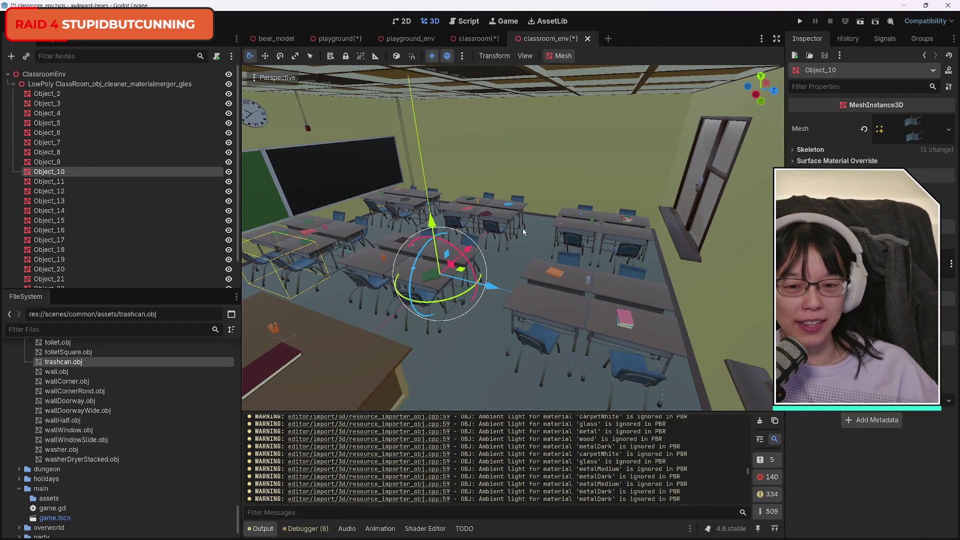
pyautogui.click(574, 284)
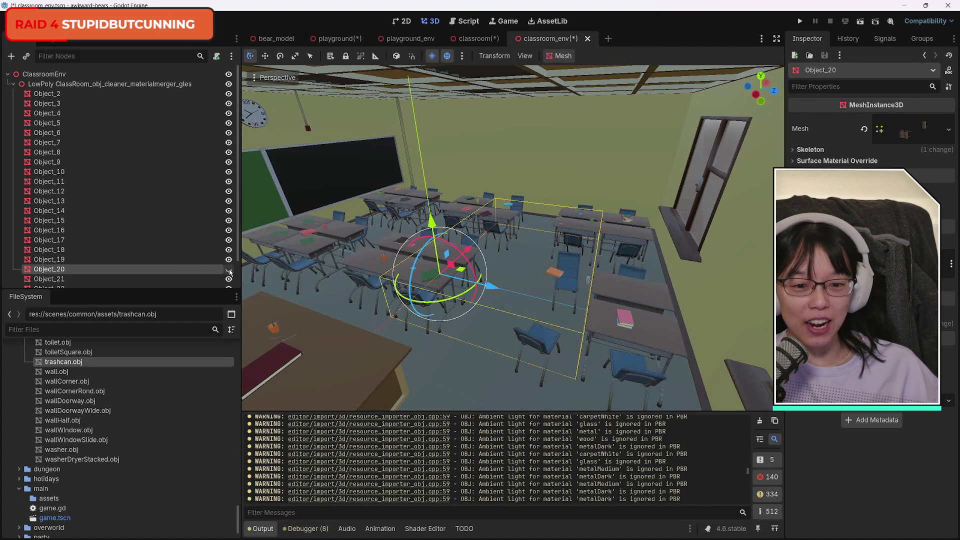
pyautogui.press('f')
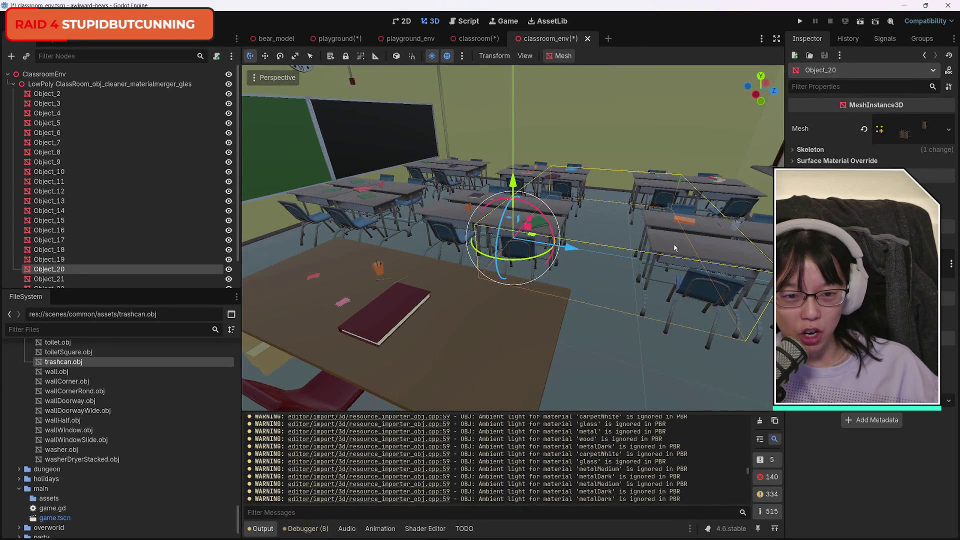
# Toggle Object_20's visibility off and on to identify its desks and chairs
pyautogui.click(229, 269)
pyautogui.click(228, 270)
pyautogui.click(229, 269)
pyautogui.click(229, 269)
pyautogui.click(229, 270)
pyautogui.click(229, 271)
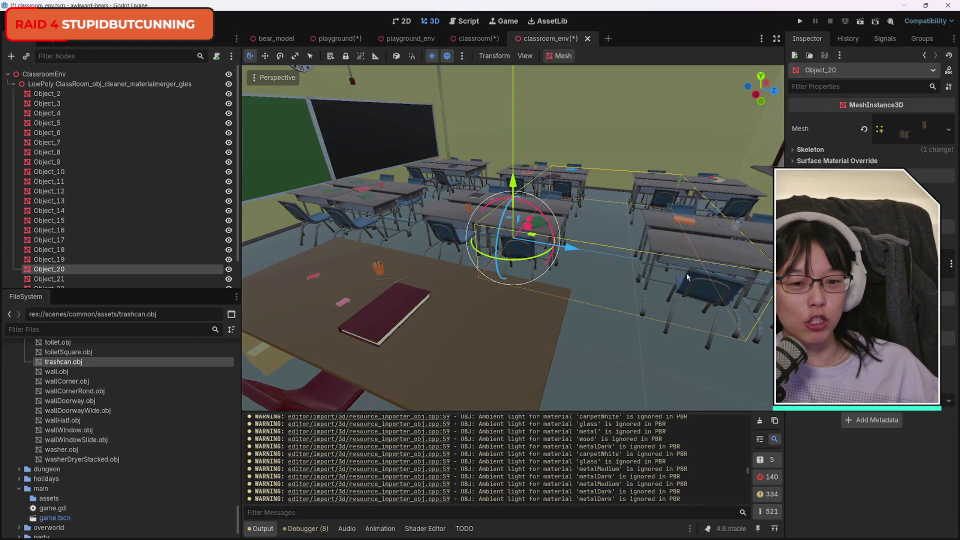
pyautogui.moveTo(619, 297)
pyautogui.mouseDown()
pyautogui.moveTo(615, 225)
pyautogui.moveTo(630, 225)
pyautogui.moveTo(600, 195)
pyautogui.mouseUp()
pyautogui.press('f')
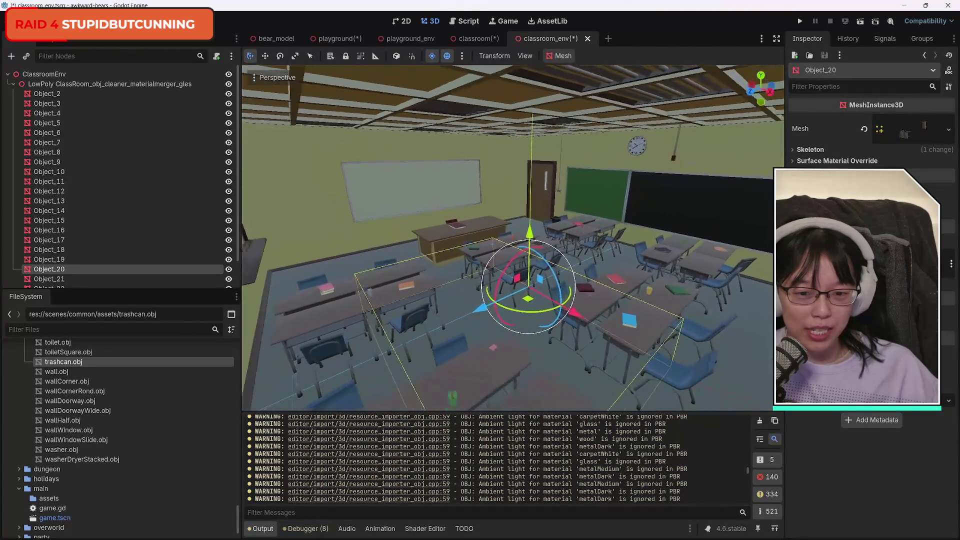
pyautogui.scroll(-3, 155, 244)
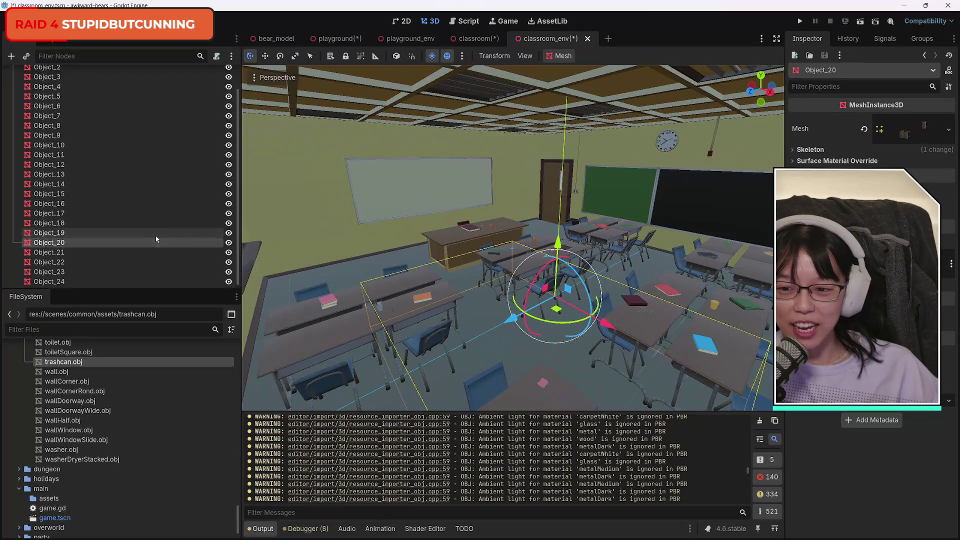
# Hide and reshow Object_24 to confirm it is the classroom walls, leaving it visible
pyautogui.click(229, 279)
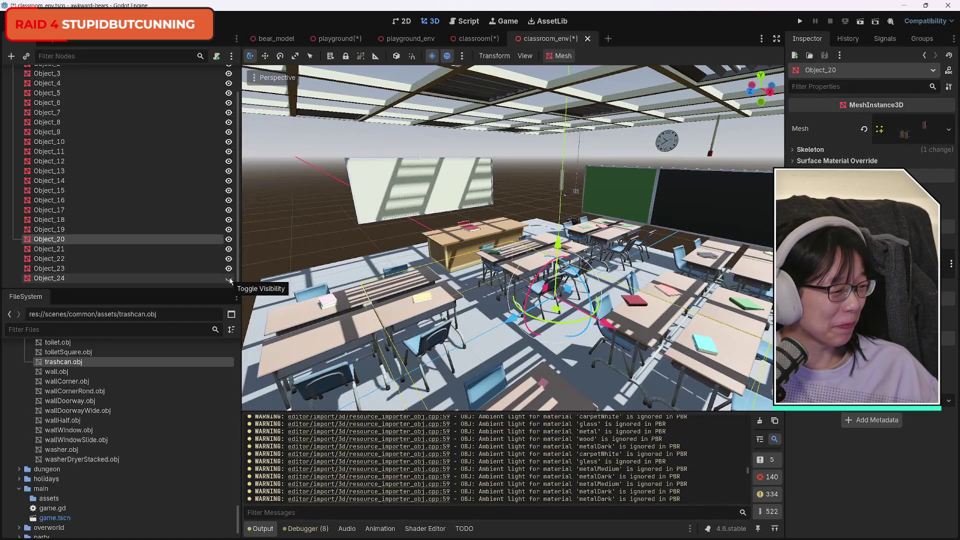
pyautogui.click(230, 279)
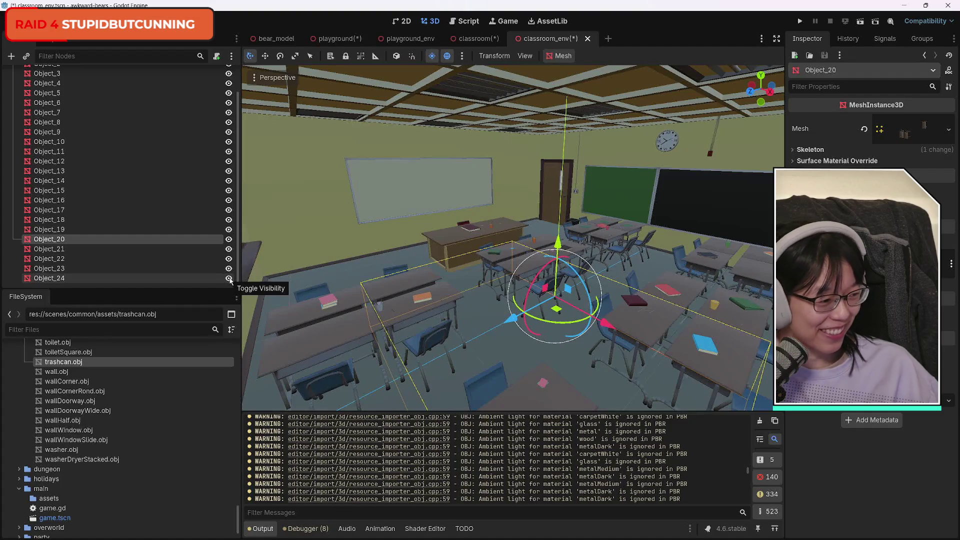
pyautogui.click(230, 279)
pyautogui.click(230, 279)
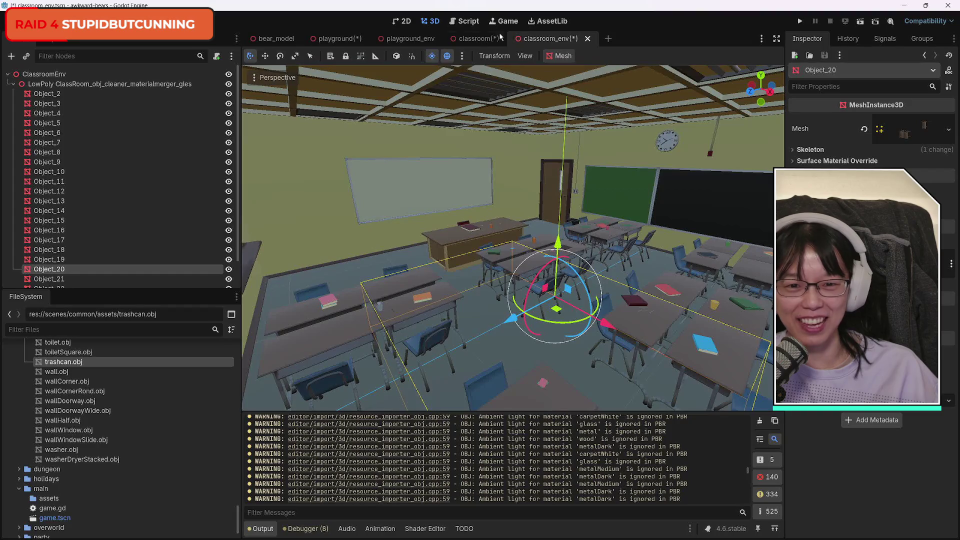
pyautogui.click(475, 38)
pyautogui.press('w')
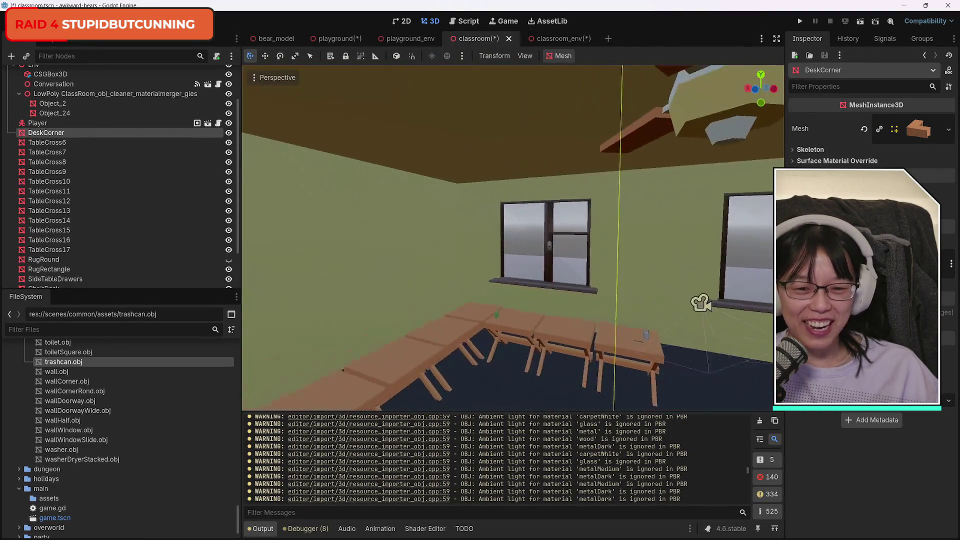
pyautogui.press('s')
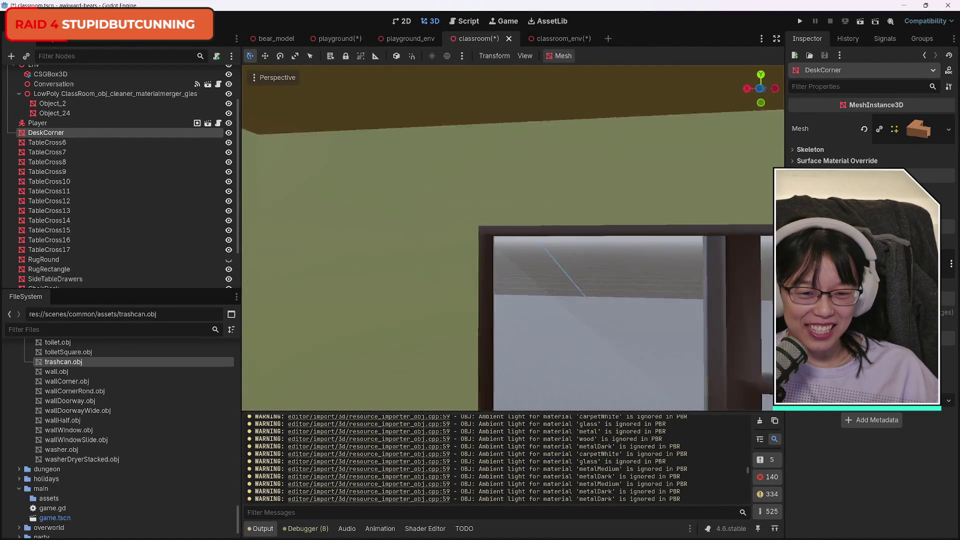
pyautogui.press('s')
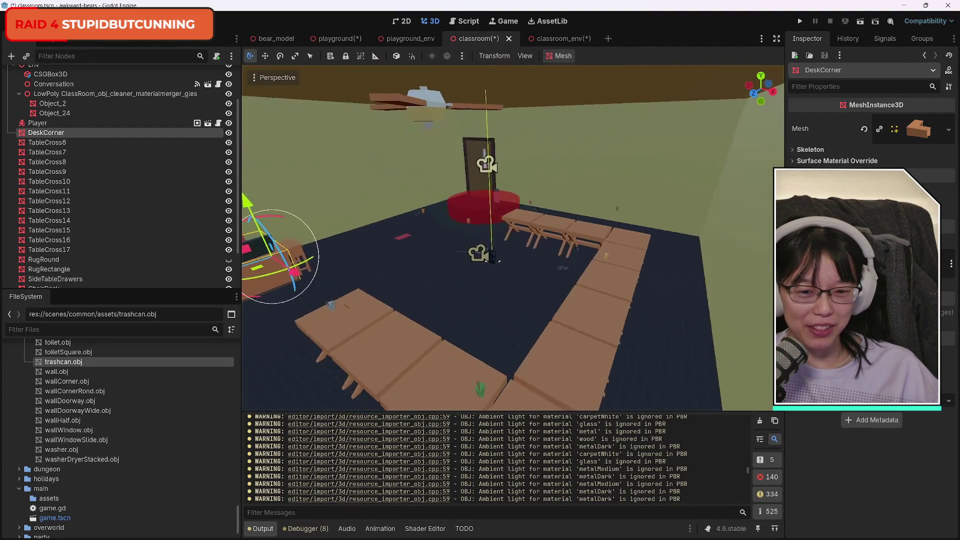
pyautogui.press('w')
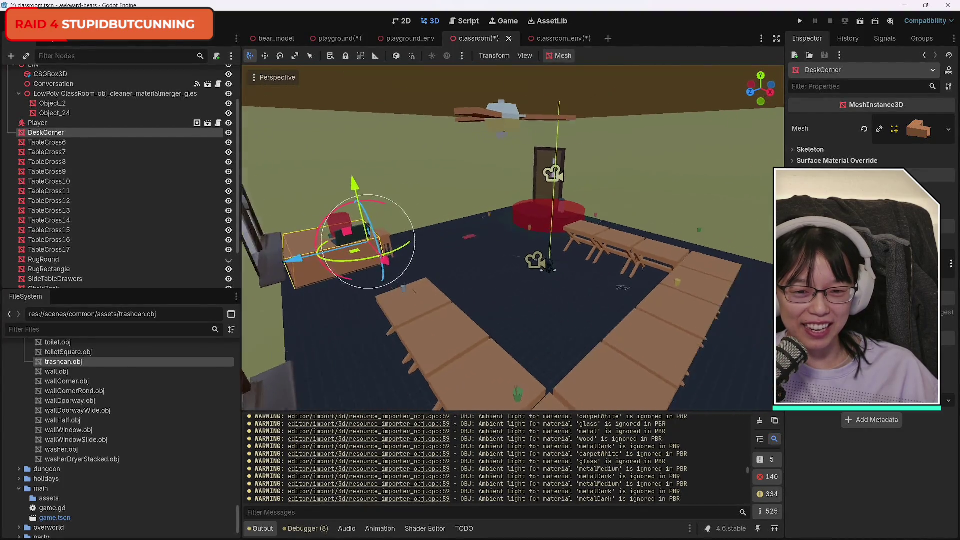
pyautogui.press('w')
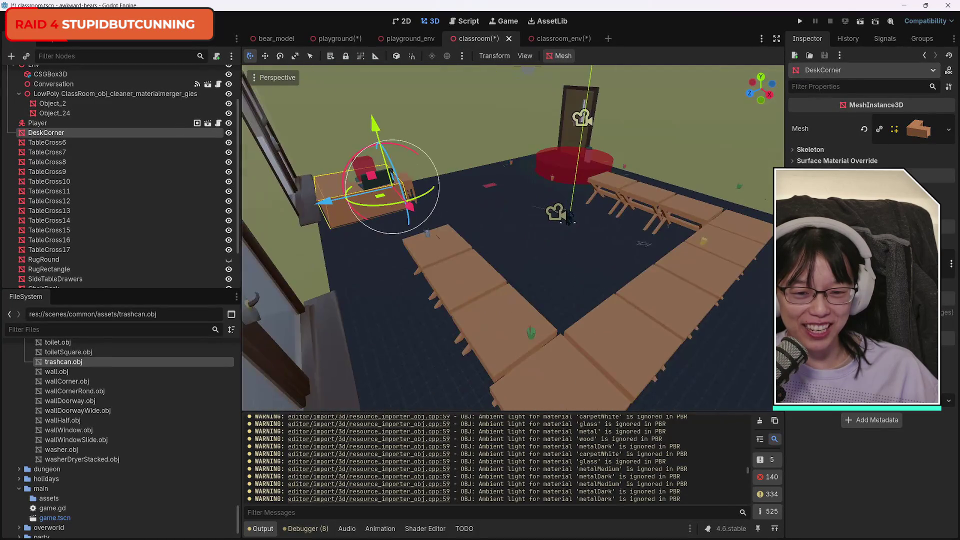
pyautogui.press('s')
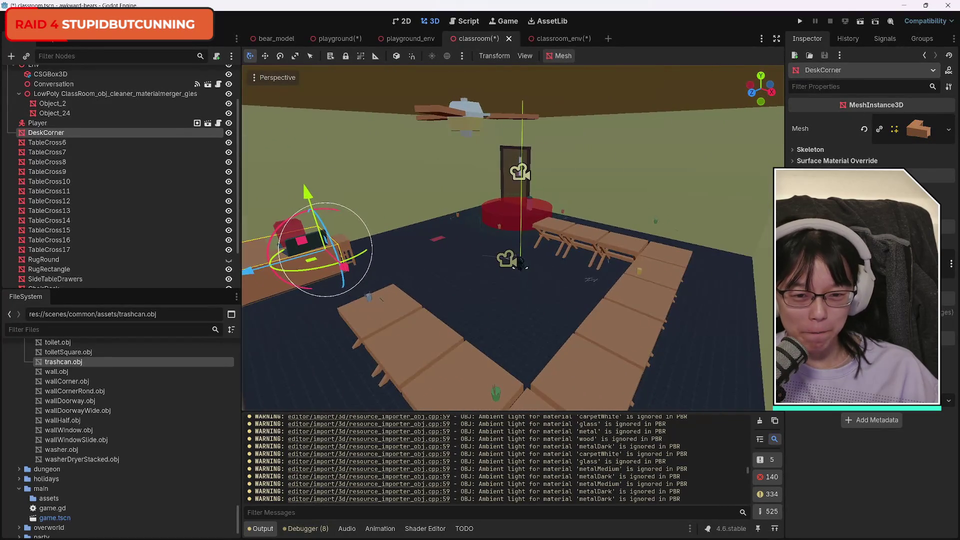
pyautogui.press('a')
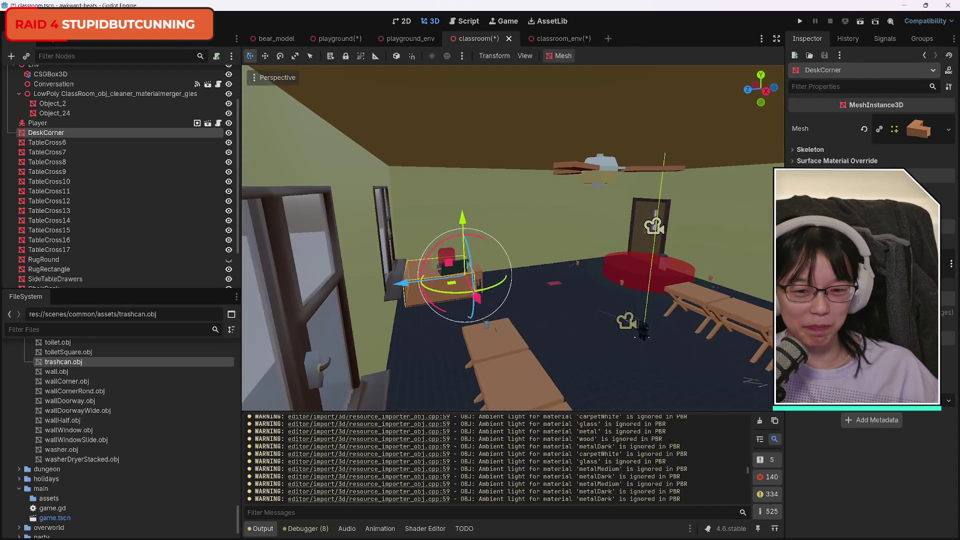
pyautogui.press('d')
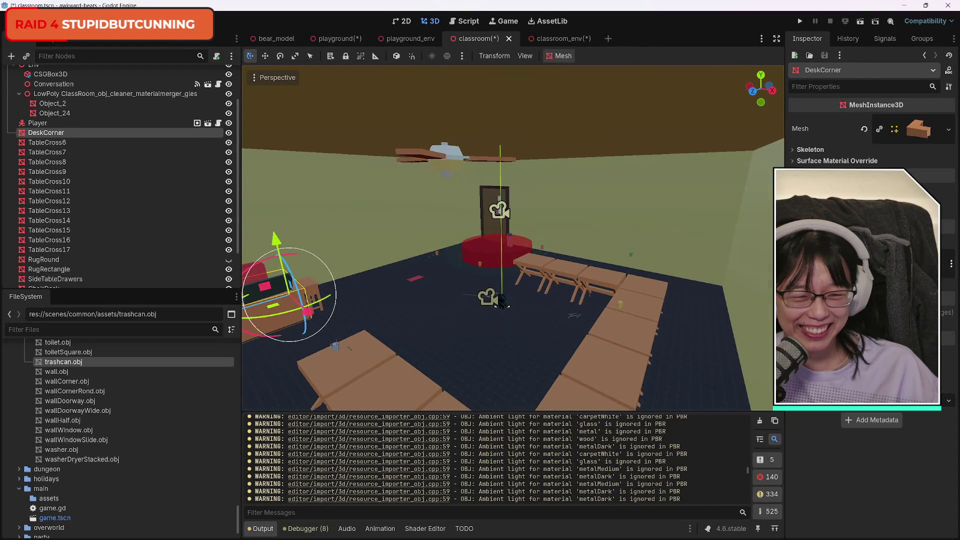
pyautogui.press('d')
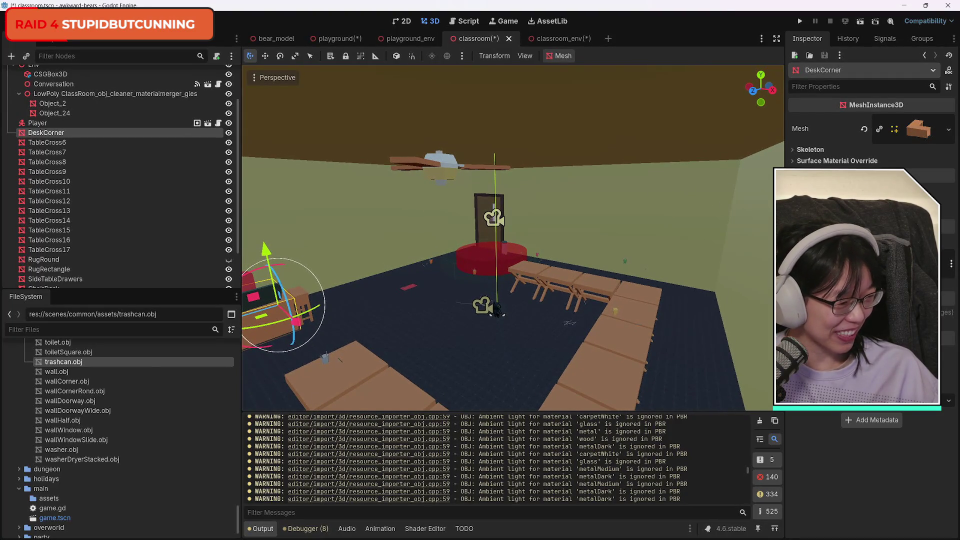
pyautogui.press('w')
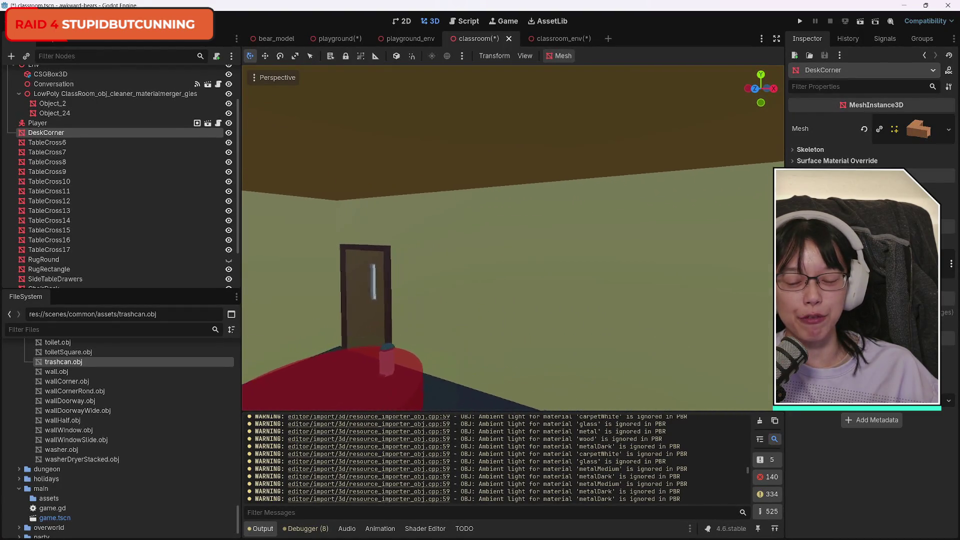
pyautogui.press('f')
pyautogui.press('s')
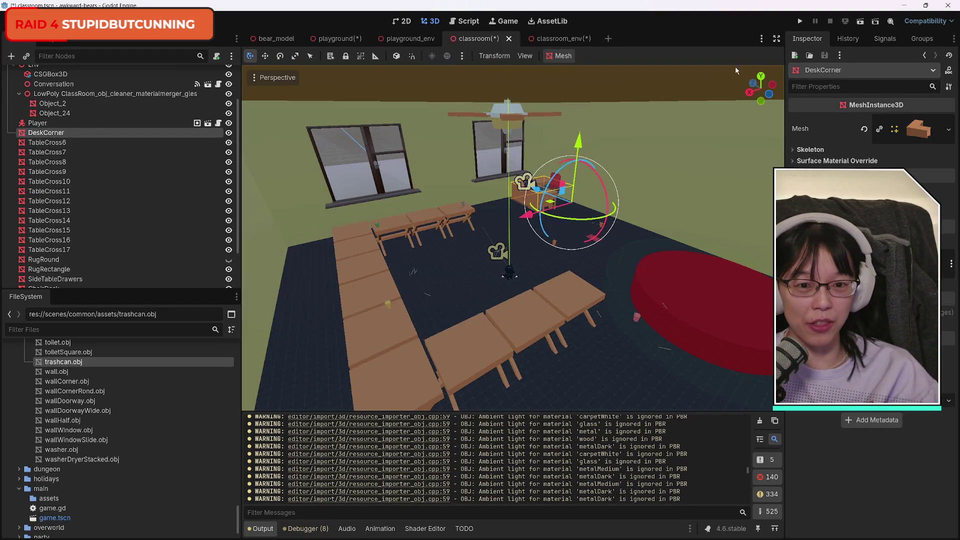
pyautogui.click(558, 39)
pyautogui.moveTo(761, 90); pyautogui.dragTo(760, 89)
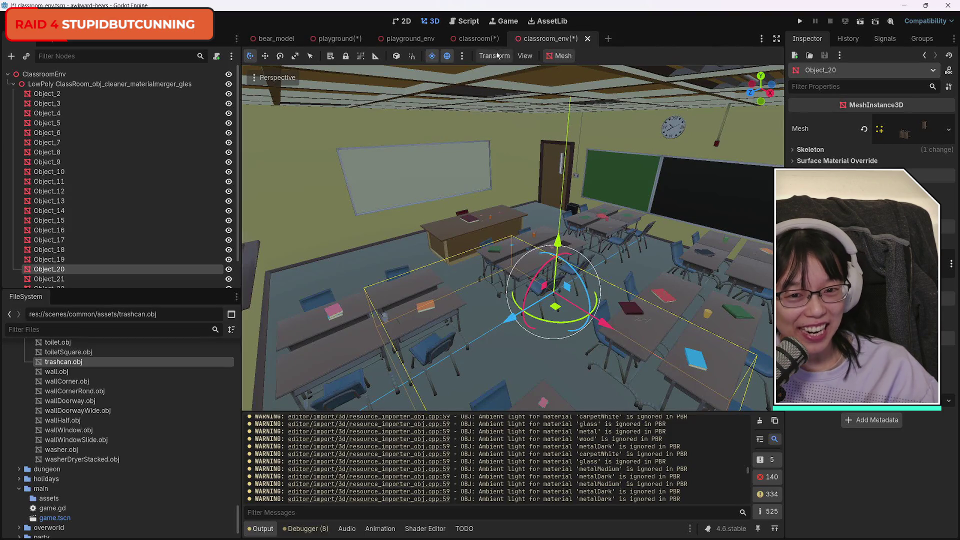
pyautogui.click(479, 40)
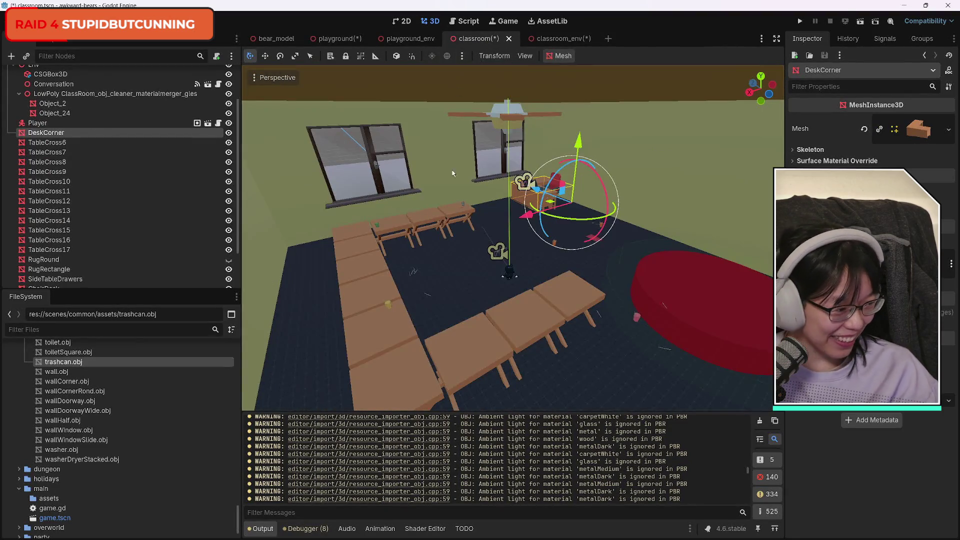
pyautogui.click(48, 143)
pyautogui.click(47, 133)
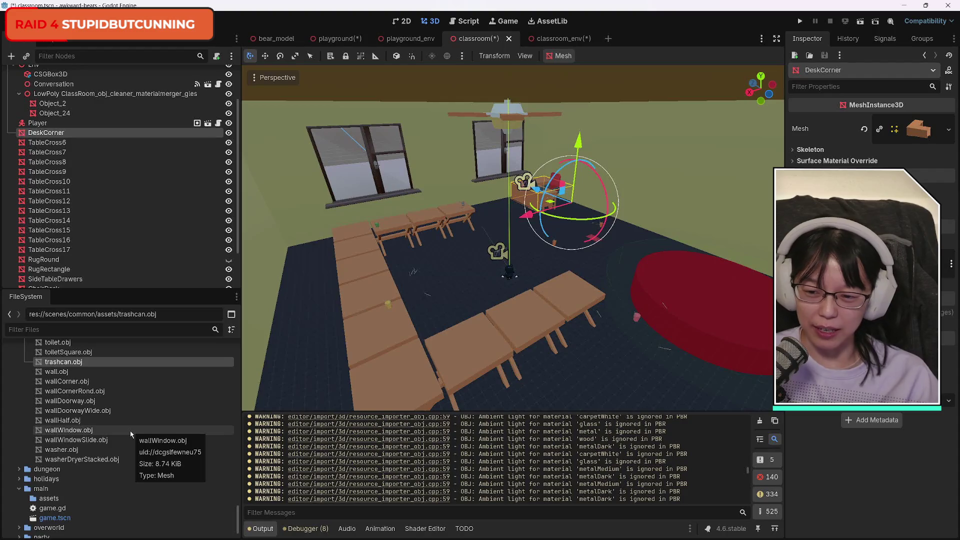
pyautogui.scroll(3, 136, 445)
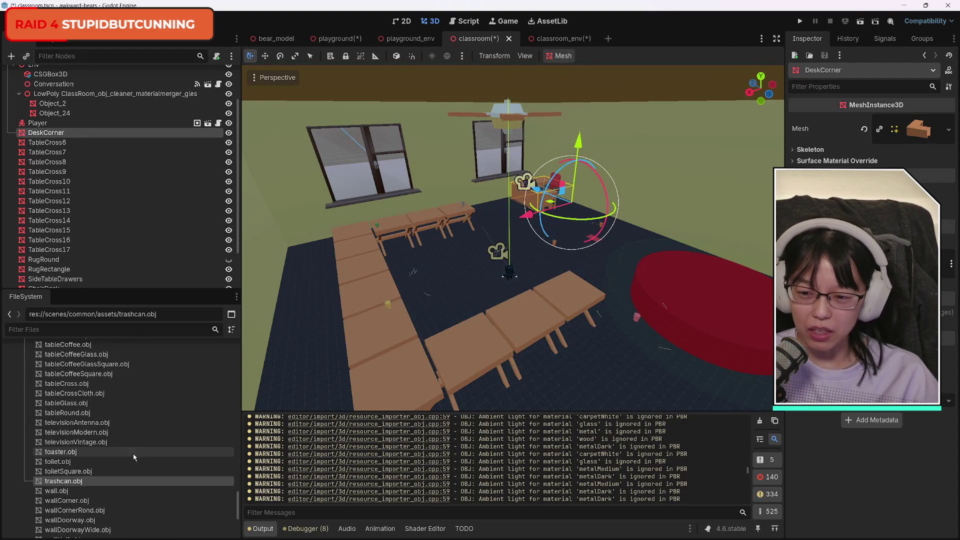
pyautogui.scroll(2, 134, 456)
pyautogui.scroll(1, 133, 457)
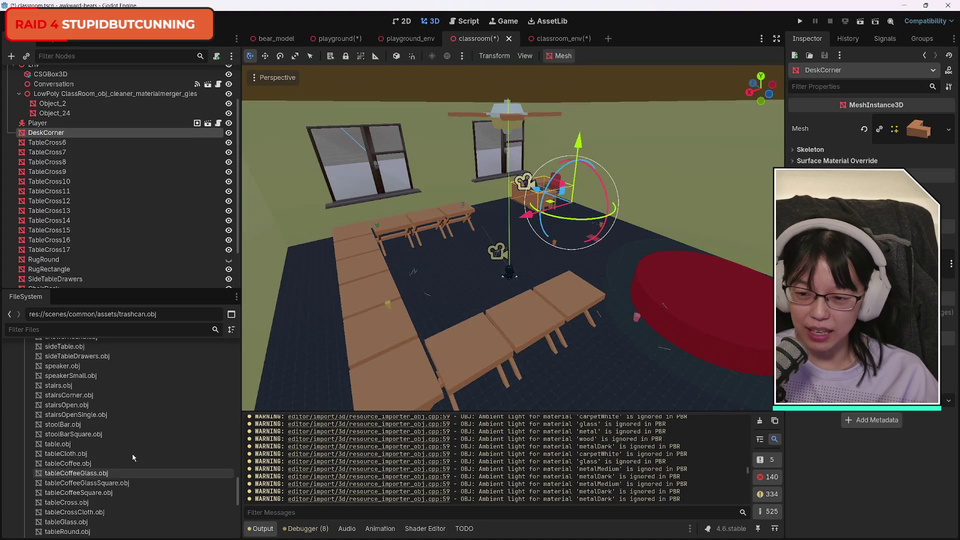
pyautogui.click(85, 455)
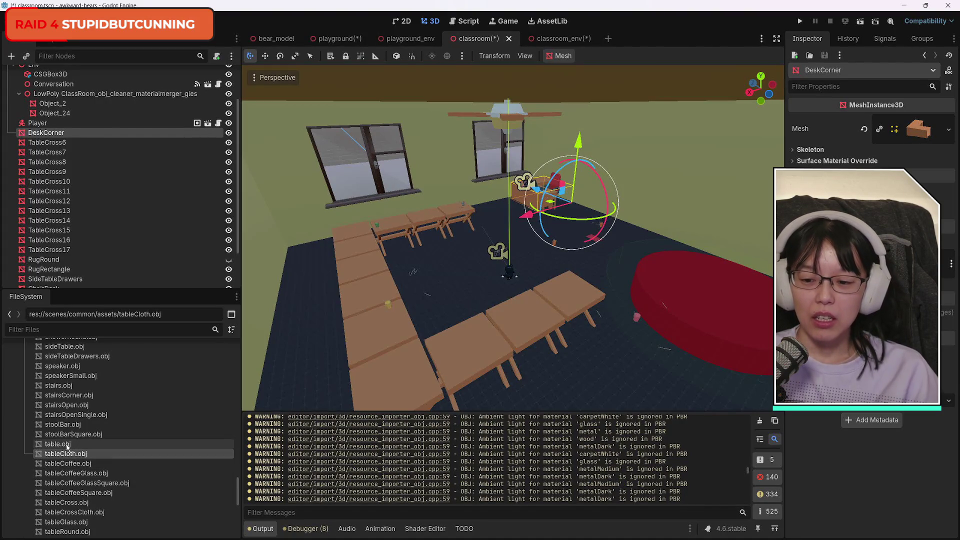
pyautogui.click(71, 443)
pyautogui.click(73, 434)
pyautogui.click(75, 424)
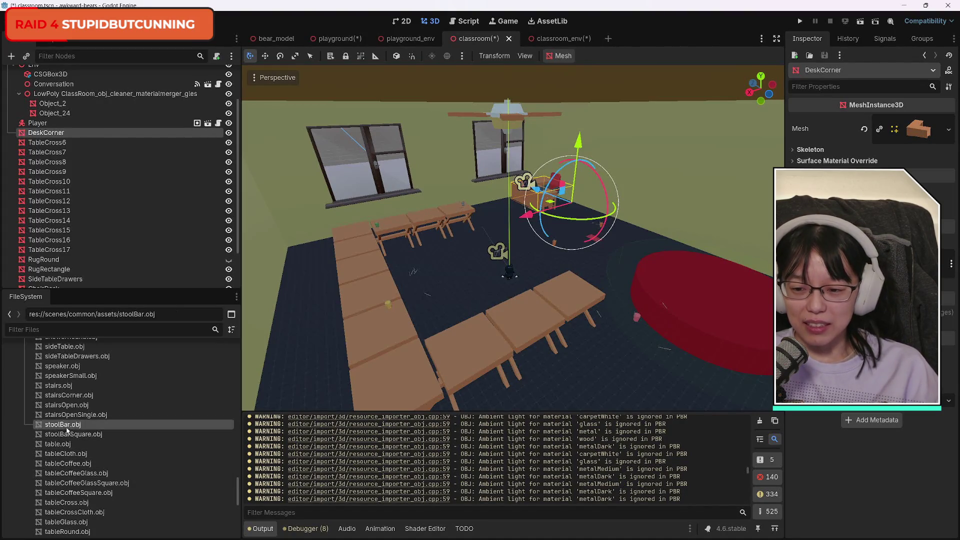
pyautogui.click(77, 415)
pyautogui.scroll(2, 85, 420)
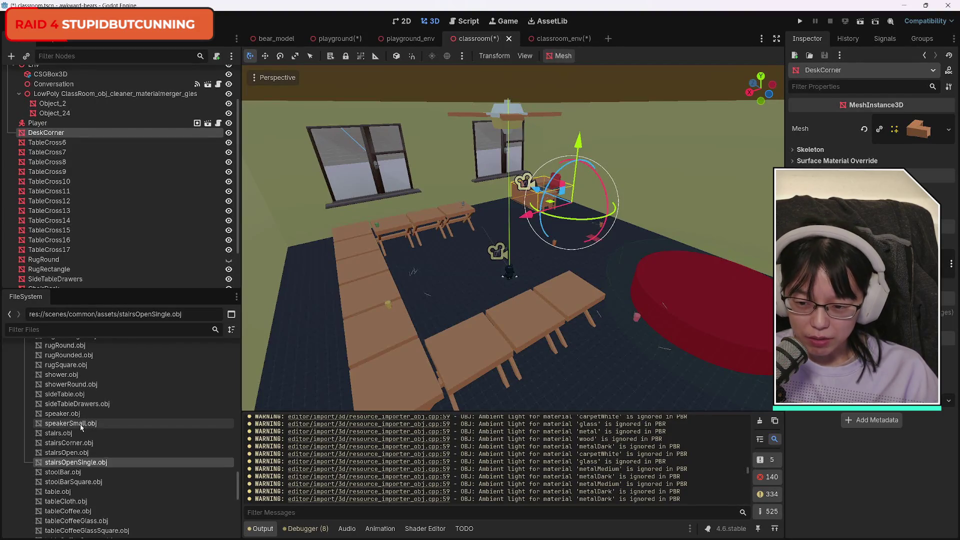
pyautogui.moveTo(81, 425)
pyautogui.mouseDown()
pyautogui.moveTo(162, 407)
pyautogui.moveTo(448, 300)
pyautogui.mouseUp()
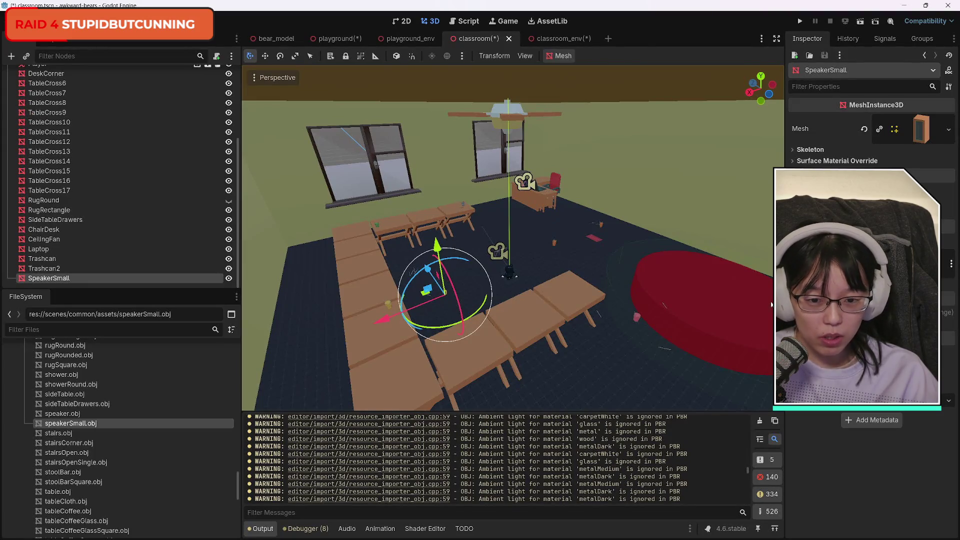
pyautogui.hotkey('ctrl', 'z')
pyautogui.scroll(8, 469, 309)
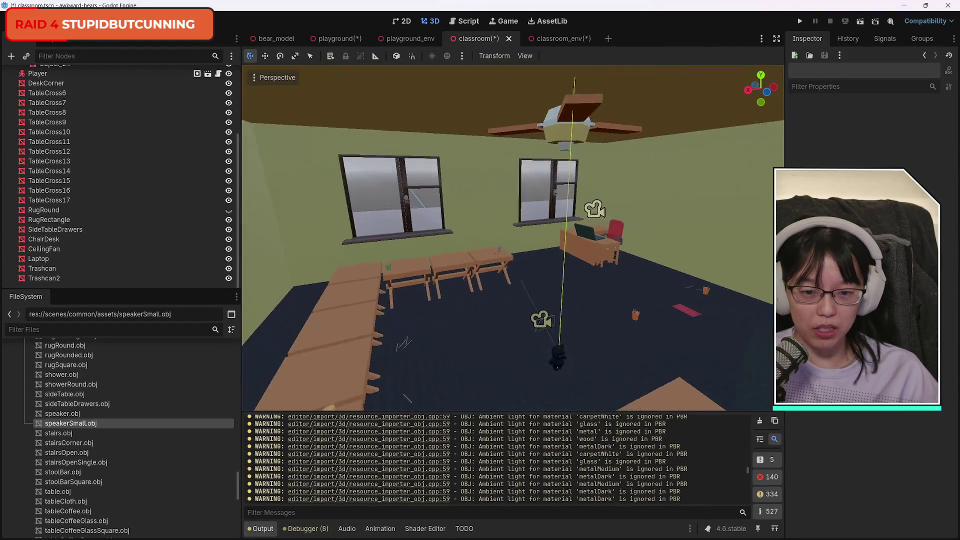
pyautogui.press('w')
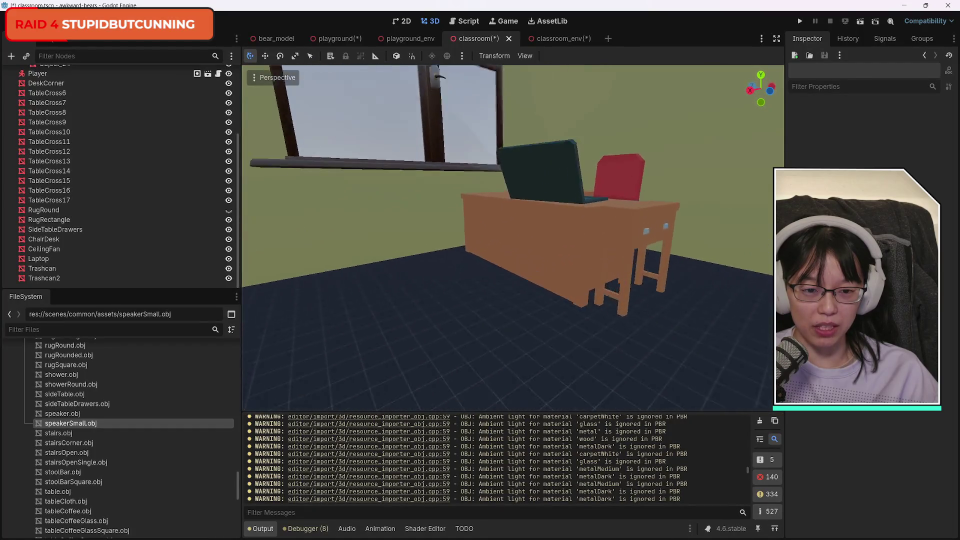
pyautogui.press('s')
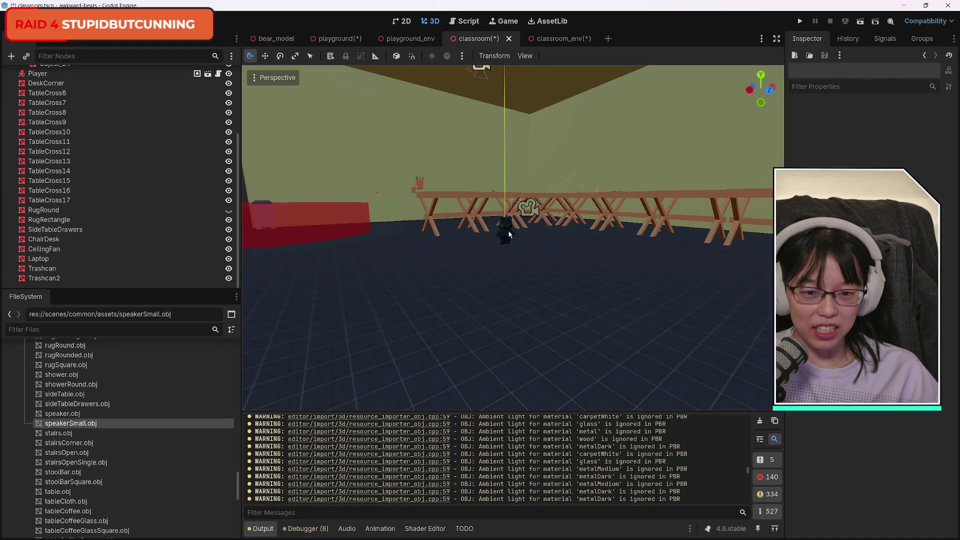
pyautogui.press('s')
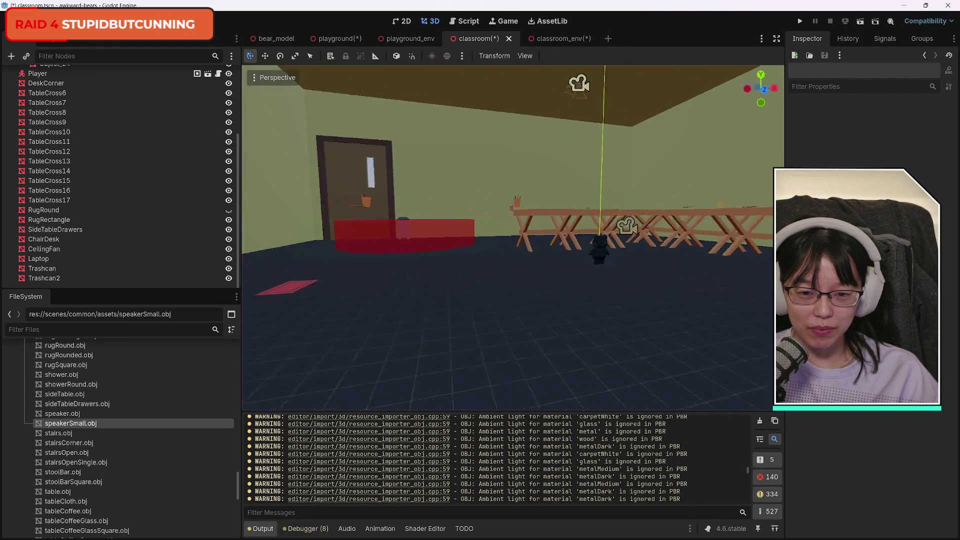
pyautogui.press('d')
pyautogui.press('s')
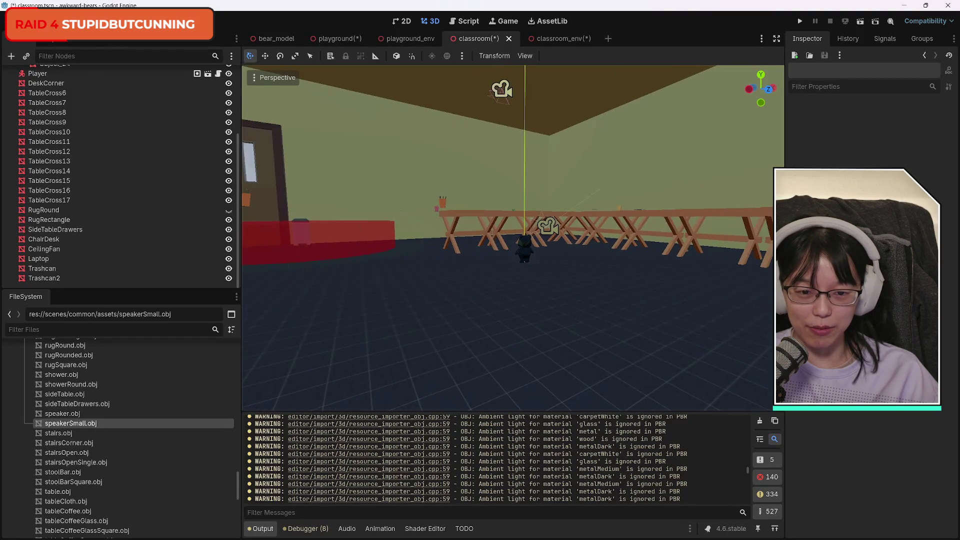
pyautogui.moveTo(200, 423); pyautogui.dragTo(423, 399)
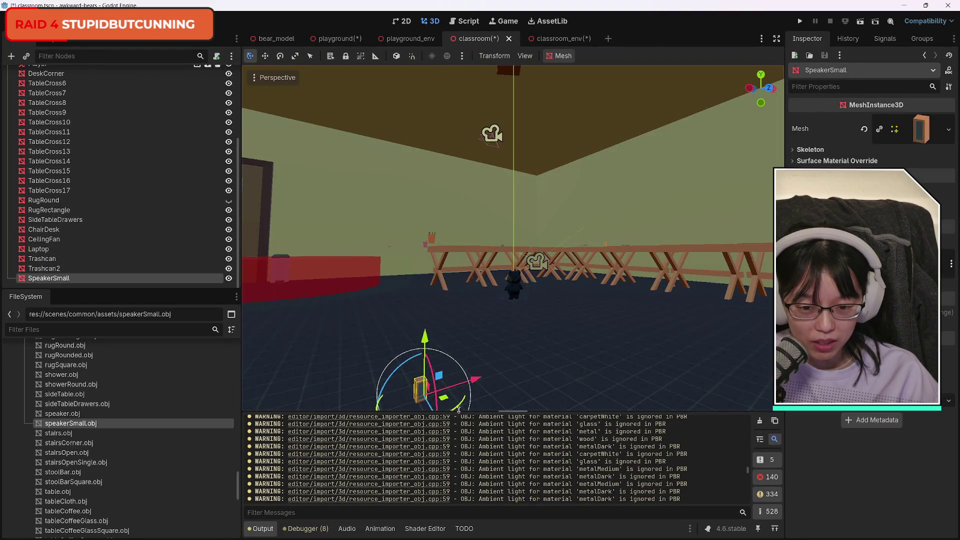
pyautogui.hotkey('ctrl', 'z')
pyautogui.click(68, 414)
pyautogui.moveTo(65, 419)
pyautogui.mouseDown()
pyautogui.moveTo(430, 390)
pyautogui.moveTo(465, 360)
pyautogui.moveTo(473, 320)
pyautogui.moveTo(445, 394)
pyautogui.mouseUp()
pyautogui.hotkey('ctrl', 'z')
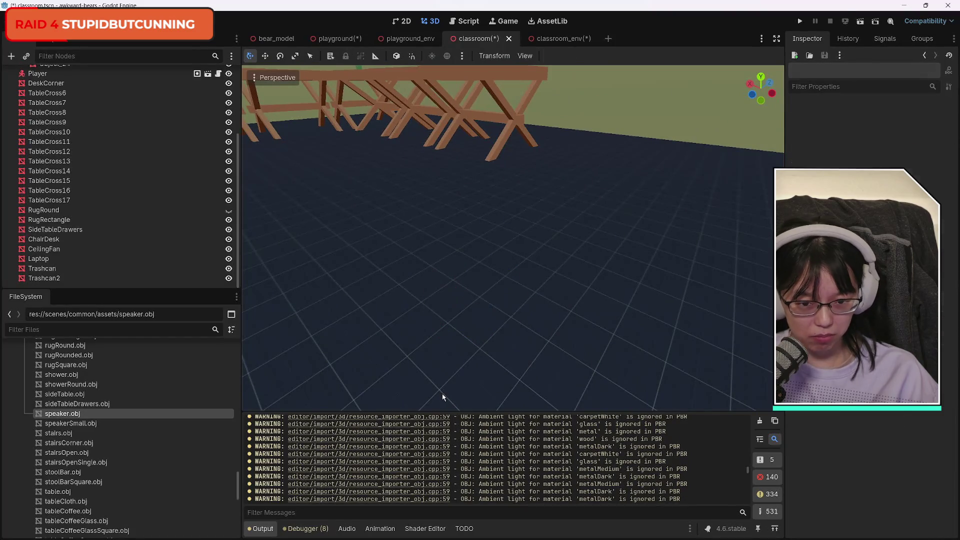
pyautogui.click(95, 404)
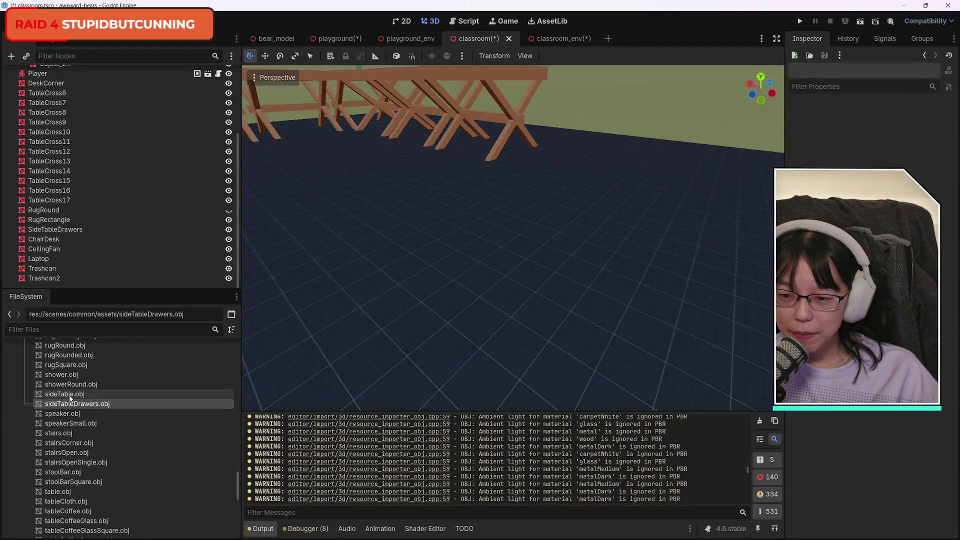
pyautogui.scroll(5, 120, 410)
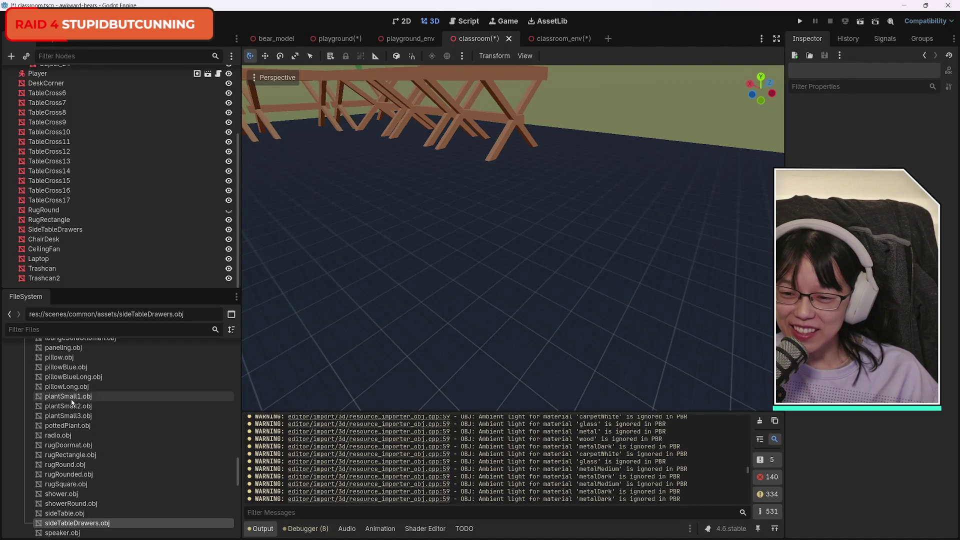
pyautogui.scroll(3, 121, 410)
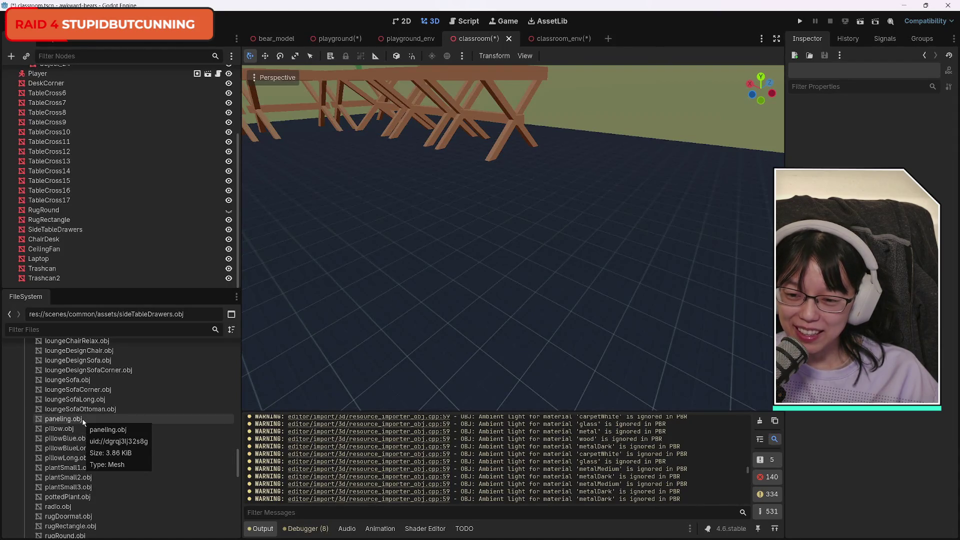
pyautogui.scroll(4, 137, 431)
pyautogui.scroll(2, 137, 428)
pyautogui.scroll(3, 137, 428)
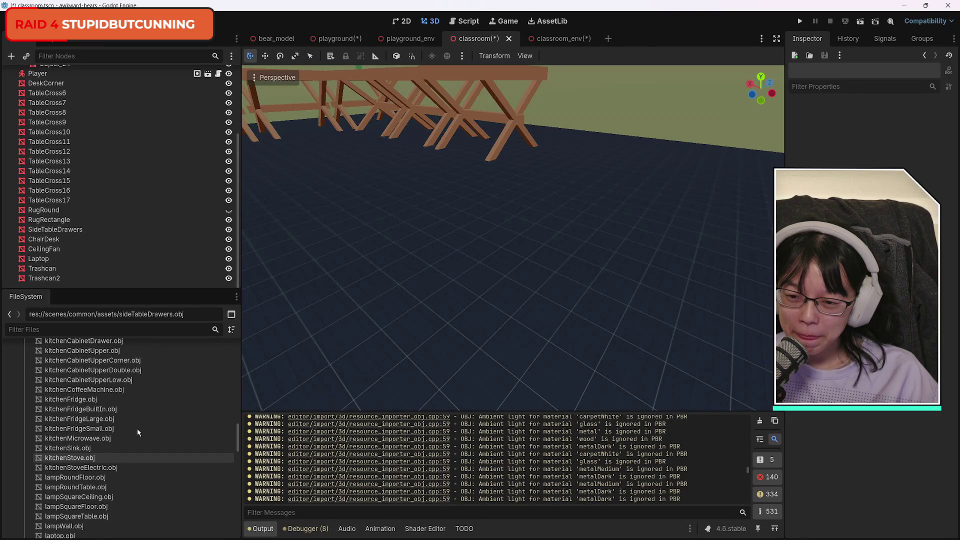
pyautogui.scroll(1, 137, 428)
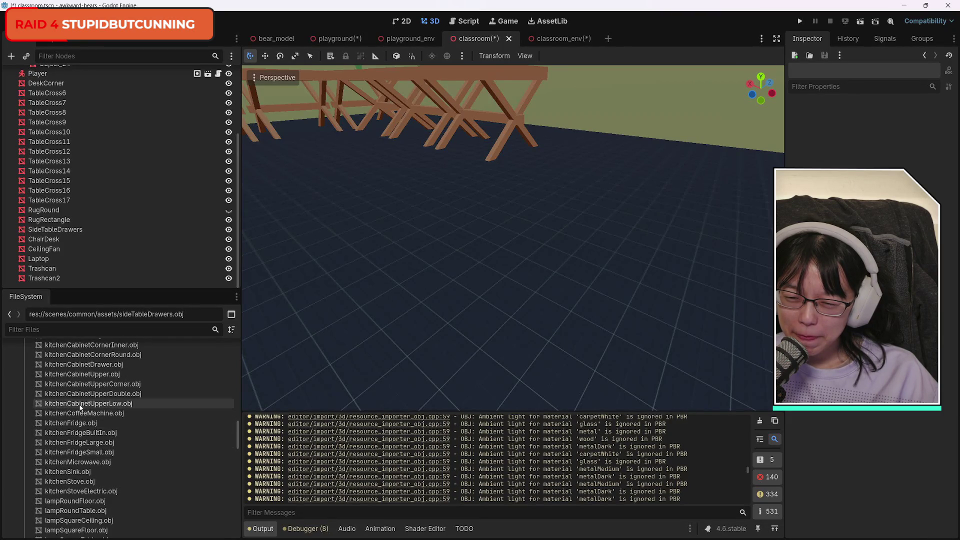
pyautogui.moveTo(80, 407)
pyautogui.mouseDown()
pyautogui.moveTo(446, 338)
pyautogui.moveTo(515, 337)
pyautogui.mouseUp()
# Reposition KitchenCabinetUpperLow and rotate it about 174 degrees
pyautogui.press('g')
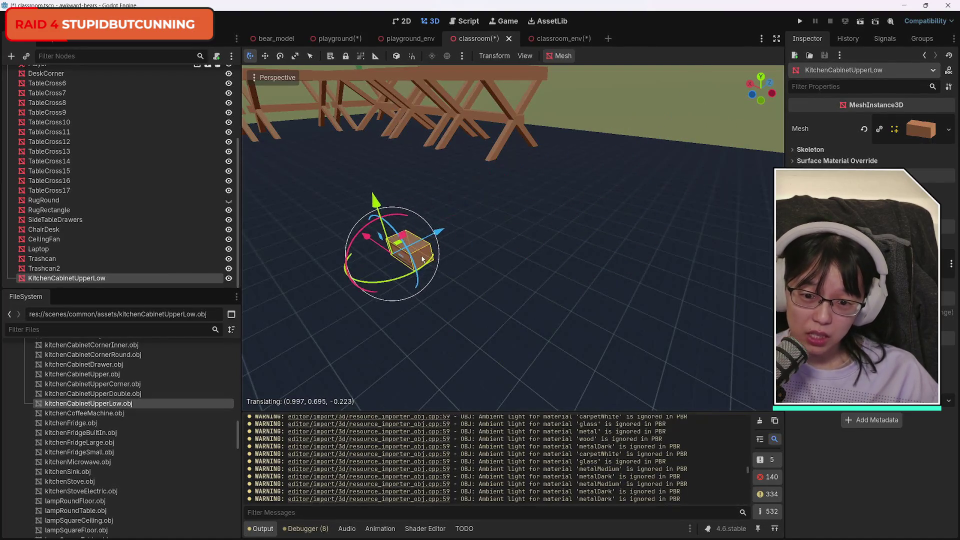
pyautogui.click(424, 255)
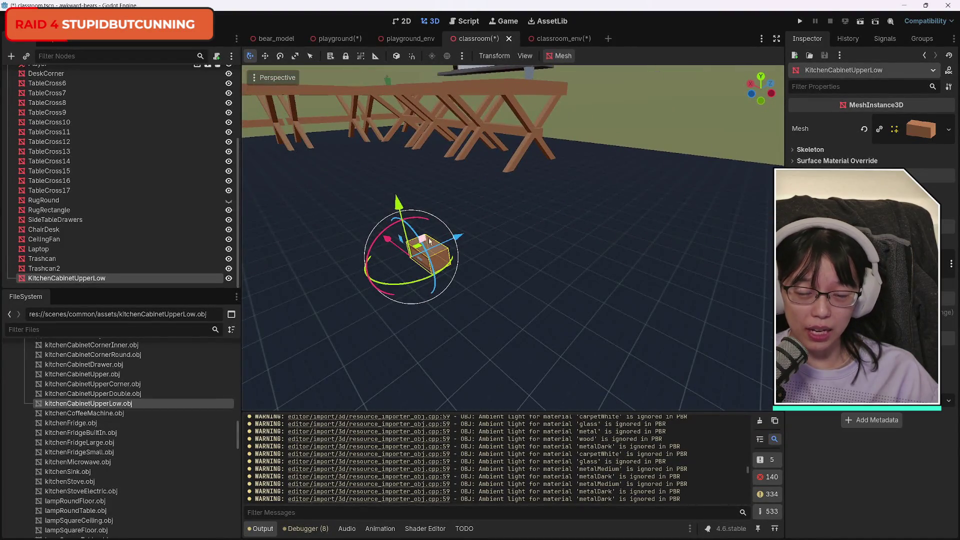
pyautogui.moveTo(401, 281)
pyautogui.mouseDown()
pyautogui.moveTo(475, 254)
pyautogui.moveTo(441, 216)
pyautogui.moveTo(348, 266)
pyautogui.moveTo(350, 280)
pyautogui.mouseUp()
pyautogui.moveTo(760, 81)
pyautogui.mouseDown()
pyautogui.moveTo(451, 138)
pyautogui.moveTo(478, 85)
pyautogui.moveTo(450, 153)
pyautogui.mouseUp()
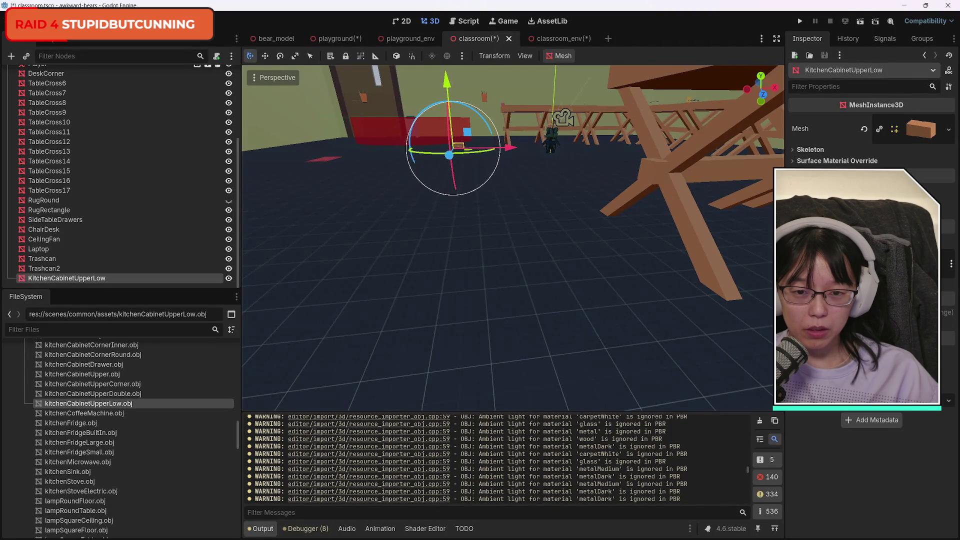
pyautogui.moveTo(513, 237)
pyautogui.mouseDown()
pyautogui.moveTo(513, 180)
pyautogui.moveTo(513, 240)
pyautogui.moveTo(513, 225)
pyautogui.moveTo(470, 210)
pyautogui.mouseUp()
# Slide the cabinet left and about 3 units back along Z toward the rug
pyautogui.moveTo(769, 309)
pyautogui.mouseDown()
pyautogui.moveTo(565, 345)
pyautogui.moveTo(440, 275)
pyautogui.moveTo(426, 290)
pyautogui.moveTo(436, 280)
pyautogui.moveTo(436, 345)
pyautogui.moveTo(436, 313)
pyautogui.mouseUp()
pyautogui.press('w')
pyautogui.moveTo(396, 287); pyautogui.dragTo(454, 211)
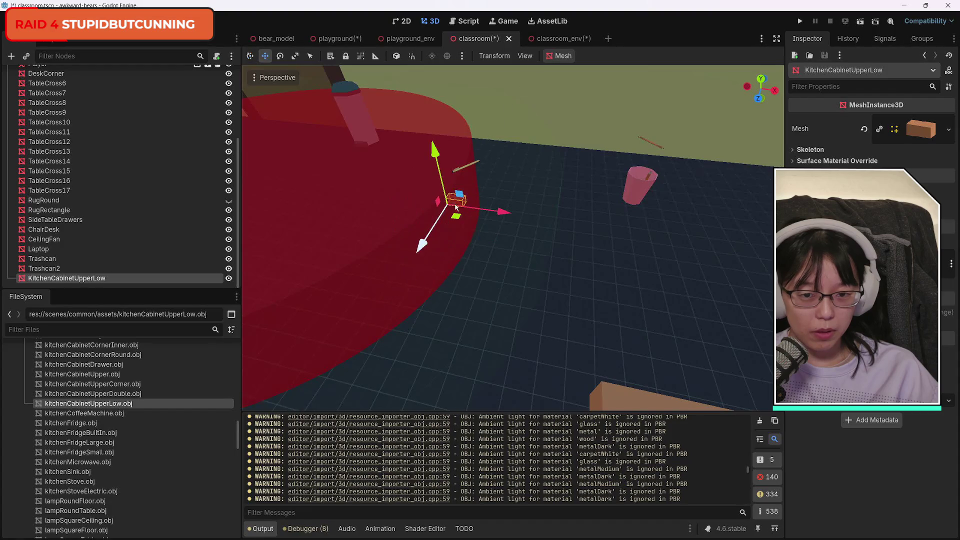
pyautogui.moveTo(424, 271)
pyautogui.mouseDown()
pyautogui.moveTo(487, 175)
pyautogui.moveTo(485, 184)
pyautogui.mouseUp()
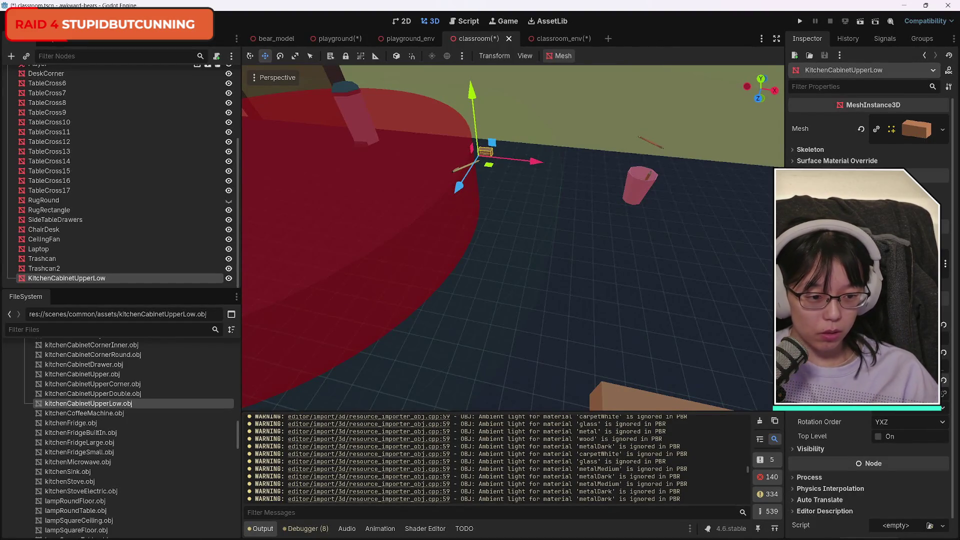
# Scale KitchenCabinetUpperLow to its full width, height and depth
pyautogui.press('Return')
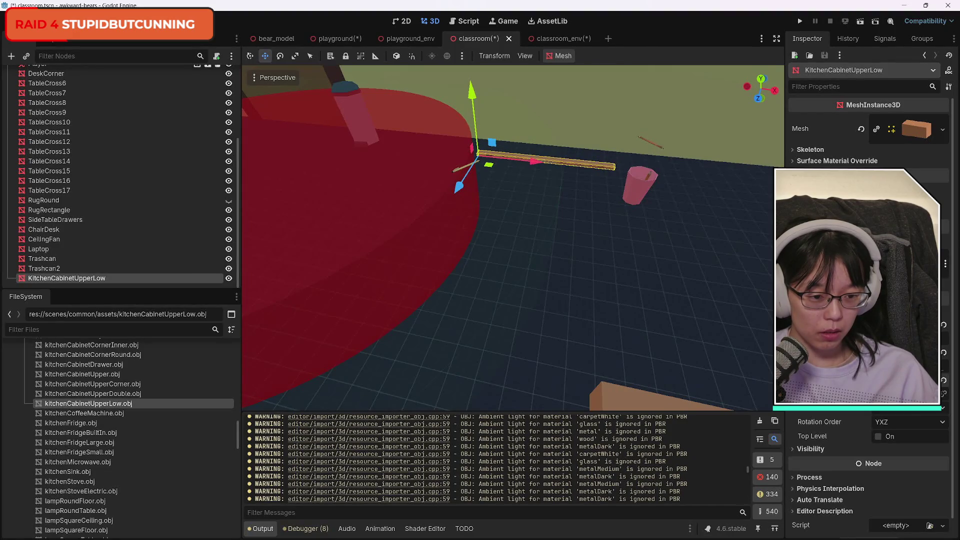
pyautogui.press('Return')
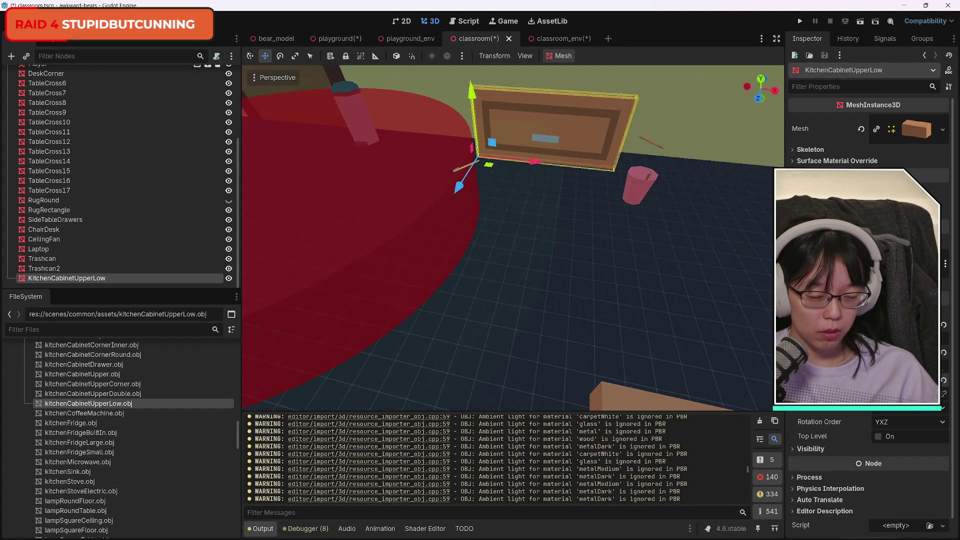
pyautogui.press('Return')
# Fly around the room to check the cabinet beside the door and rug, then reselect it
pyautogui.click(669, 262)
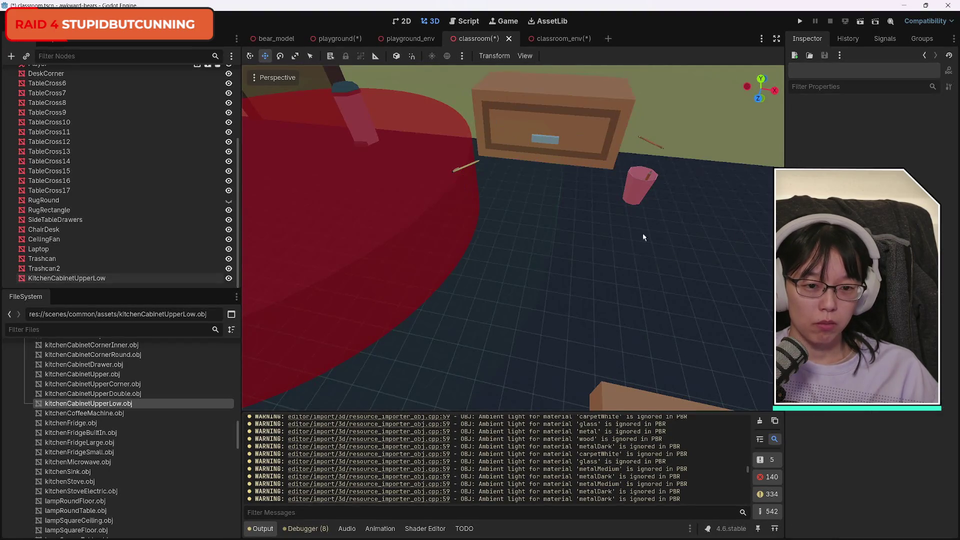
pyautogui.press('w')
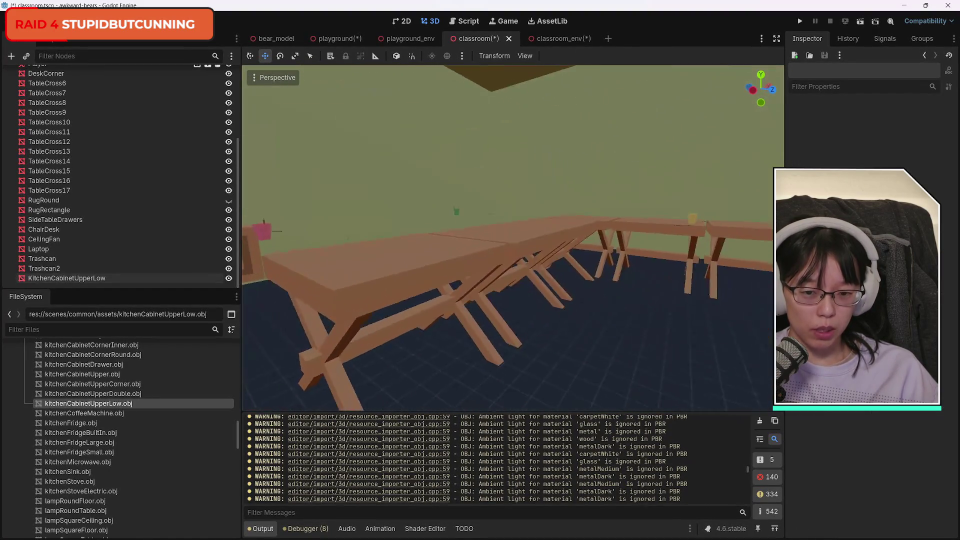
pyautogui.press('a')
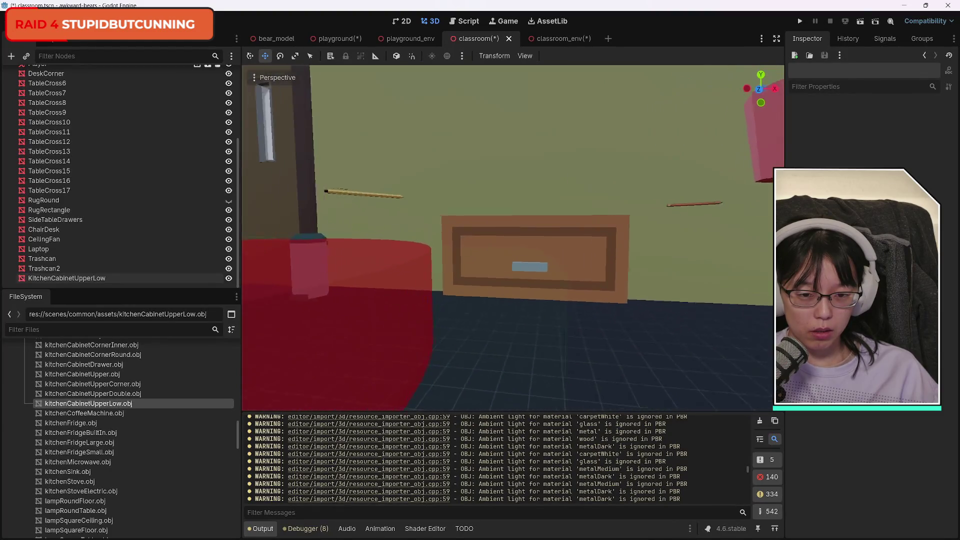
pyautogui.press('d')
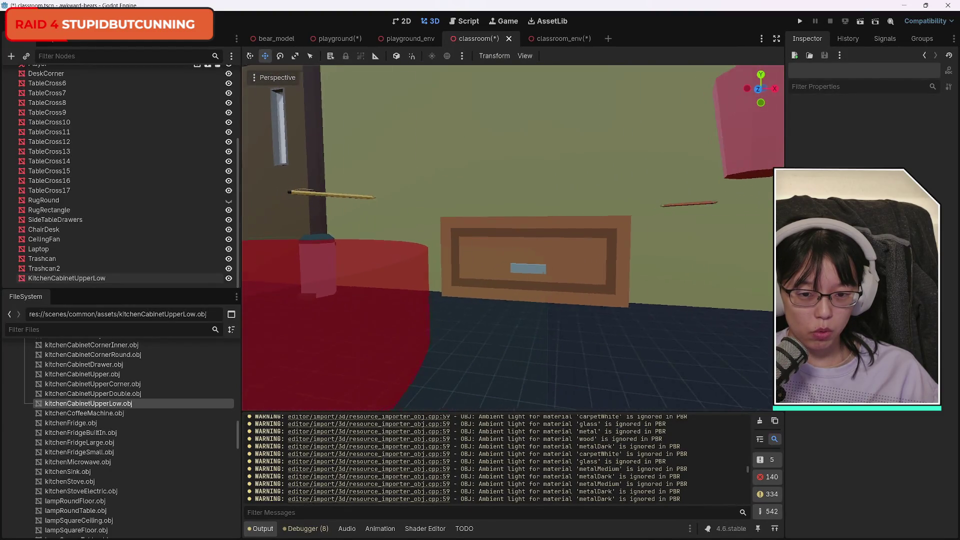
pyautogui.press('s')
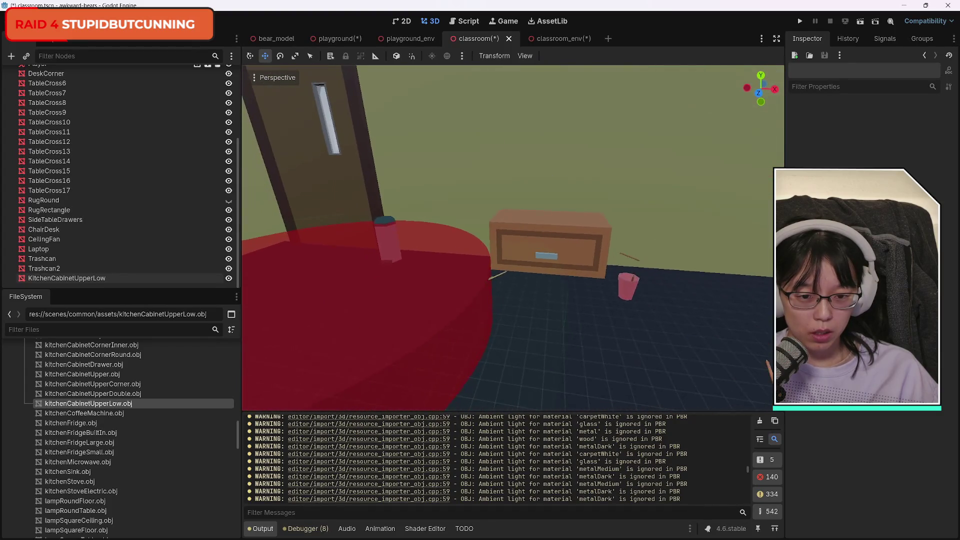
pyautogui.press('w')
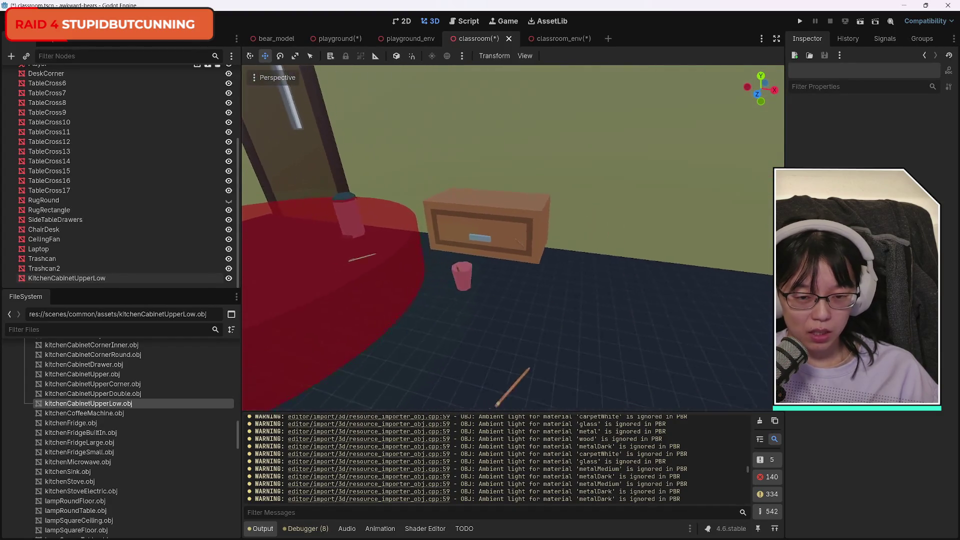
pyautogui.click(549, 231)
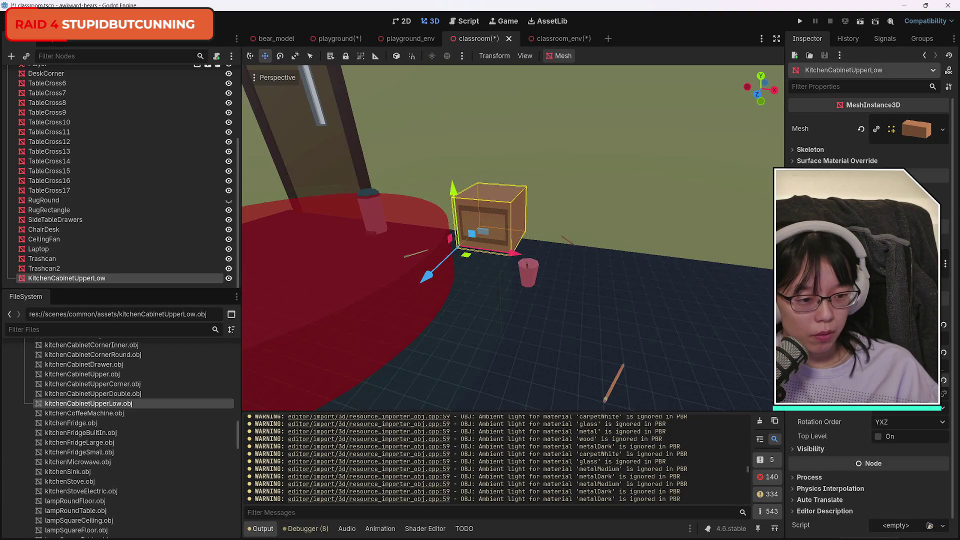
# Lower the cabinet about 0.65 units, shift it 0.5 along Z and 3.6 toward the wall
pyautogui.click(636, 337)
pyautogui.click(495, 227)
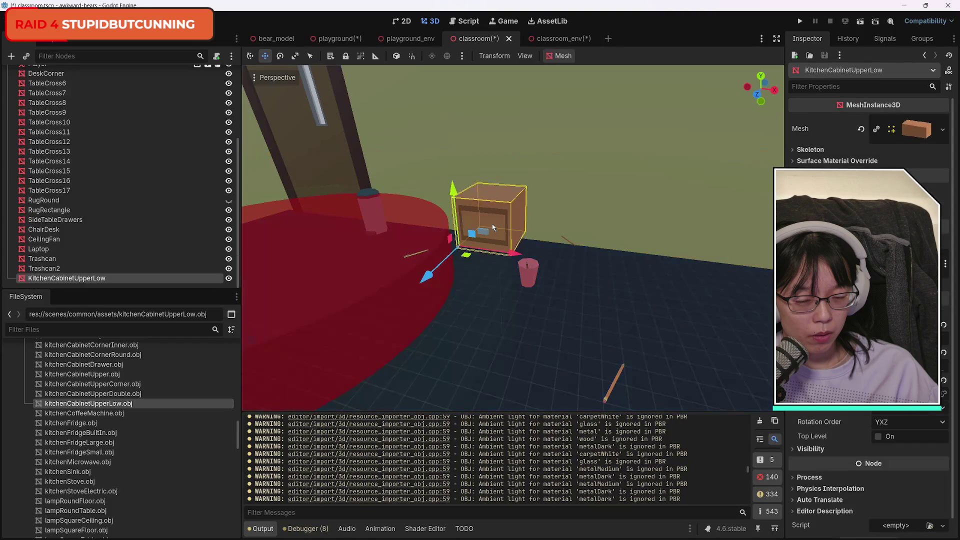
pyautogui.moveTo(464, 299)
pyautogui.mouseDown()
pyautogui.moveTo(450, 280)
pyautogui.moveTo(435, 300)
pyautogui.moveTo(455, 295)
pyautogui.moveTo(440, 290)
pyautogui.moveTo(475, 310)
pyautogui.moveTo(440, 290)
pyautogui.moveTo(480, 300)
pyautogui.moveTo(450, 290)
pyautogui.moveTo(465, 310)
pyautogui.moveTo(445, 290)
pyautogui.moveTo(470, 300)
pyautogui.moveTo(445, 290)
pyautogui.moveTo(460, 300)
pyautogui.mouseUp()
pyautogui.scroll(10, 508, 238)
pyautogui.moveTo(510, 240)
pyautogui.mouseDown()
pyautogui.moveTo(490, 230)
pyautogui.moveTo(510, 245)
pyautogui.moveTo(561, 196)
pyautogui.mouseUp()
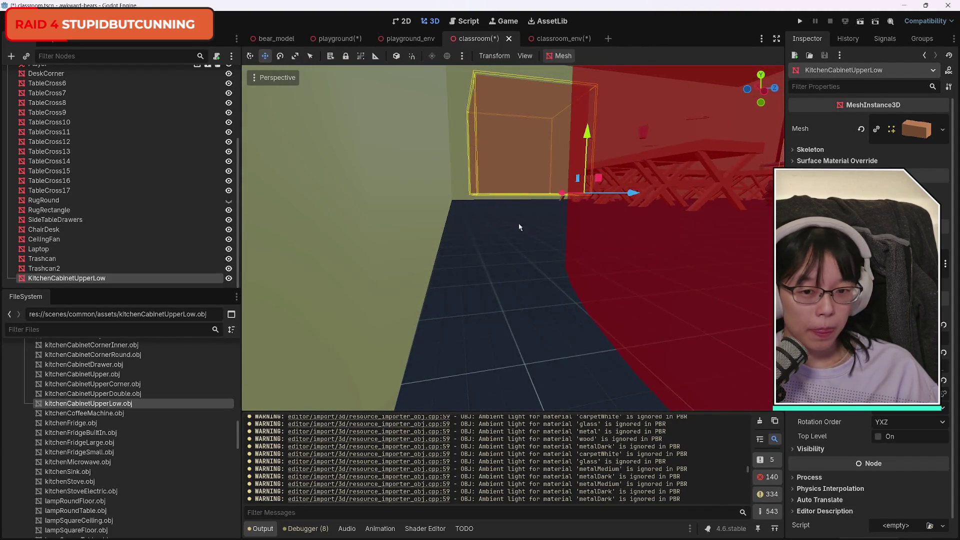
pyautogui.moveTo(587, 133)
pyautogui.mouseDown()
pyautogui.moveTo(586, 195)
pyautogui.moveTo(588, 157)
pyautogui.moveTo(589, 170)
pyautogui.mouseUp()
pyautogui.moveTo(631, 228); pyautogui.dragTo(604, 227)
pyautogui.moveTo(536, 223)
pyautogui.mouseDown()
pyautogui.moveTo(640, 273)
pyautogui.moveTo(664, 250)
pyautogui.mouseUp()
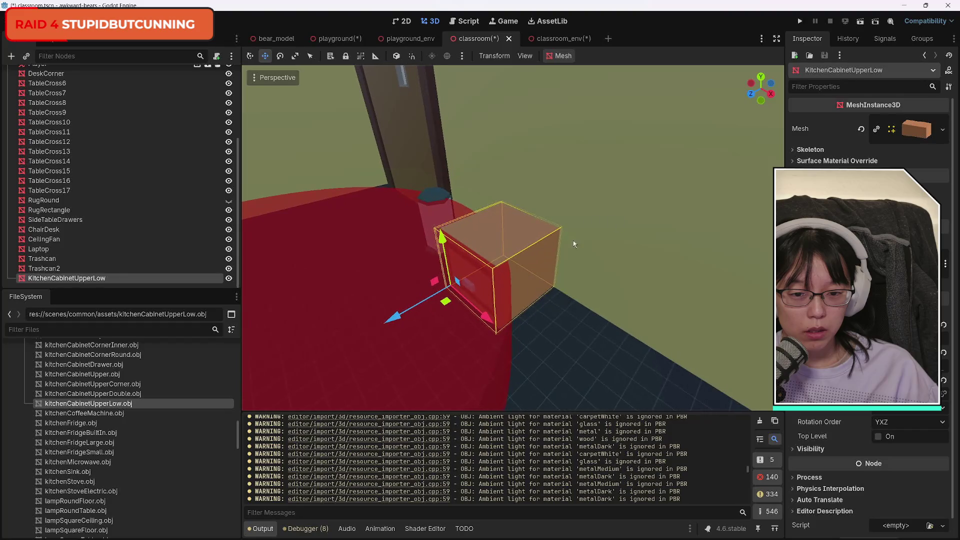
pyautogui.click(95, 269)
pyautogui.click(96, 278)
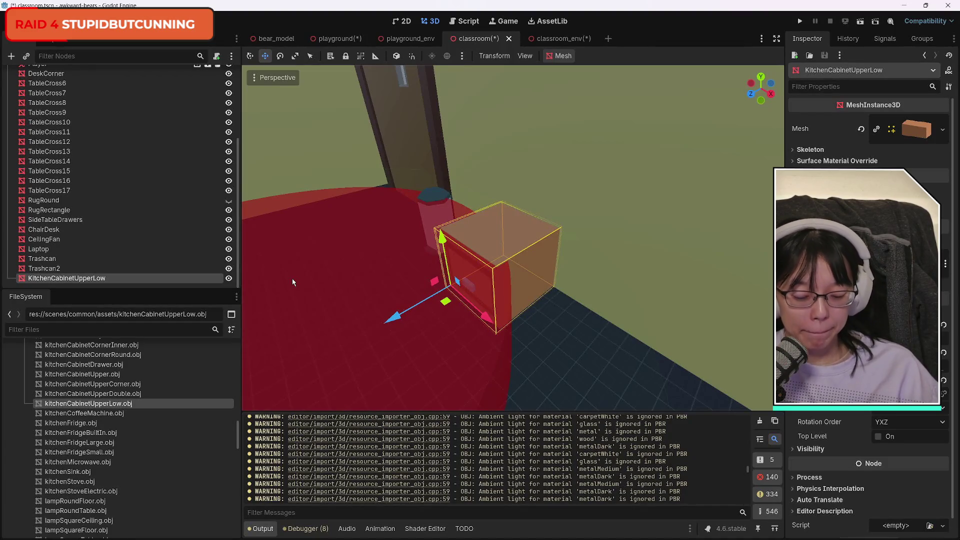
# Duplicate KitchenCabinetUpperLow and lift the copy about 2.5 units so it sits on the original
pyautogui.hotkey('ctrl', 'd')
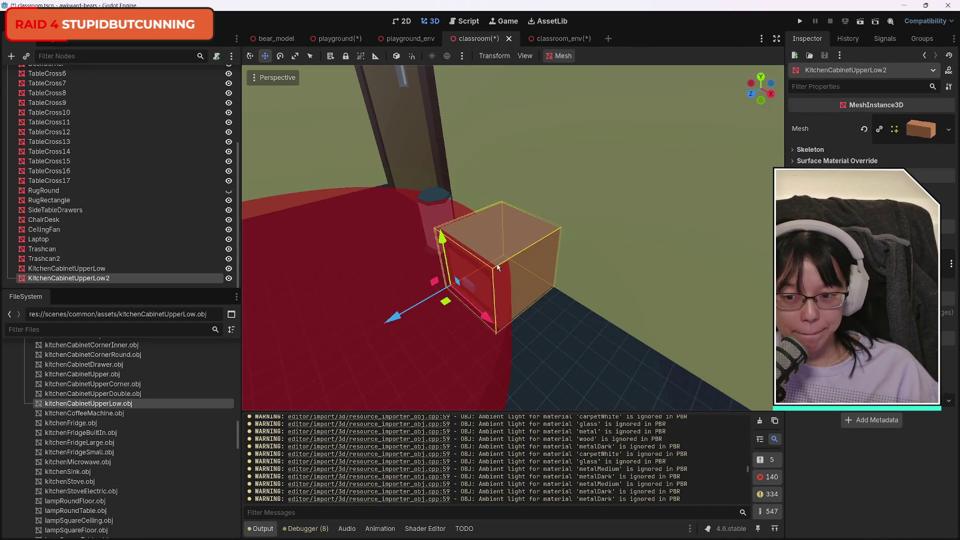
pyautogui.moveTo(442, 239)
pyautogui.mouseDown()
pyautogui.moveTo(448, 137)
pyautogui.moveTo(500, 200)
pyautogui.moveTo(568, 254)
pyautogui.moveTo(550, 240)
pyautogui.moveTo(530, 190)
pyautogui.moveTo(520, 235)
pyautogui.moveTo(500, 250)
pyautogui.mouseUp()
pyautogui.press('w')
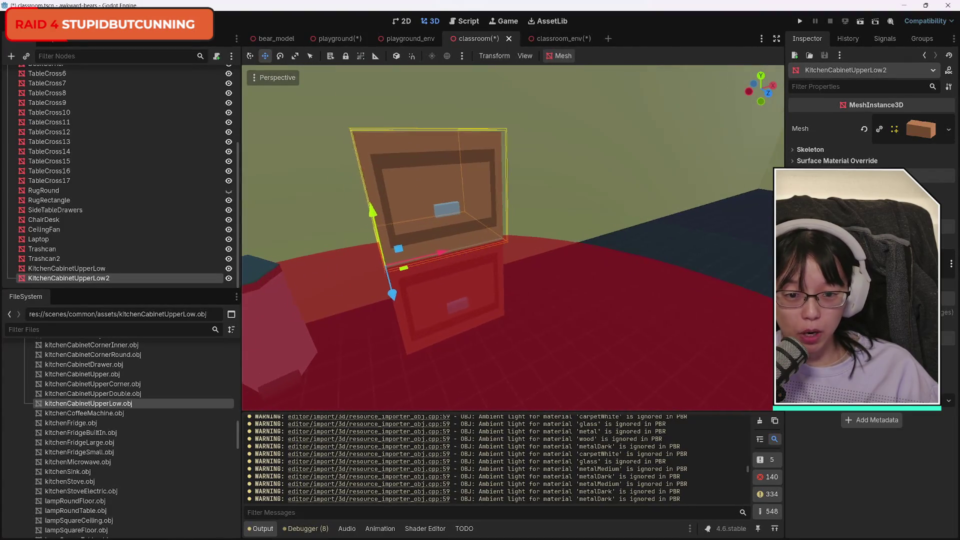
pyautogui.press('w')
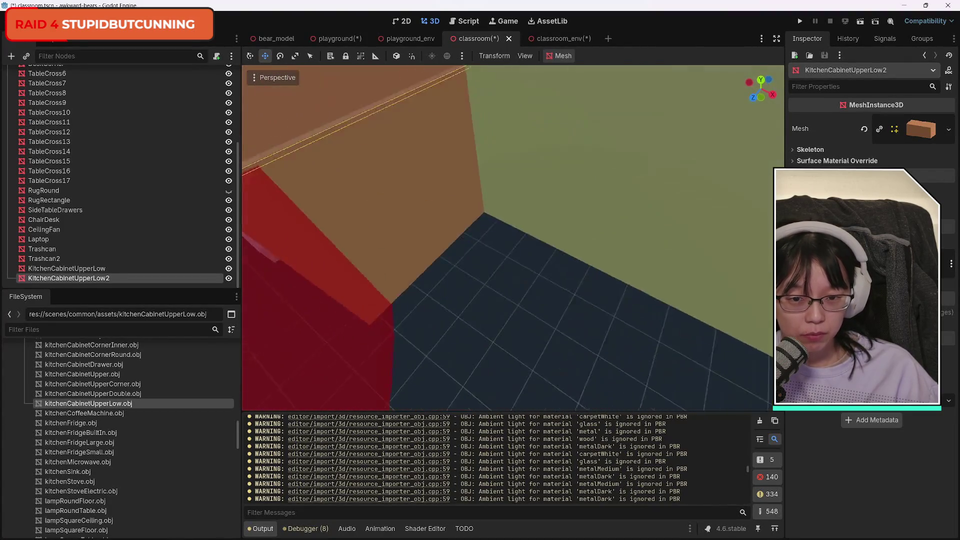
pyautogui.press('a')
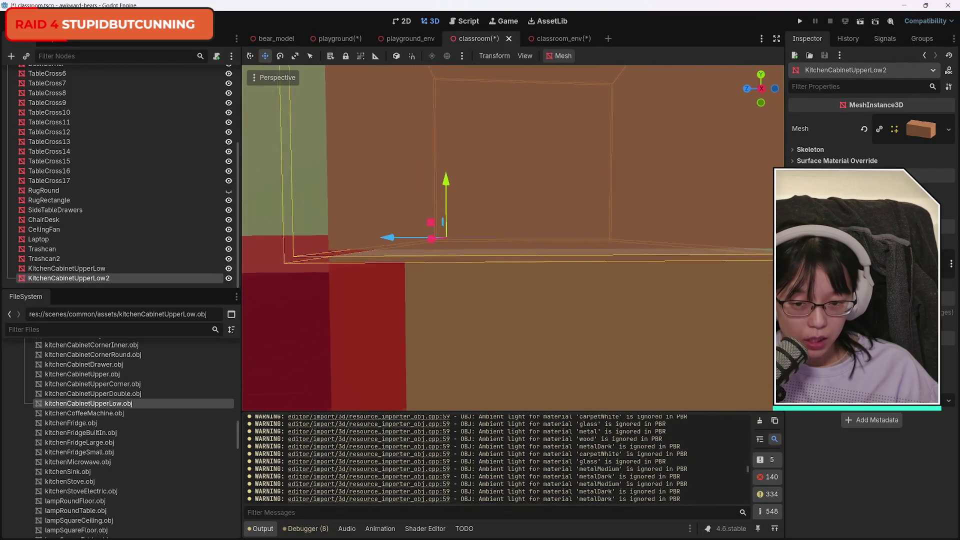
pyautogui.moveTo(469, 199); pyautogui.dragTo(545, 208)
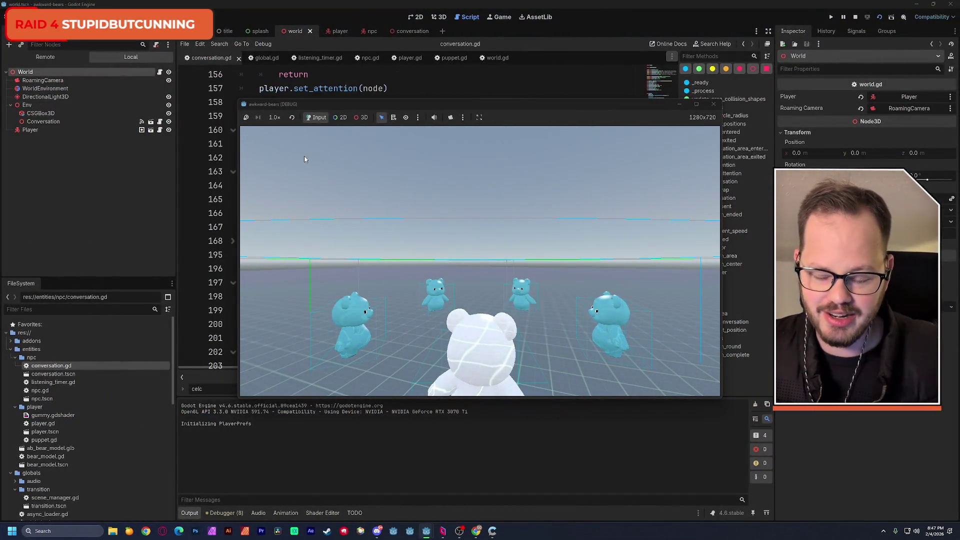
# Switch the running game to the overhead camera, walk the player around the bears, then close it
pyautogui.press('c')
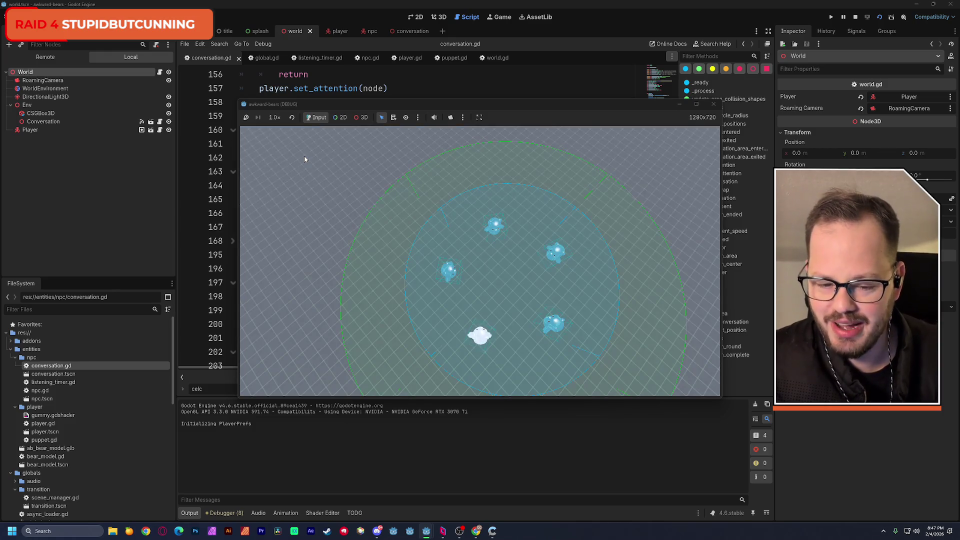
pyautogui.press('s')
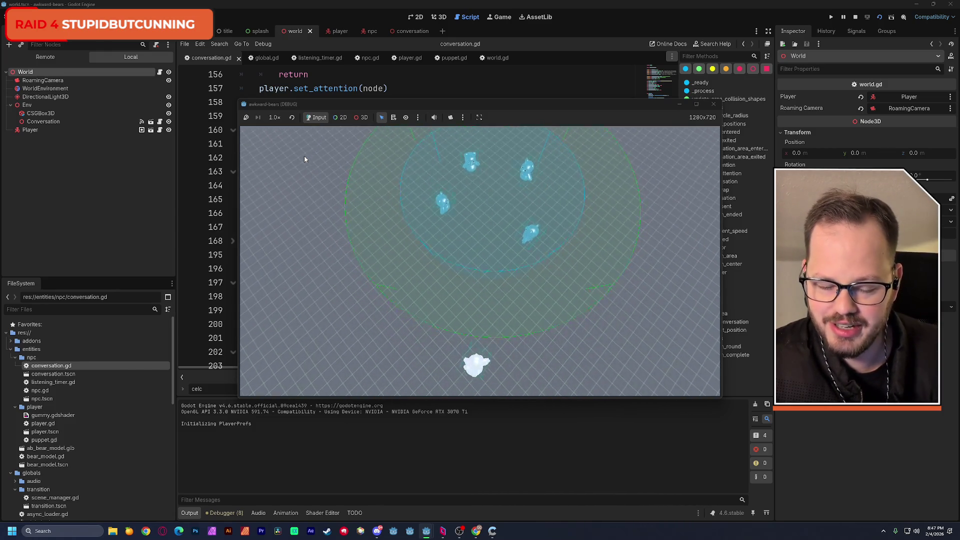
pyautogui.press('w')
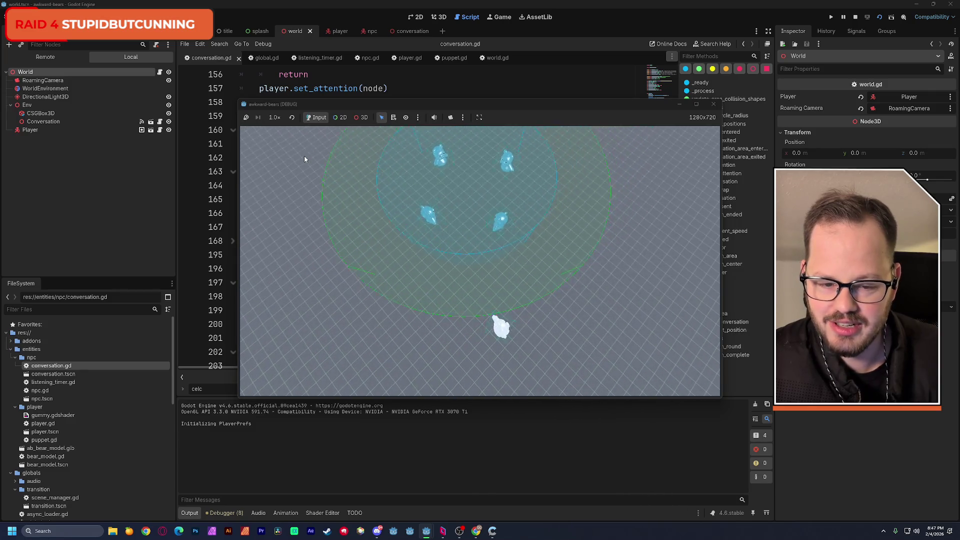
pyautogui.press('w')
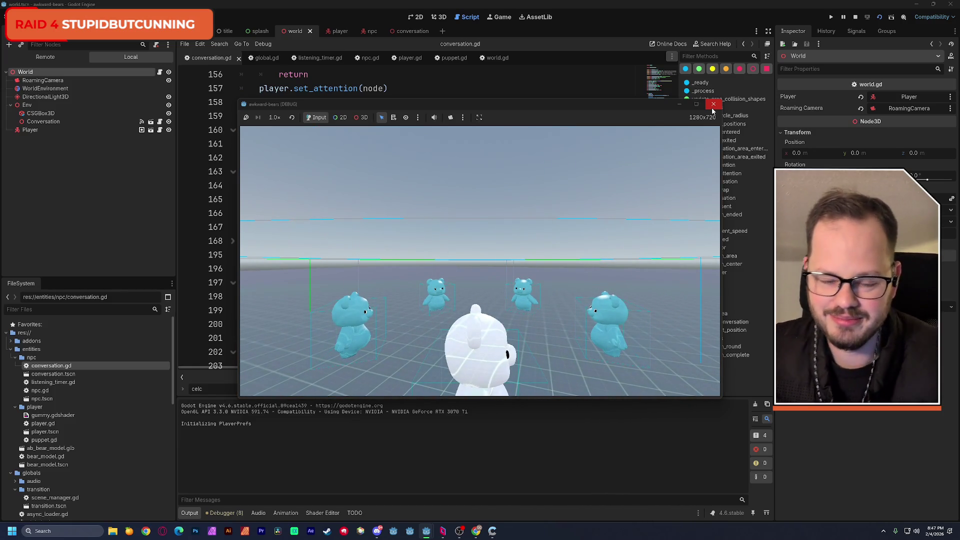
pyautogui.click(713, 105)
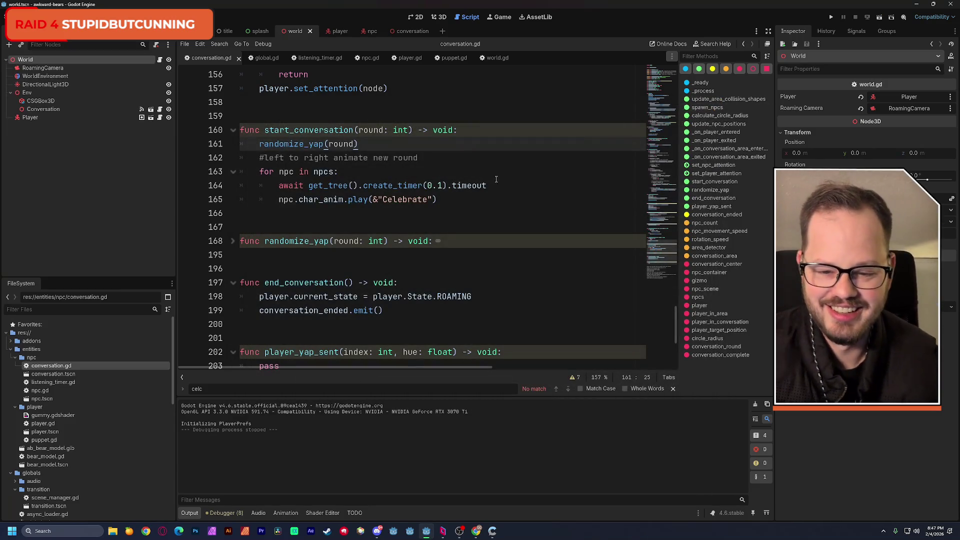
# Insert an empty line between randomize_yap(round) and the '#left to right' comment on line 162
pyautogui.click(436, 159)
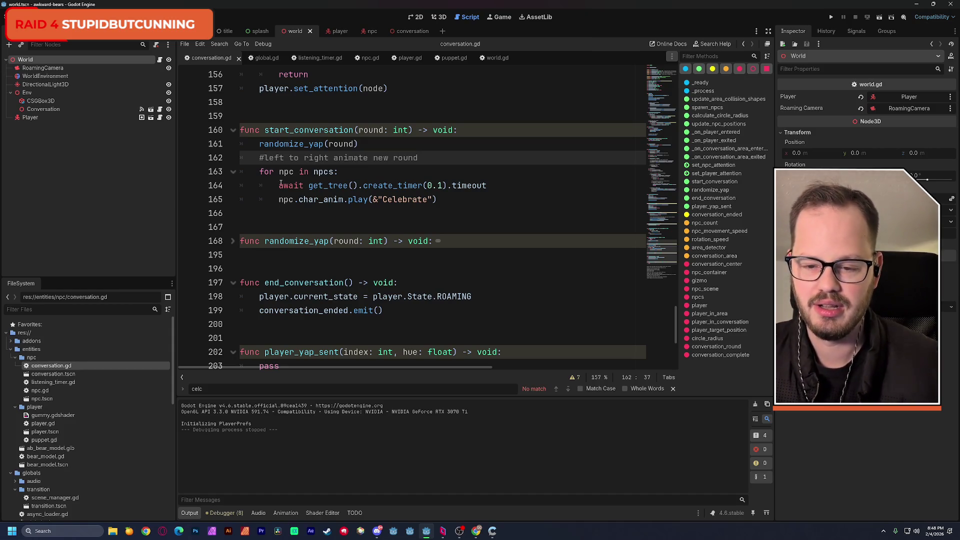
pyautogui.click(260, 158)
pyautogui.press('Return')
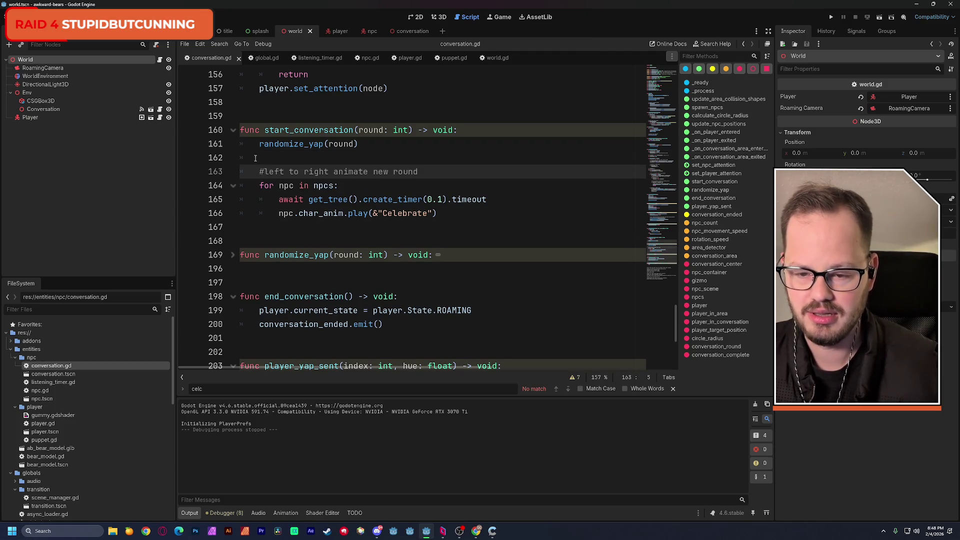
pyautogui.moveTo(259, 144); pyautogui.dragTo(358, 144)
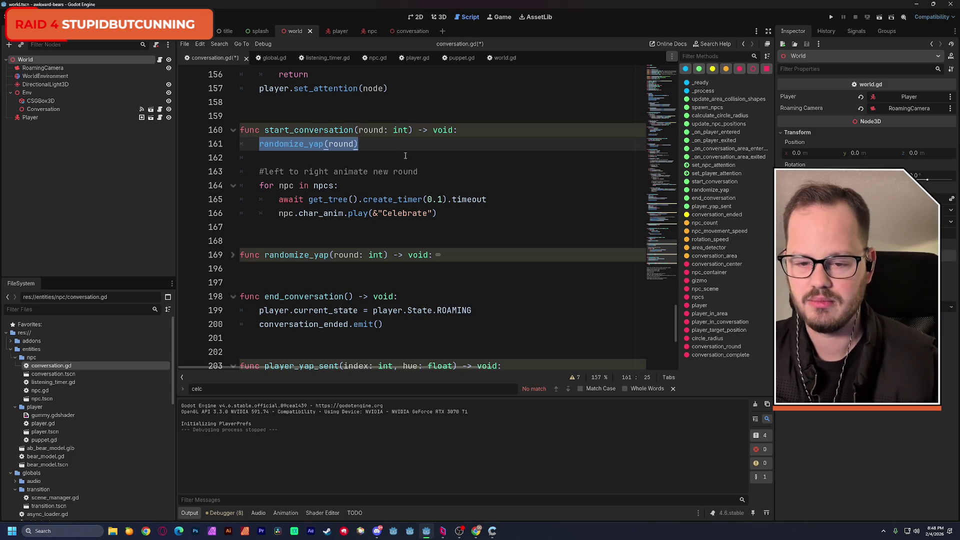
pyautogui.click(375, 159)
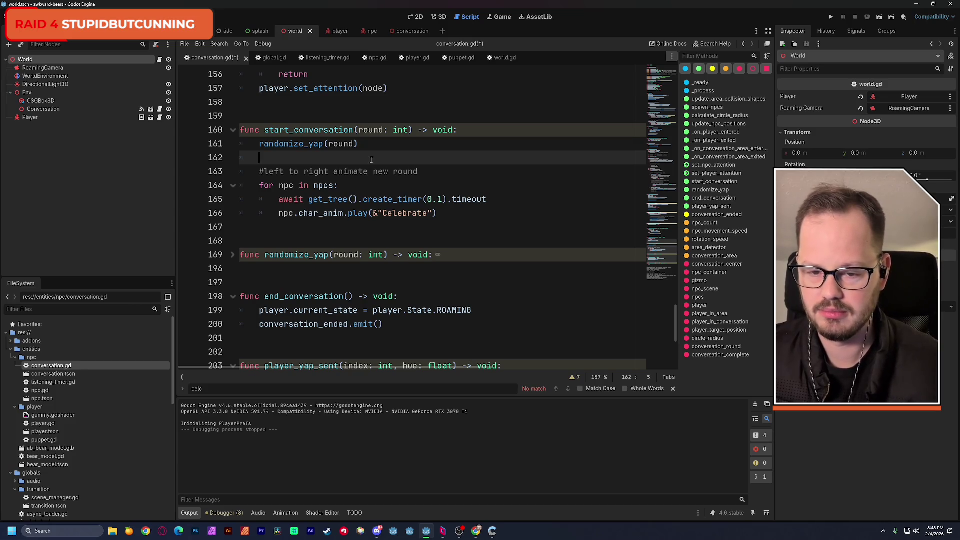
pyautogui.click(353, 144)
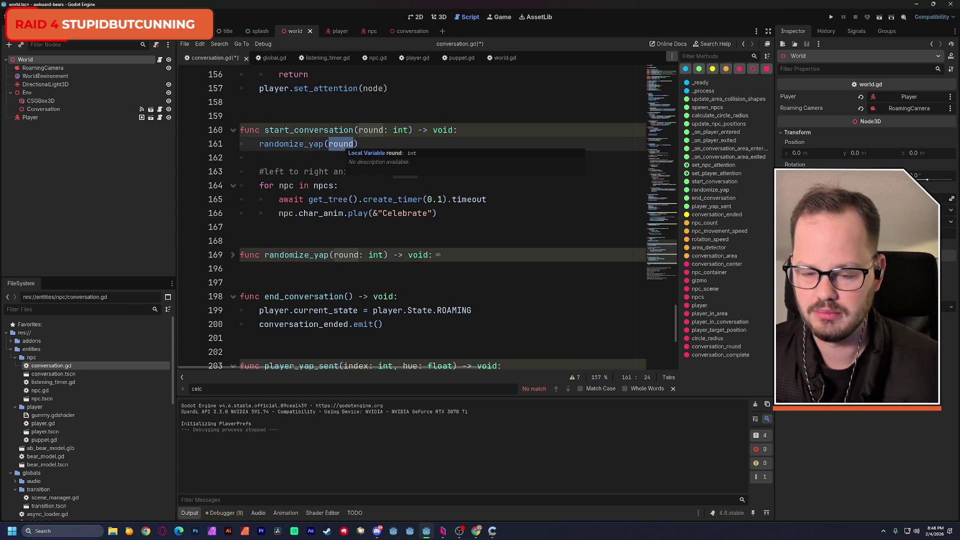
# Search the project for start_conversation and jump to the start_conversation(conversation_round) call on line 139
pyautogui.doubleClick(354, 130)
pyautogui.hotkey('ctrl', 'shift', 'f')
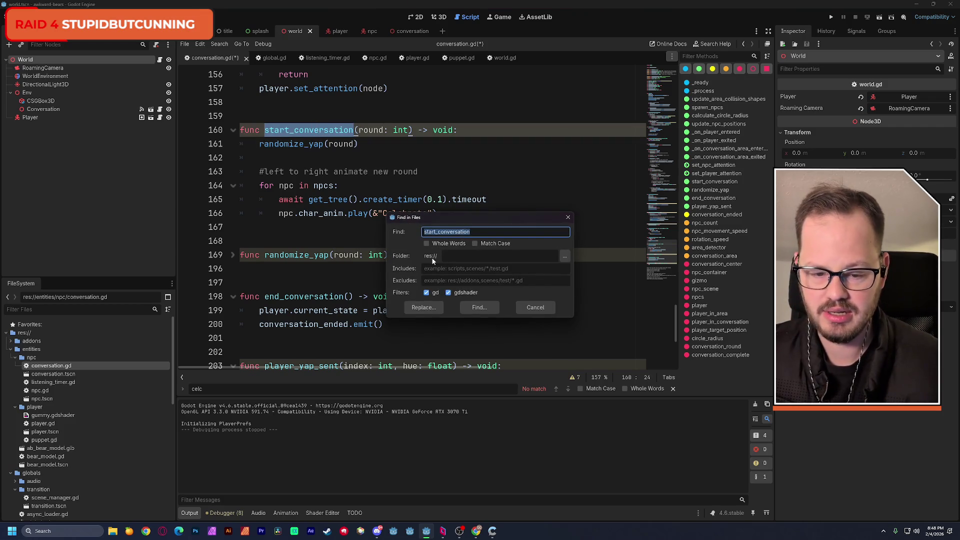
pyautogui.click(479, 308)
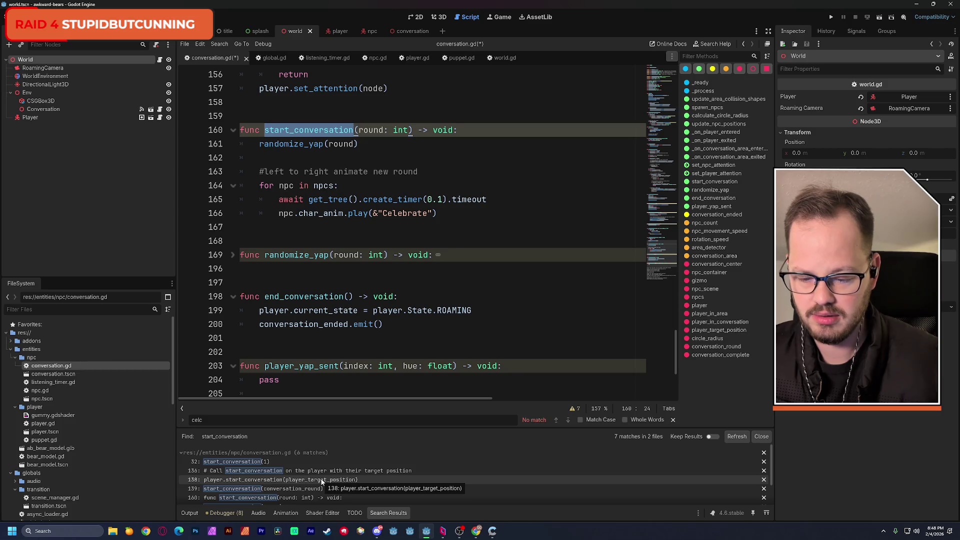
pyautogui.scroll(-1, 322, 481)
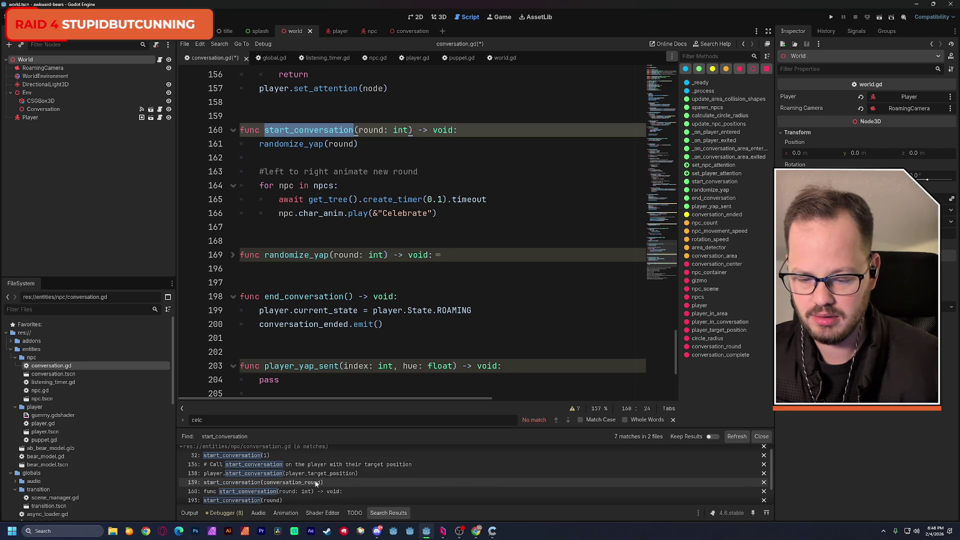
pyautogui.click(315, 482)
pyautogui.scroll(3, 356, 111)
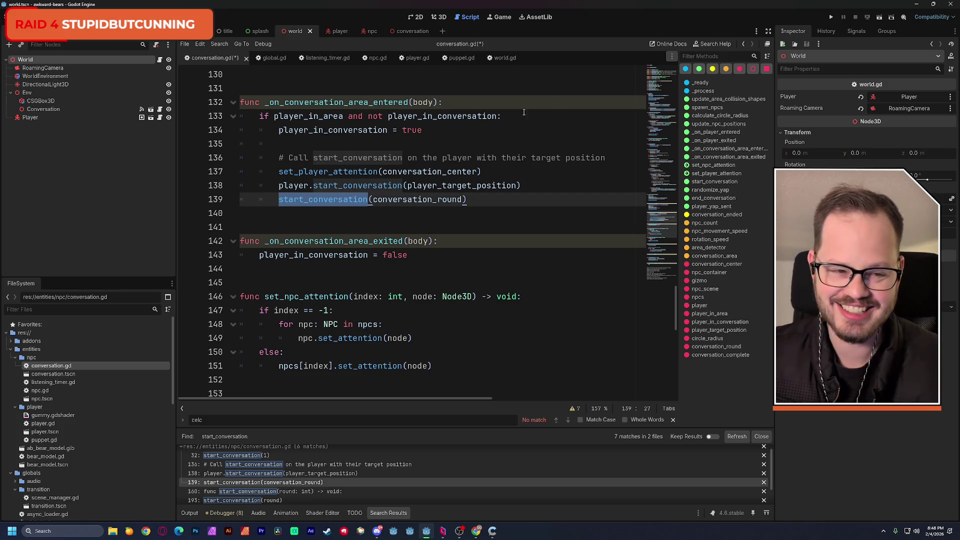
pyautogui.click(761, 436)
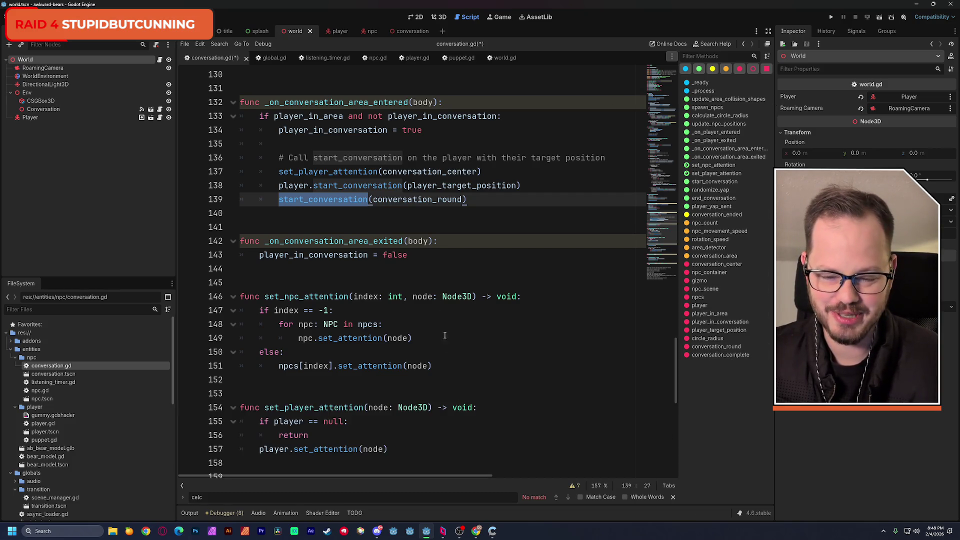
# Confirm conversation_round starts at 1 near line 22, then save conversation.gd
pyautogui.click(419, 220)
pyautogui.doubleClick(417, 199)
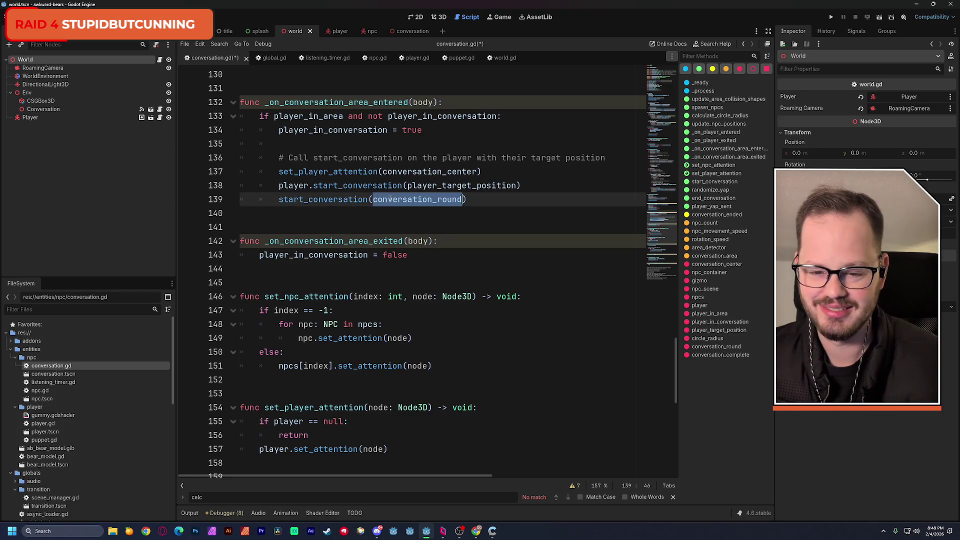
pyautogui.moveTo(658, 226); pyautogui.dragTo(658, 89)
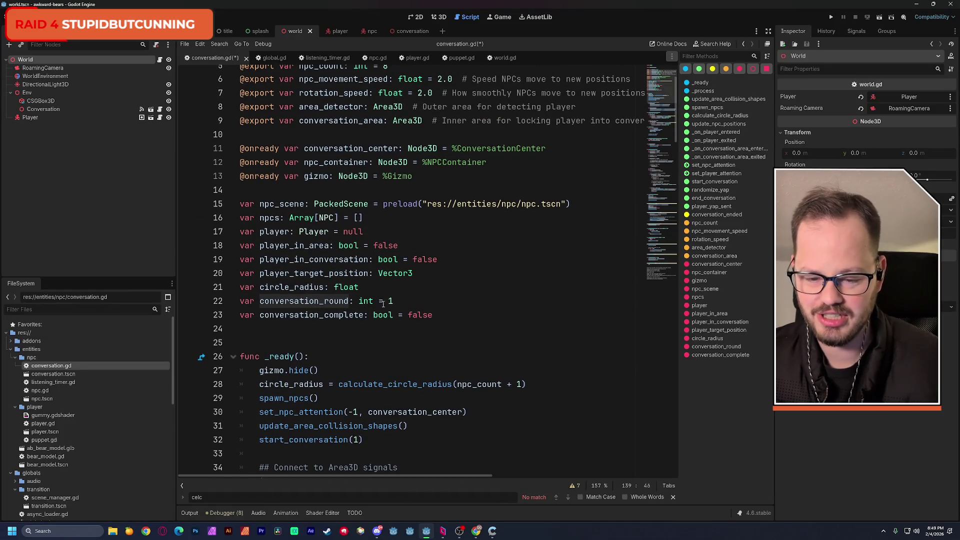
pyautogui.doubleClick(390, 300)
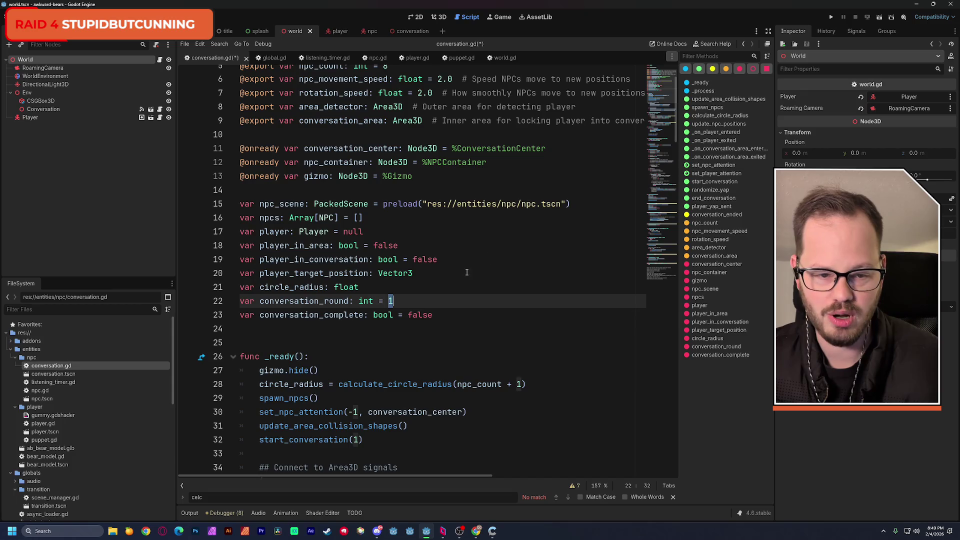
pyautogui.moveTo(655, 90); pyautogui.dragTo(637, 232)
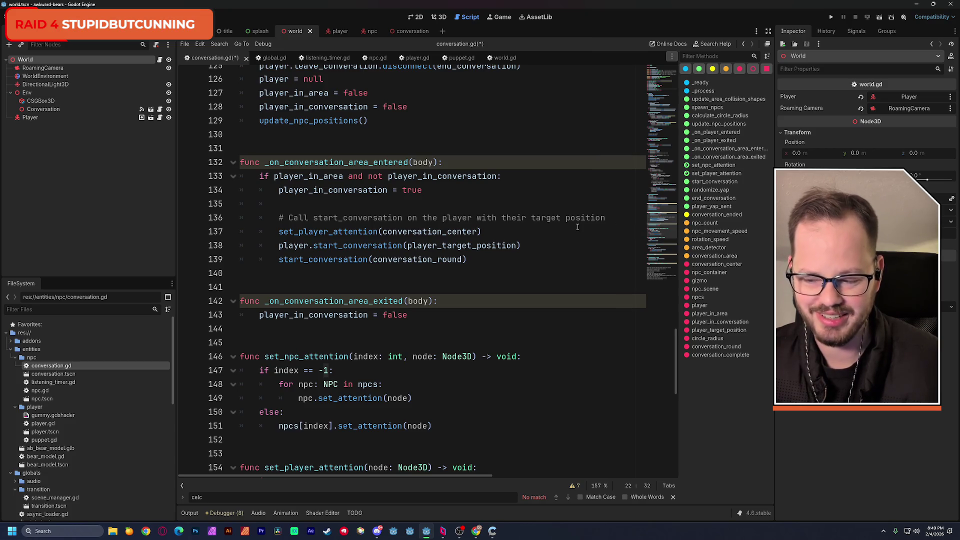
pyautogui.scroll(-1, 661, 227)
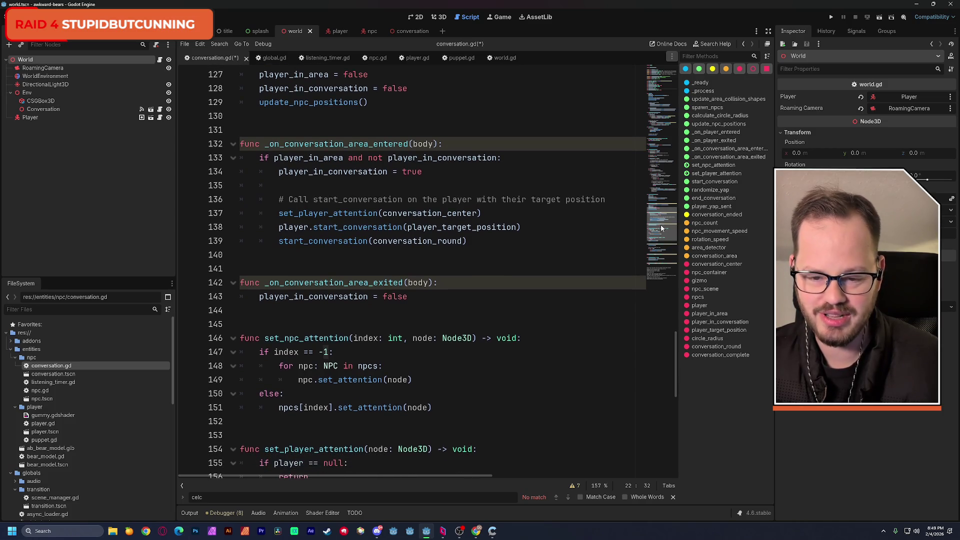
pyautogui.scroll(-1, 661, 228)
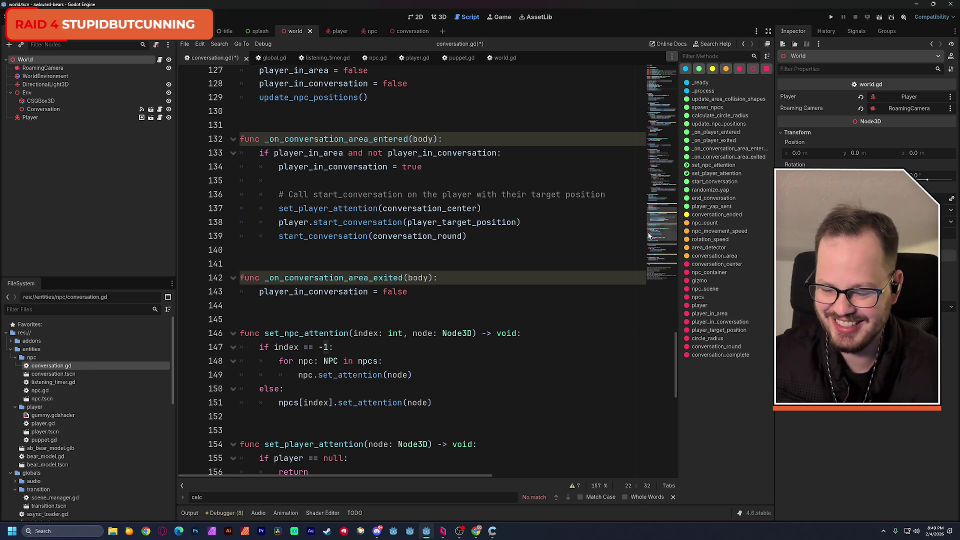
pyautogui.scroll(1, 500, 225)
pyautogui.scroll(-1, 350, 130)
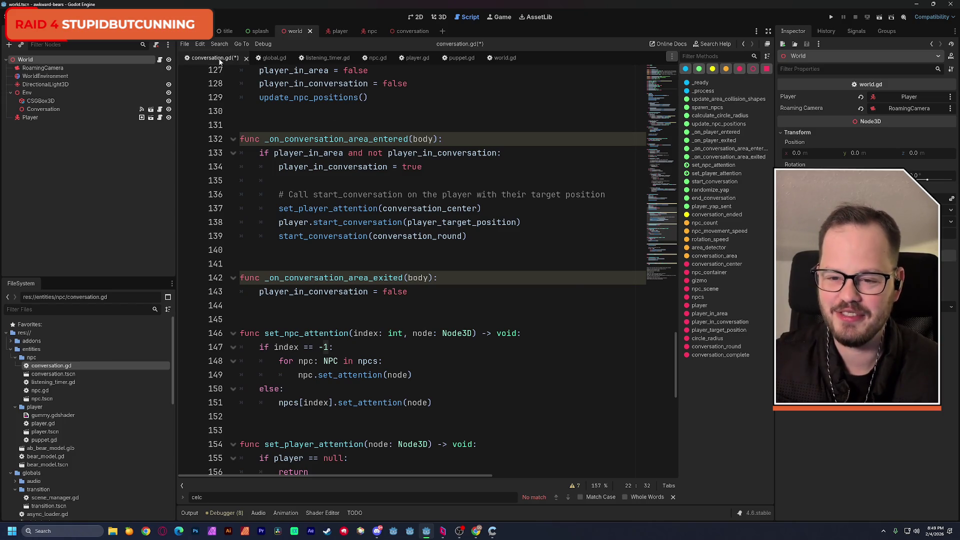
pyautogui.hotkey('ctrl', 's')
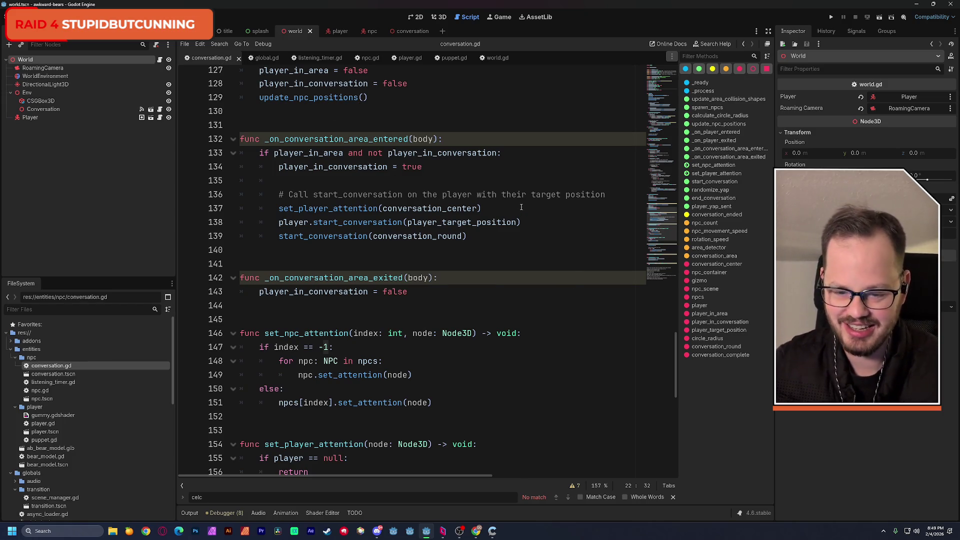
# Scroll down to start_conversation, then drop kitchenCabinetCornerInner.obj into the classroom and undo it
pyautogui.scroll(-2, 665, 234)
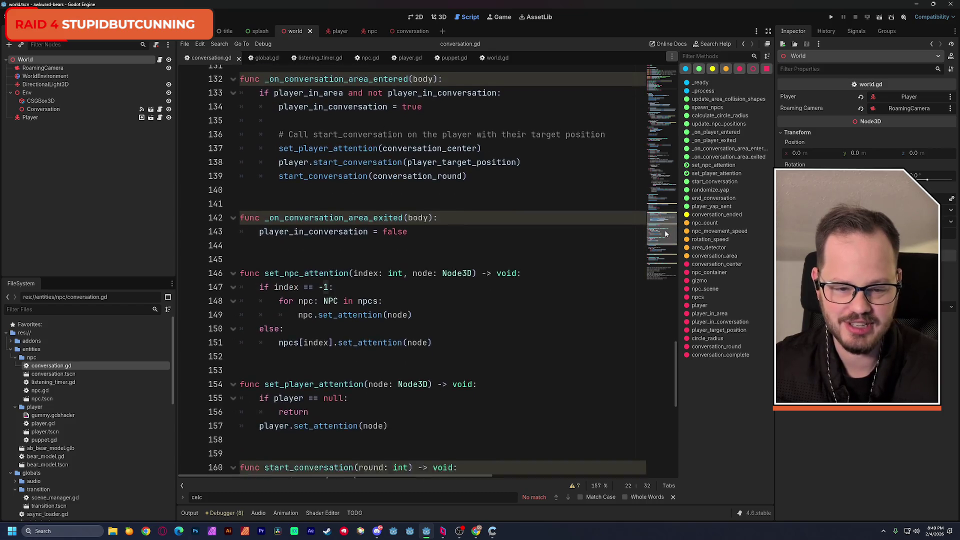
pyautogui.scroll(-2, 665, 234)
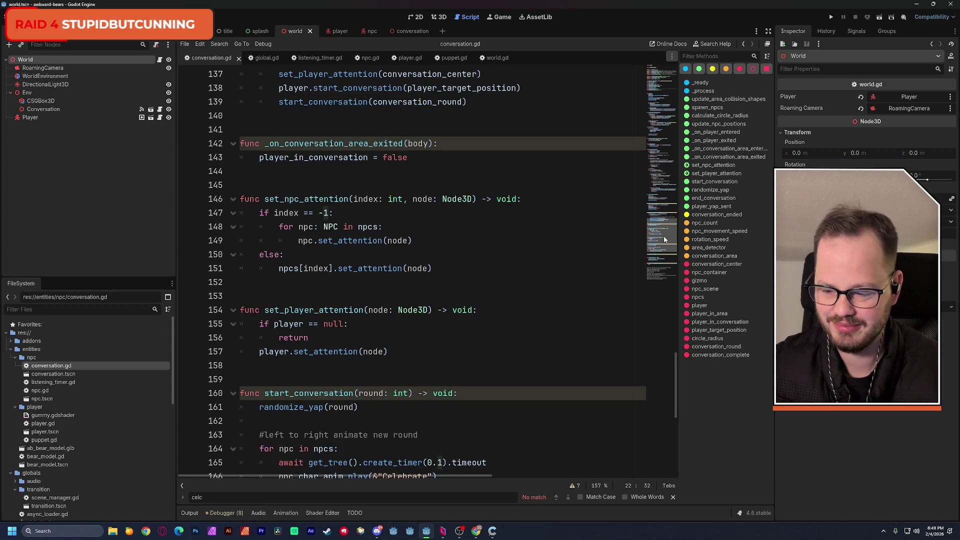
pyautogui.scroll(-3, 664, 239)
pyautogui.click(377, 531)
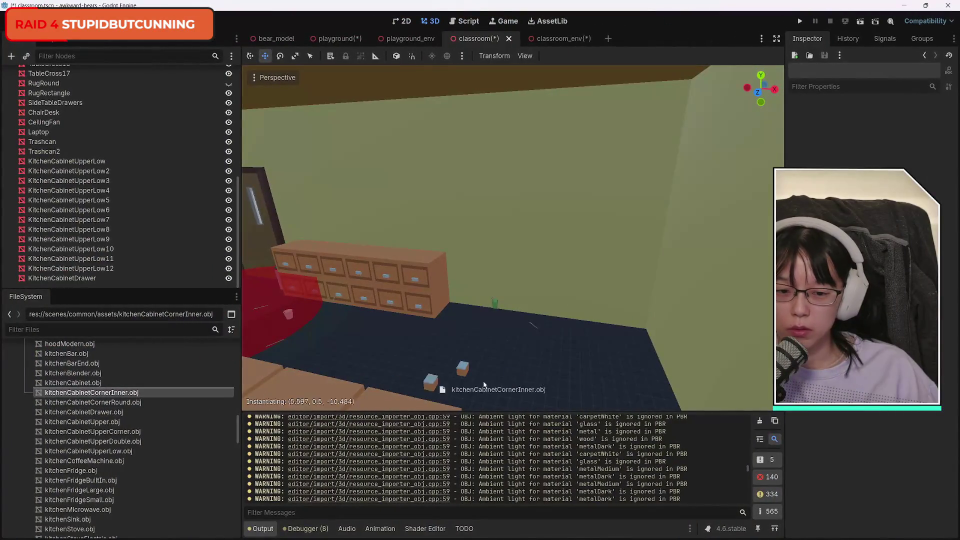
pyautogui.moveTo(484, 385); pyautogui.dragTo(528, 387)
pyautogui.hotkey('ctrl', 'z')
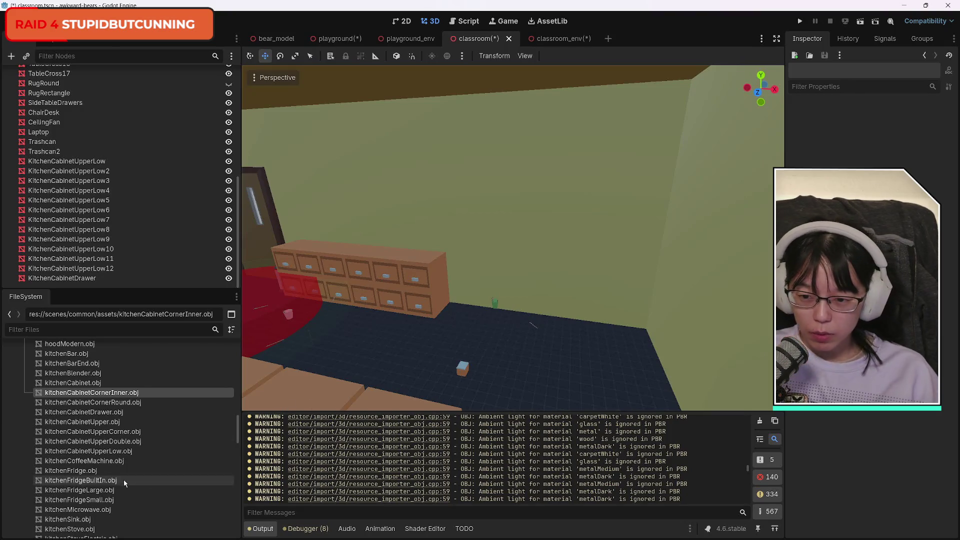
# Drop kitchenCabinet.obj into the classroom next to the existing cabinets
pyautogui.moveTo(73, 383); pyautogui.dragTo(488, 375)
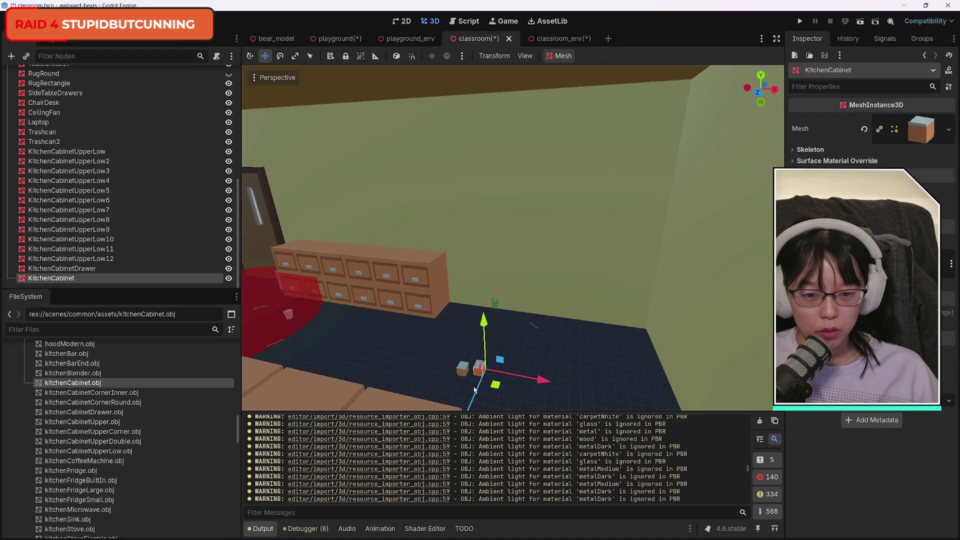
pyautogui.press('w')
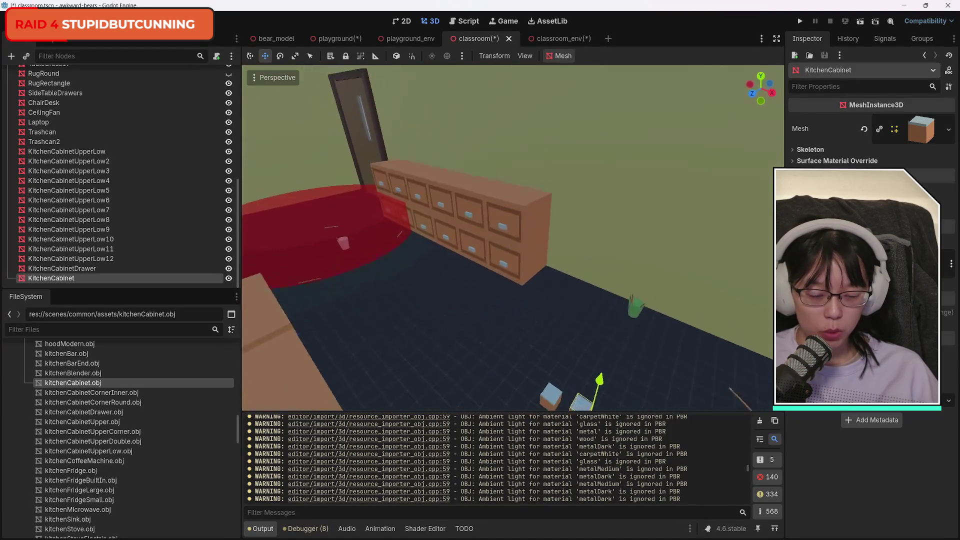
pyautogui.press('s')
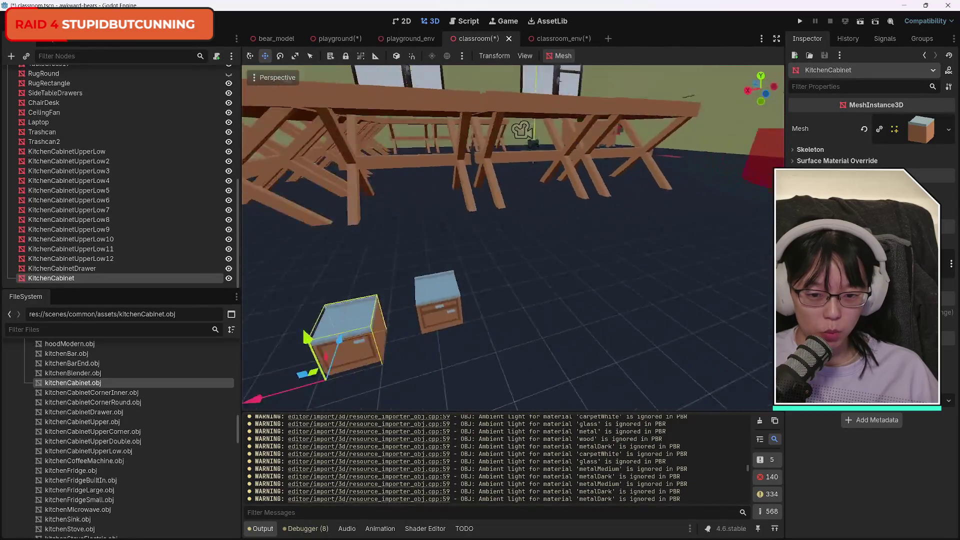
pyautogui.press('w')
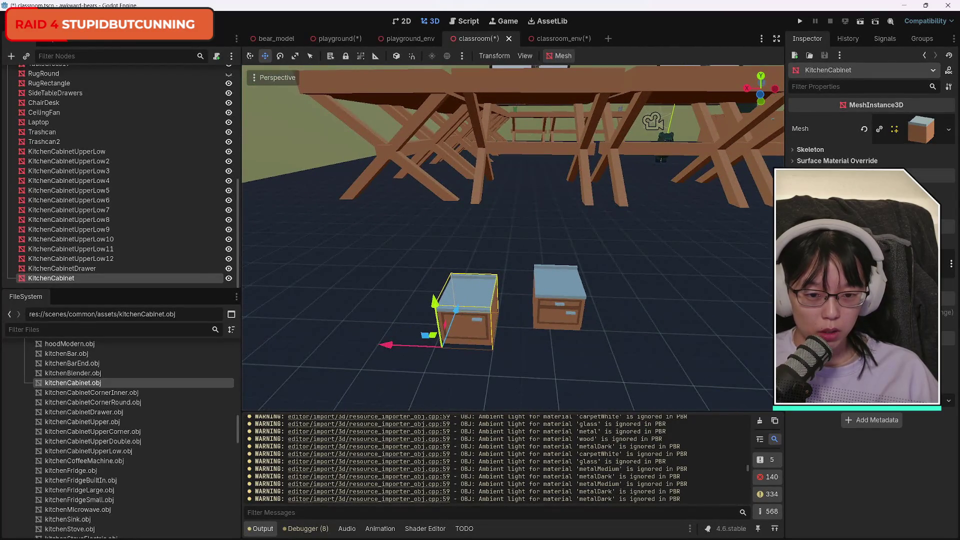
pyautogui.press('d')
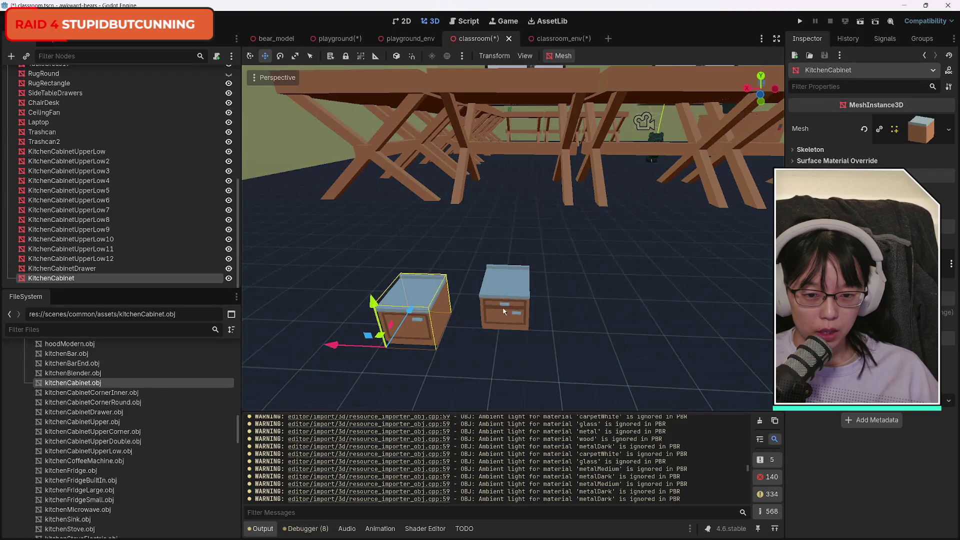
# Delete the KitchenCabinetDrawer node beside it, confirming with OK
pyautogui.click(504, 313)
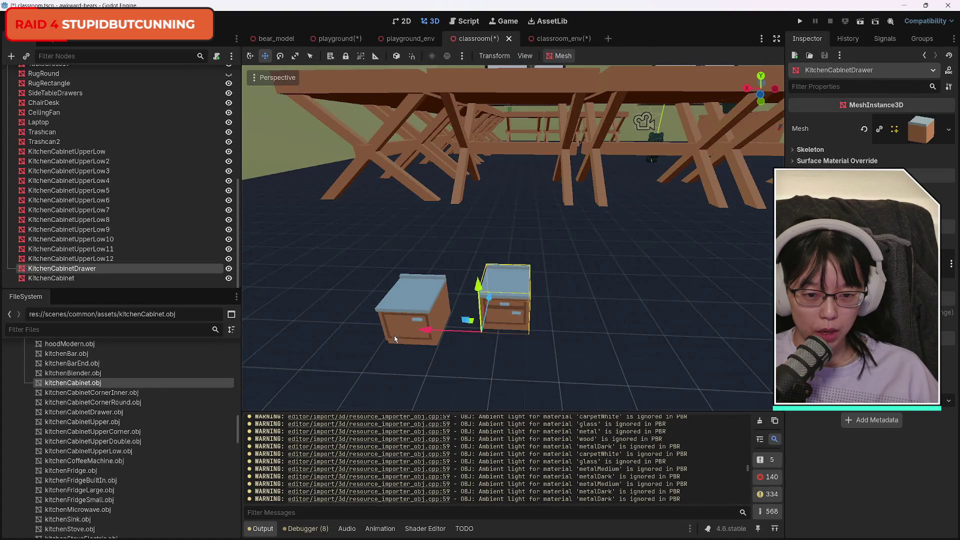
pyautogui.press('Delete')
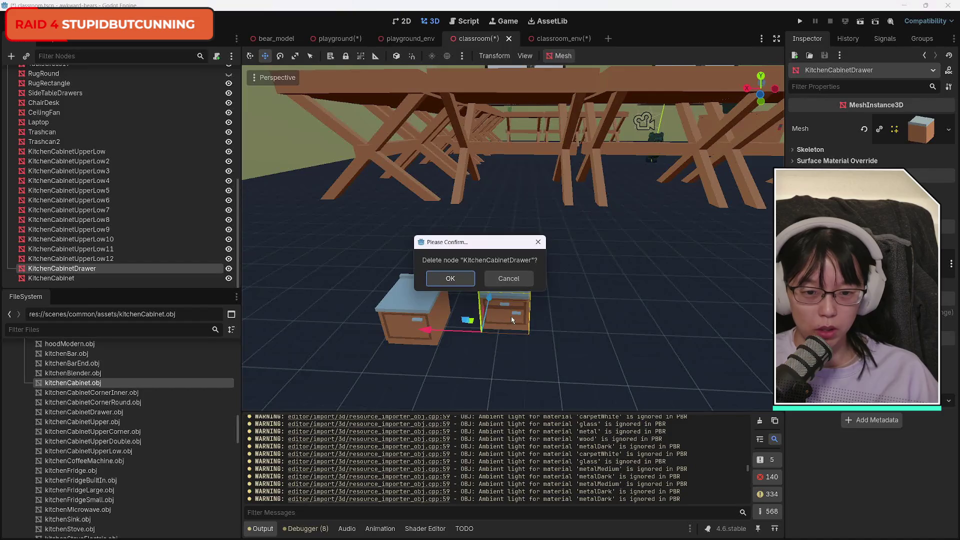
pyautogui.click(465, 279)
pyautogui.click(413, 313)
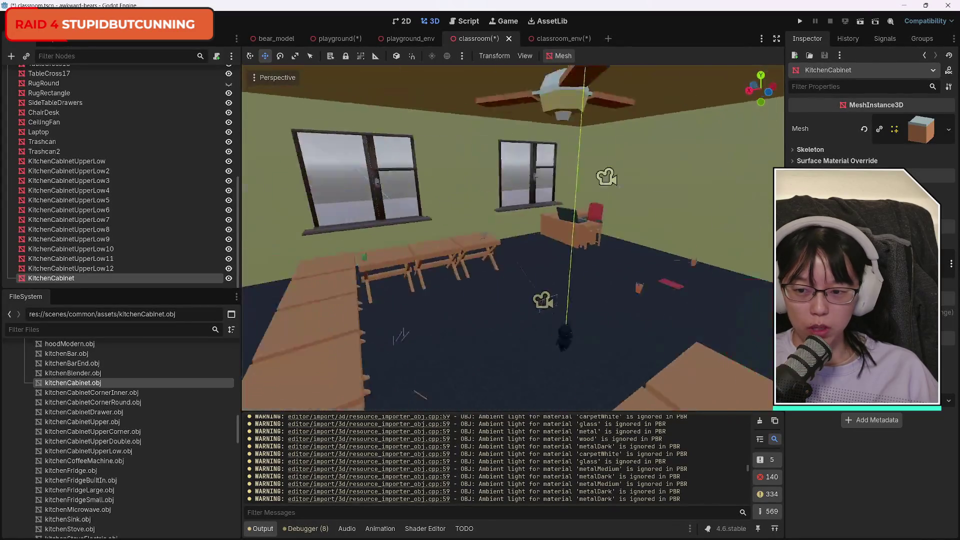
pyautogui.scroll(5, 100, 215)
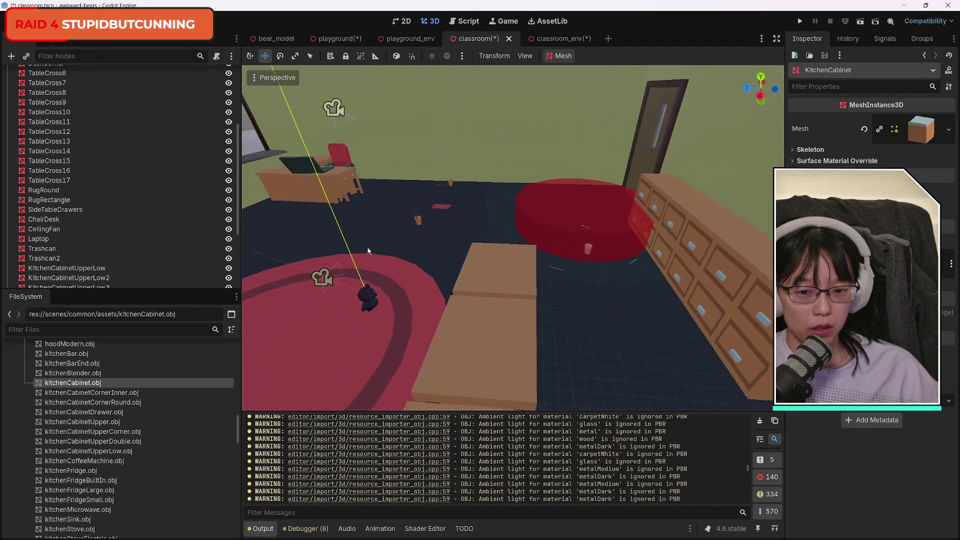
pyautogui.click(489, 263)
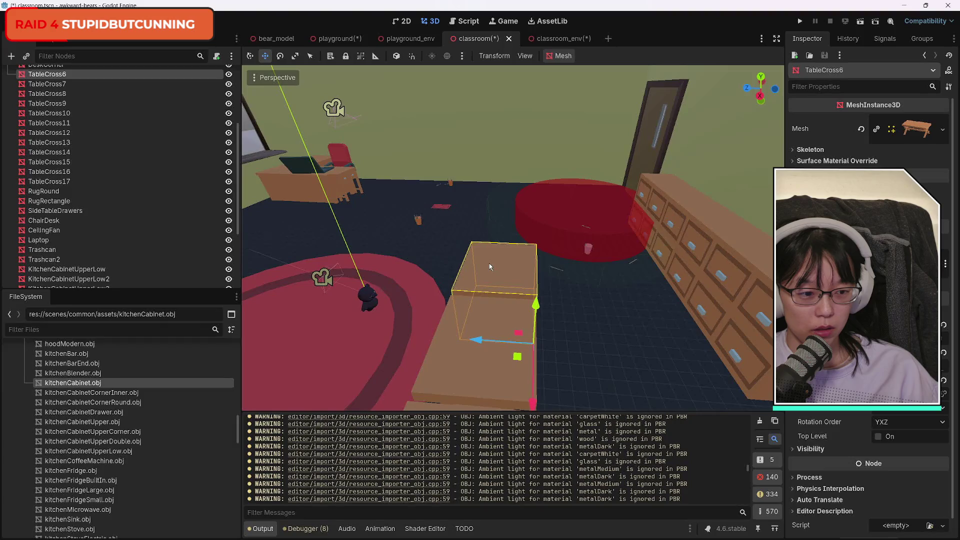
pyautogui.click(319, 190)
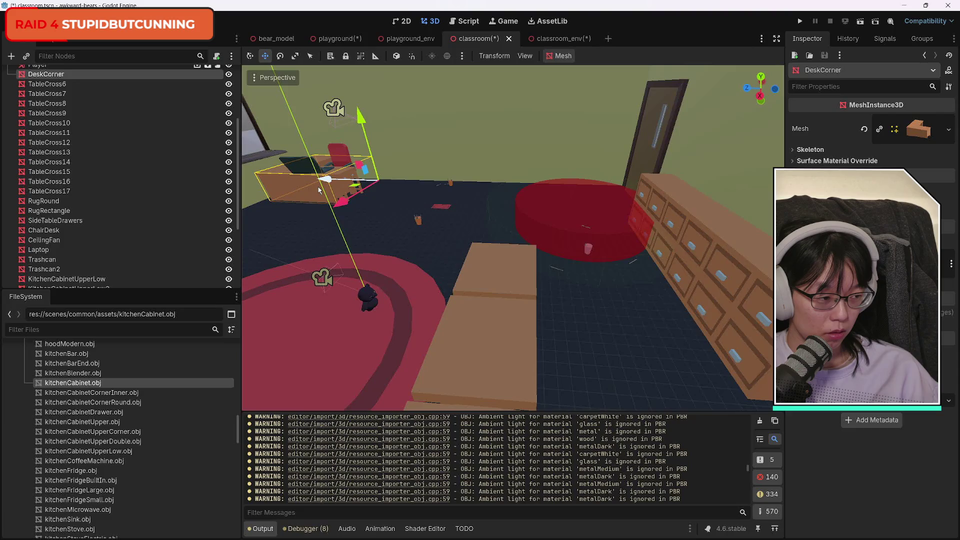
pyautogui.click(497, 282)
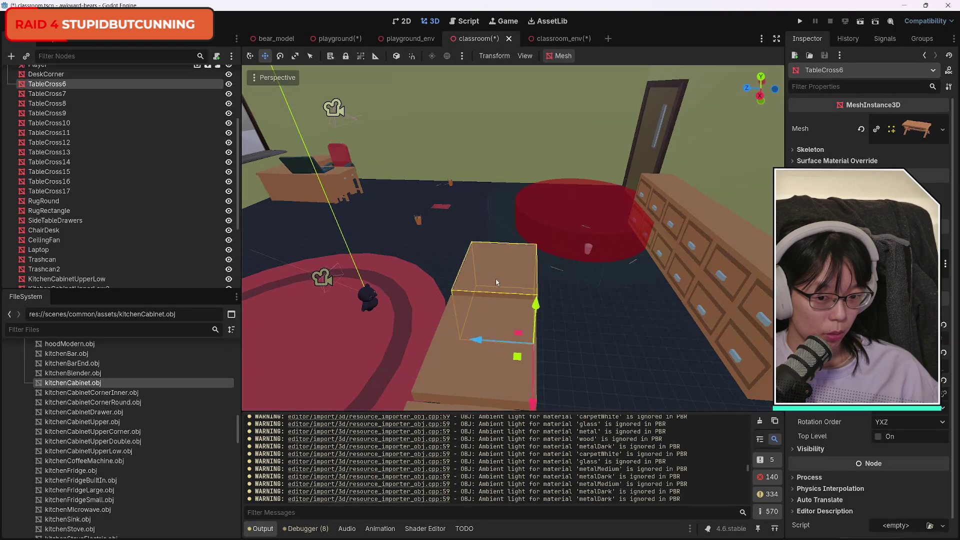
pyautogui.click(461, 364)
pyautogui.click(500, 277)
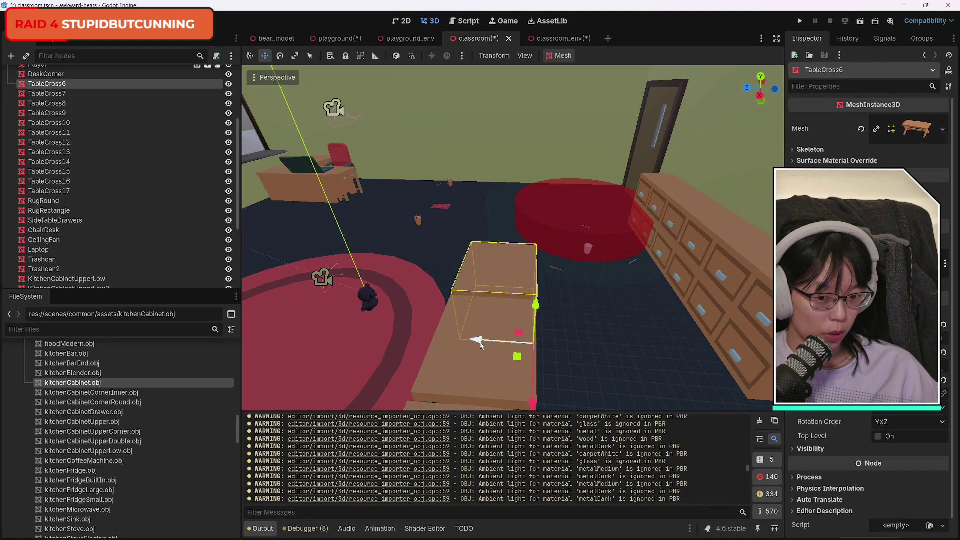
pyautogui.click(485, 363)
pyautogui.moveTo(672, 355); pyautogui.dragTo(610, 347)
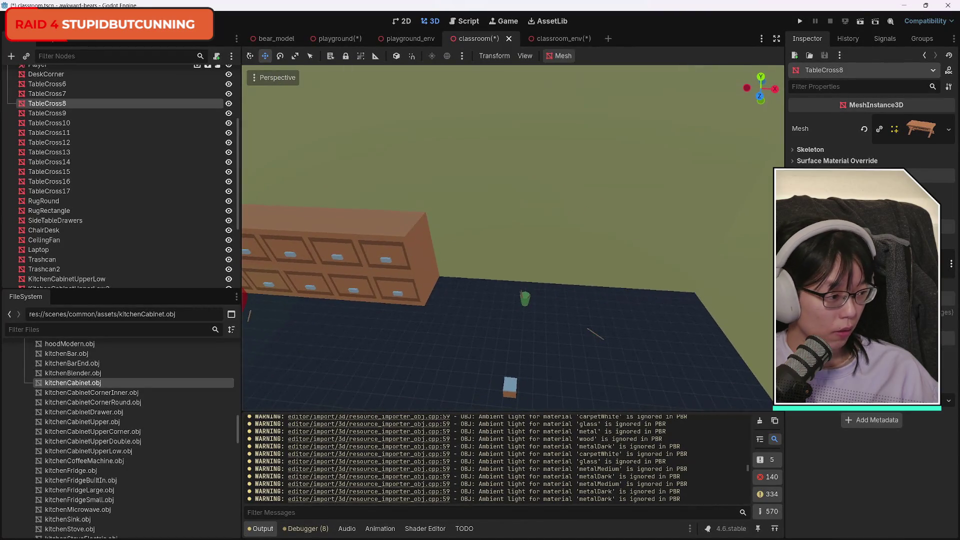
pyautogui.click(515, 387)
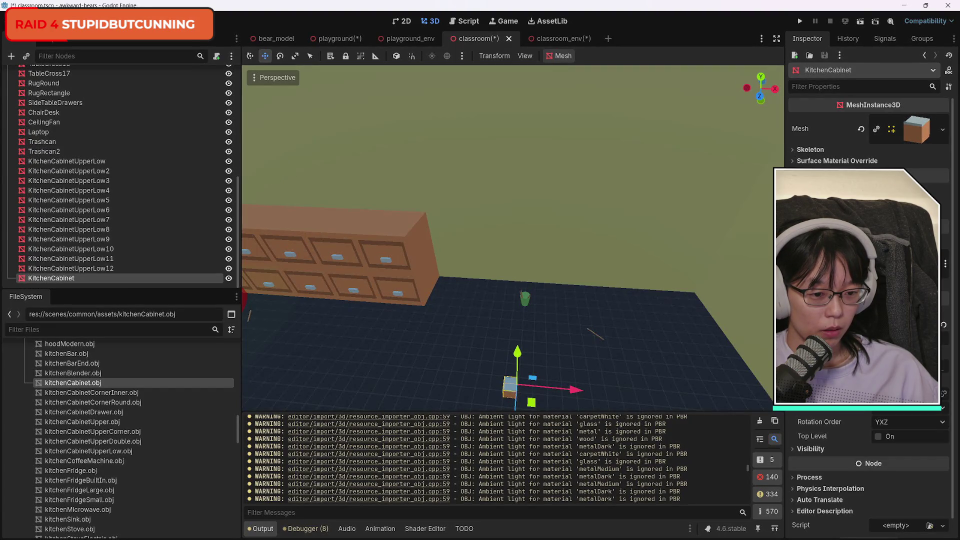
# Scale the KitchenCabinet into a tall full-size box and move it down against the classroom wall
pyautogui.moveTo(870, 280); pyautogui.dragTo(890, 280)
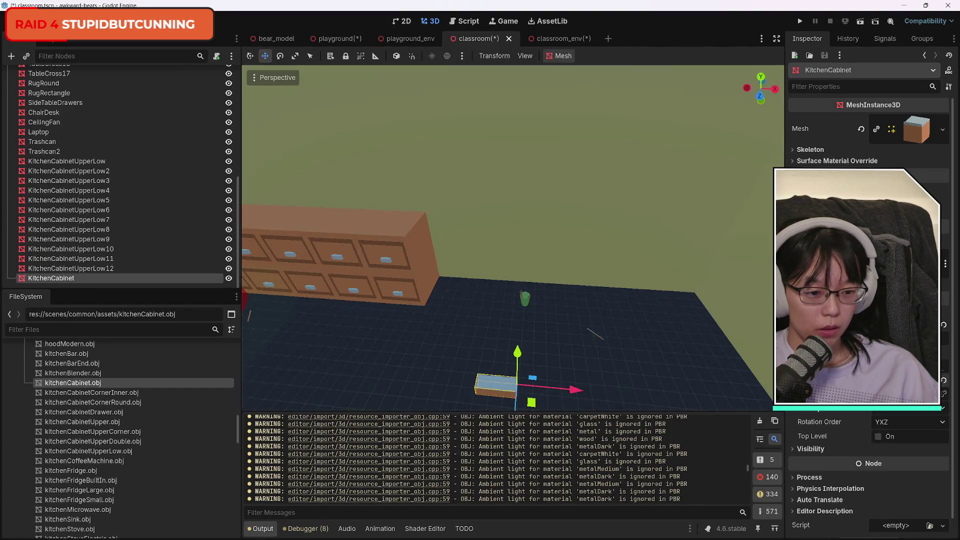
pyautogui.hotkey('ctrl', 'z')
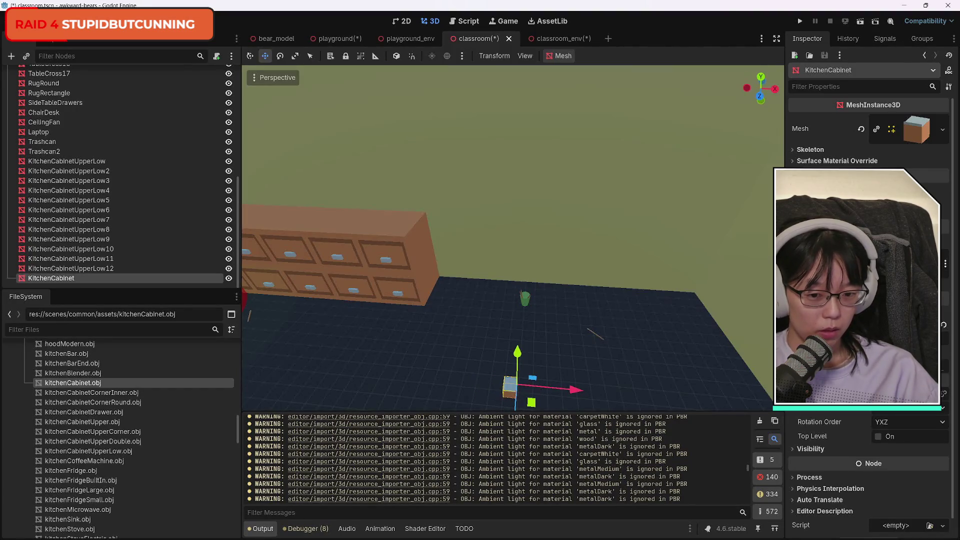
pyautogui.hotkey('ctrl', 'shift', 'z')
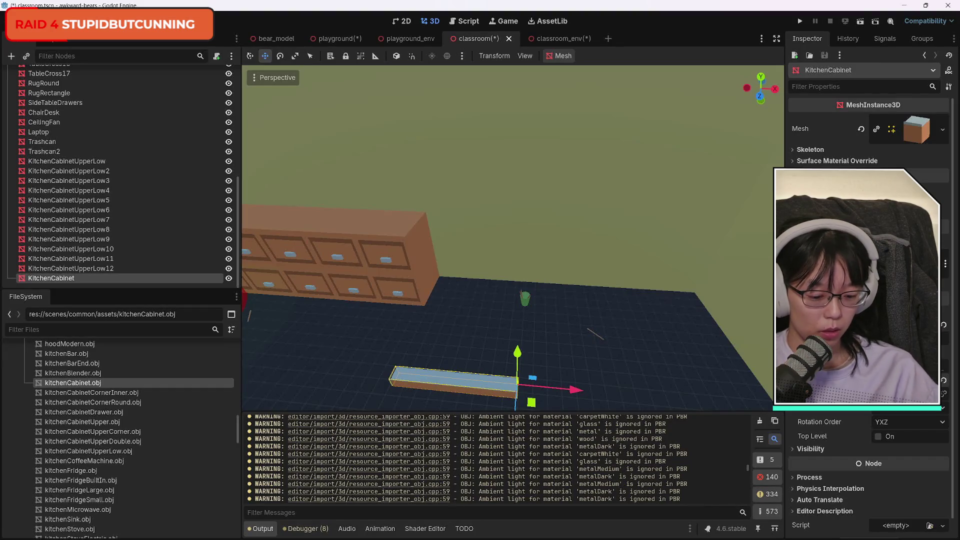
pyautogui.click(900, 394)
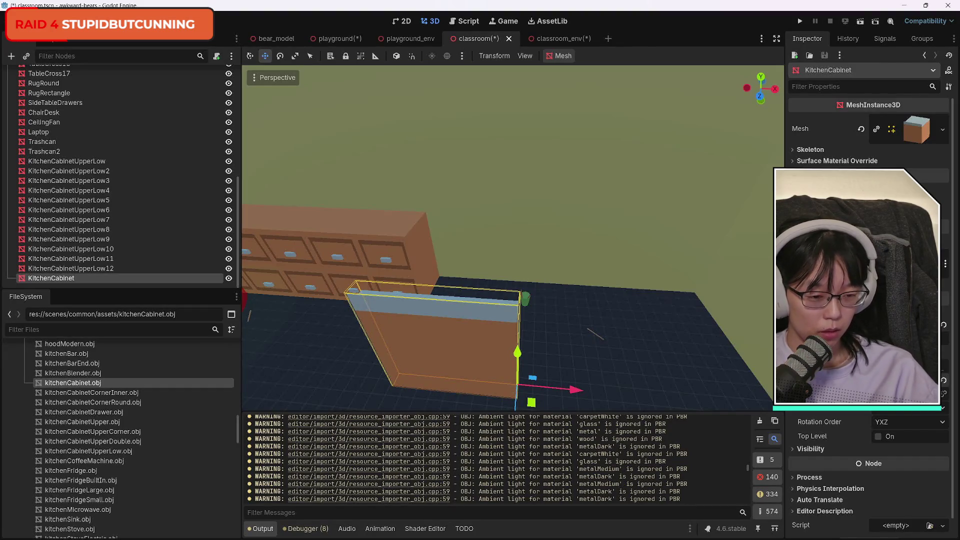
pyautogui.press('Return')
pyautogui.moveTo(462, 348)
pyautogui.mouseDown()
pyautogui.moveTo(466, 323)
pyautogui.moveTo(539, 273)
pyautogui.moveTo(573, 187)
pyautogui.moveTo(527, 284)
pyautogui.mouseUp()
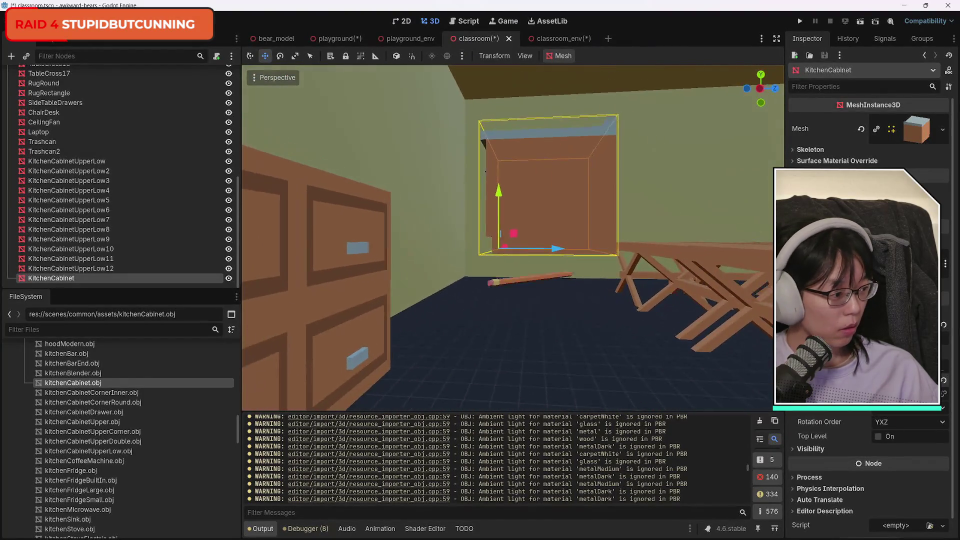
pyautogui.moveTo(419, 222); pyautogui.dragTo(417, 279)
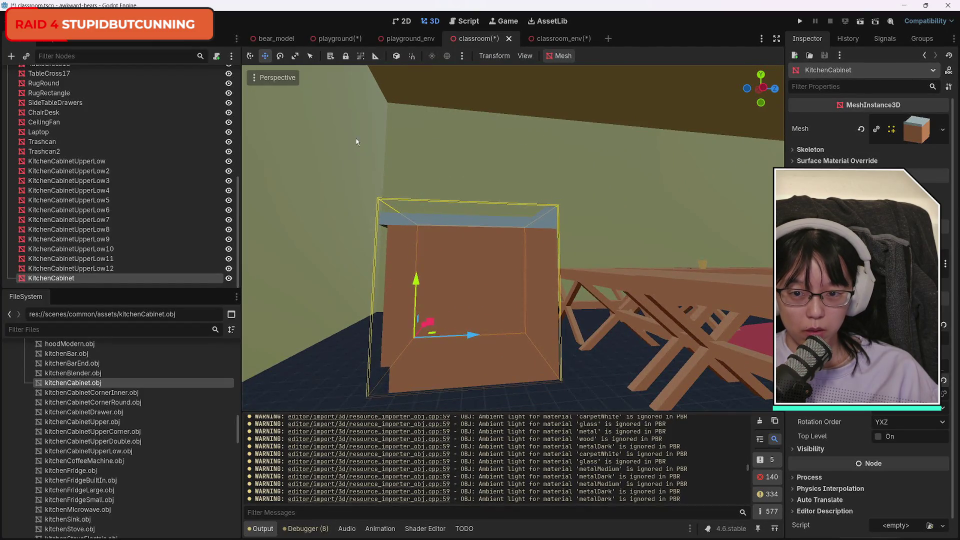
# Rotate the KitchenCabinet around its vertical axis so its drawer faces the room
pyautogui.click(280, 56)
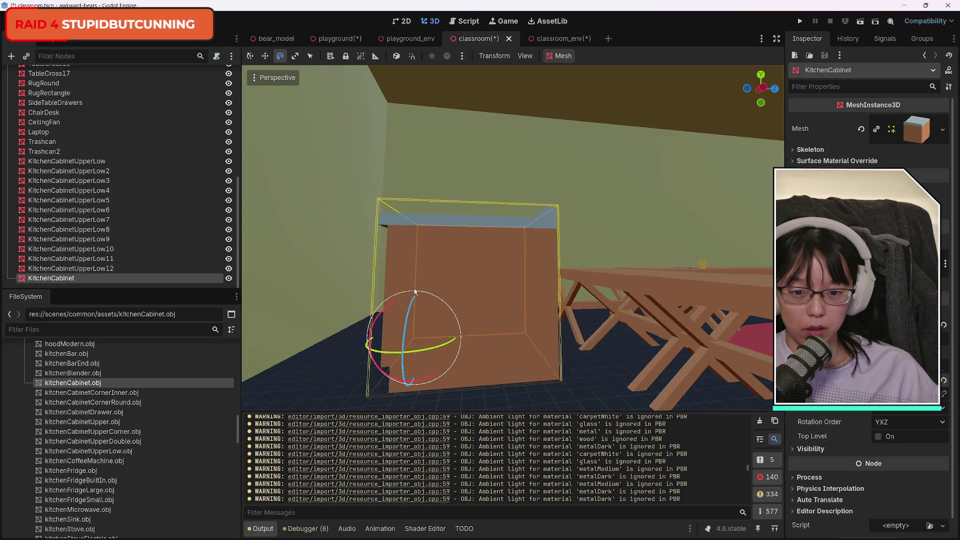
pyautogui.moveTo(387, 353)
pyautogui.mouseDown()
pyautogui.moveTo(541, 341)
pyautogui.moveTo(573, 300)
pyautogui.moveTo(645, 286)
pyautogui.moveTo(462, 303)
pyautogui.moveTo(492, 326)
pyautogui.mouseUp()
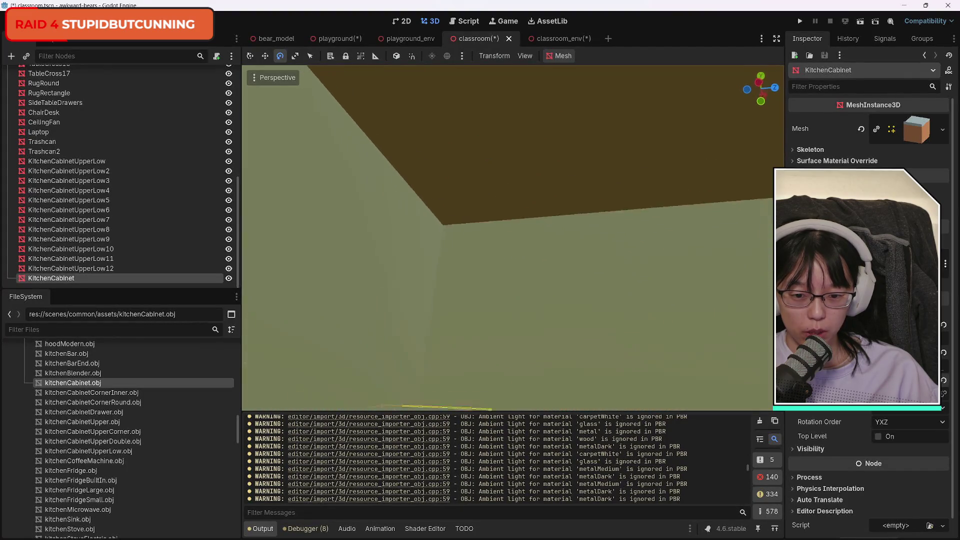
pyautogui.press('f')
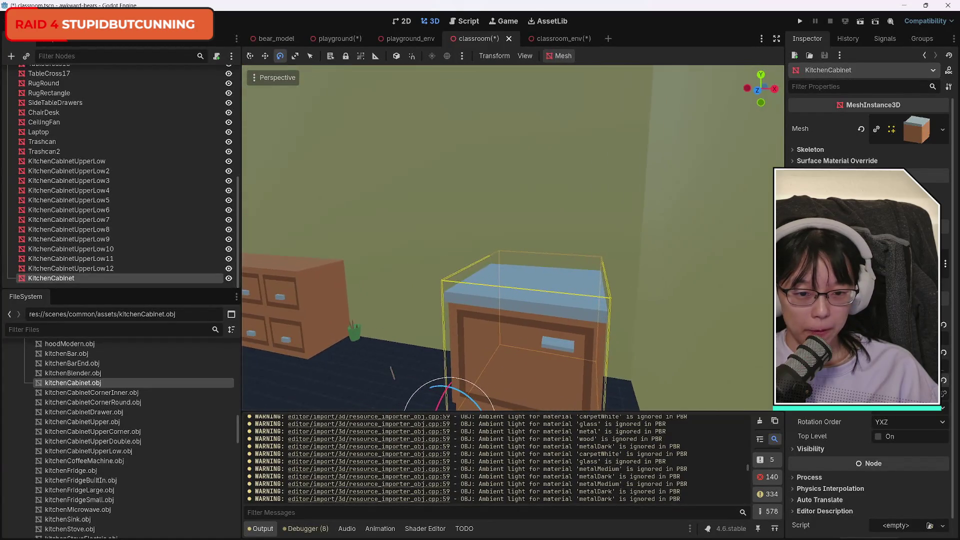
pyautogui.click(414, 219)
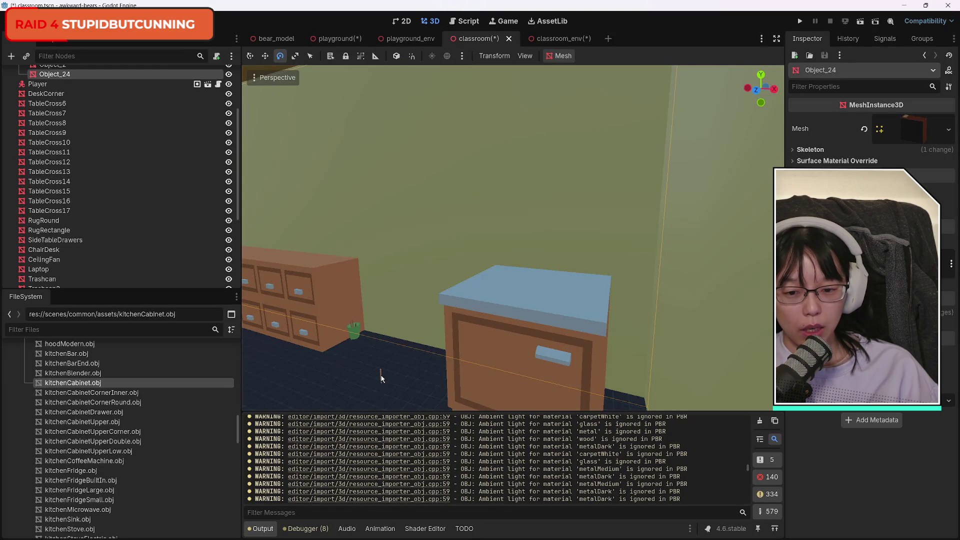
pyautogui.click(562, 330)
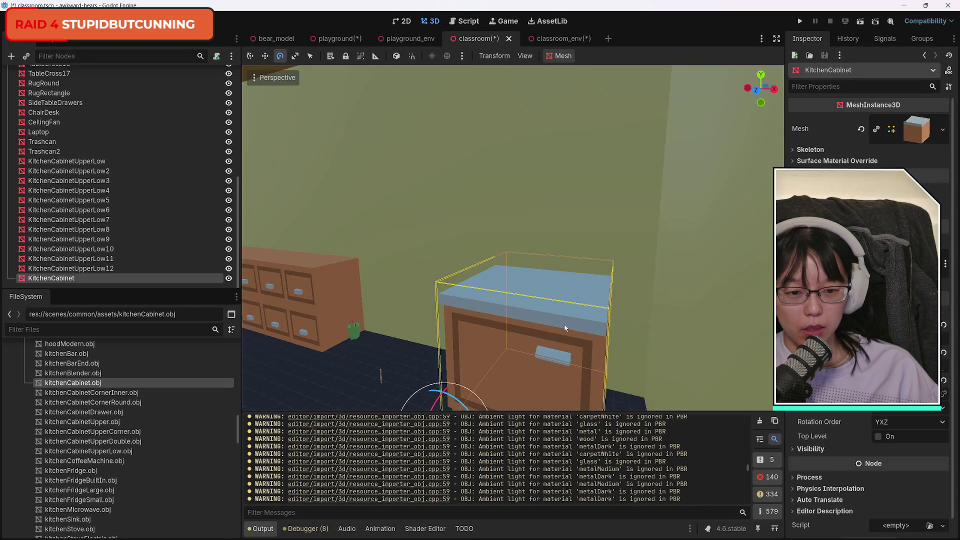
pyautogui.moveTo(561, 330); pyautogui.dragTo(465, 303)
pyautogui.press('f')
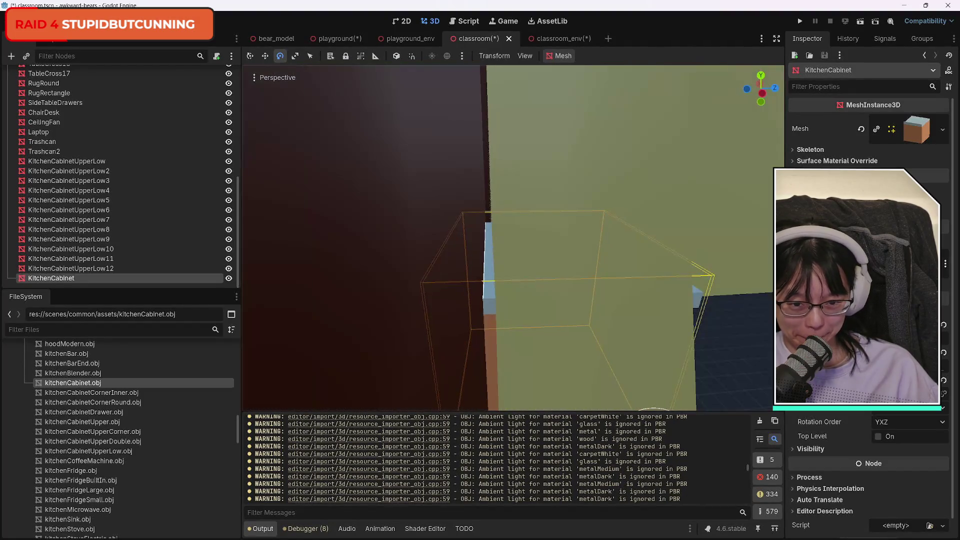
pyautogui.press('f')
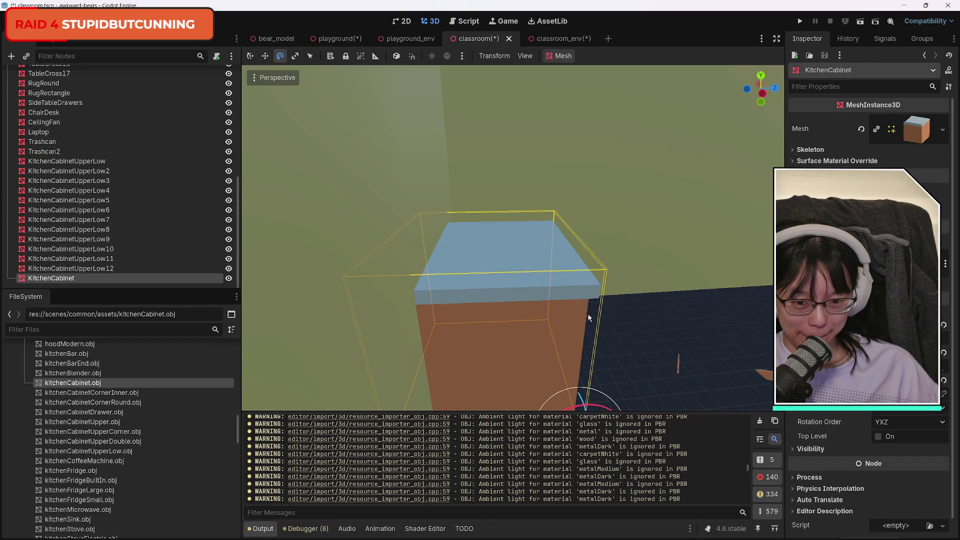
pyautogui.moveTo(611, 376); pyautogui.dragTo(517, 270)
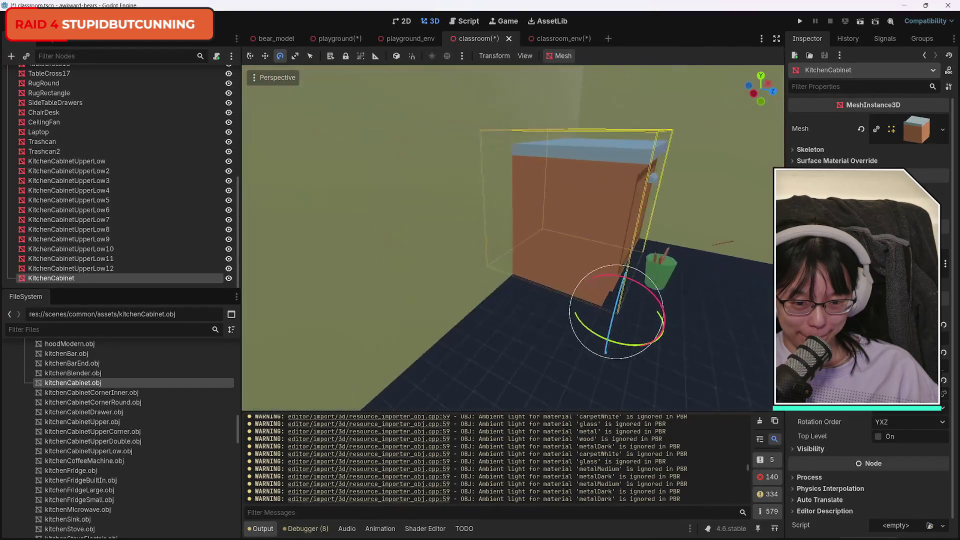
# Shift the cabinet about 0.5 along X with a slight turn, then add kitchenSink.obj to the scene
pyautogui.click(250, 55)
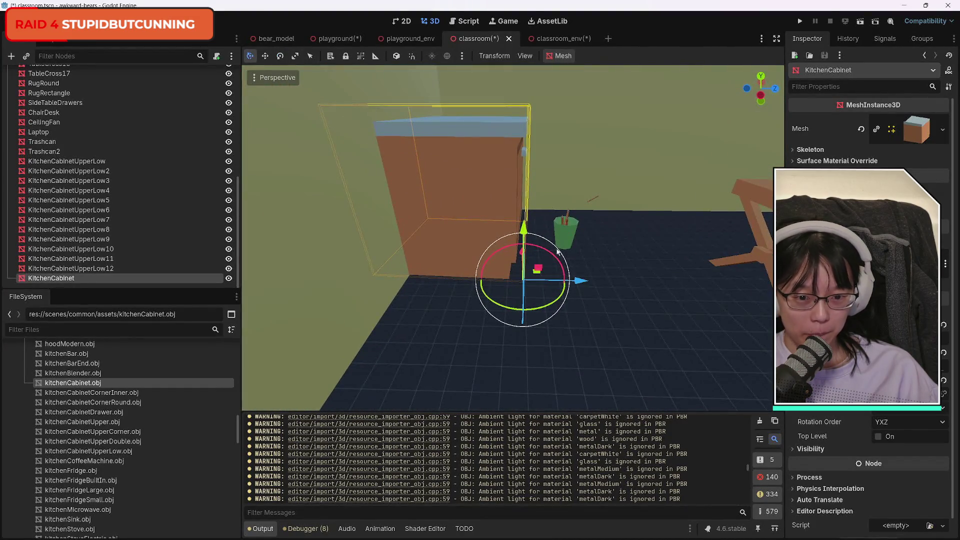
pyautogui.moveTo(581, 282)
pyautogui.mouseDown()
pyautogui.moveTo(625, 281)
pyautogui.moveTo(616, 281)
pyautogui.moveTo(590, 220)
pyautogui.moveTo(575, 260)
pyautogui.moveTo(657, 164)
pyautogui.mouseUp()
pyautogui.moveTo(421, 375); pyautogui.dragTo(423, 380)
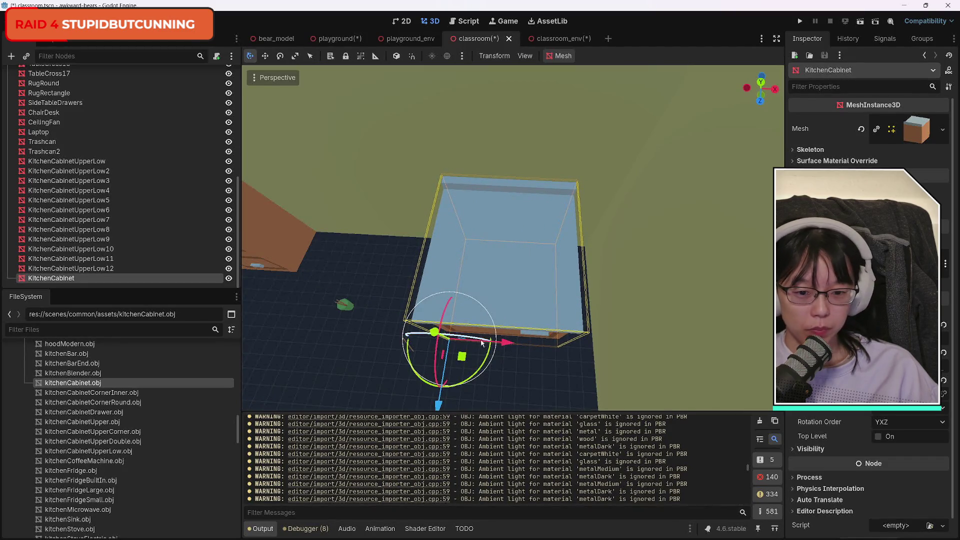
pyautogui.moveTo(502, 343)
pyautogui.mouseDown()
pyautogui.moveTo(535, 343)
pyautogui.moveTo(535, 334)
pyautogui.mouseUp()
pyautogui.moveTo(500, 240)
pyautogui.mouseDown()
pyautogui.moveTo(465, 235)
pyautogui.moveTo(537, 234)
pyautogui.mouseUp()
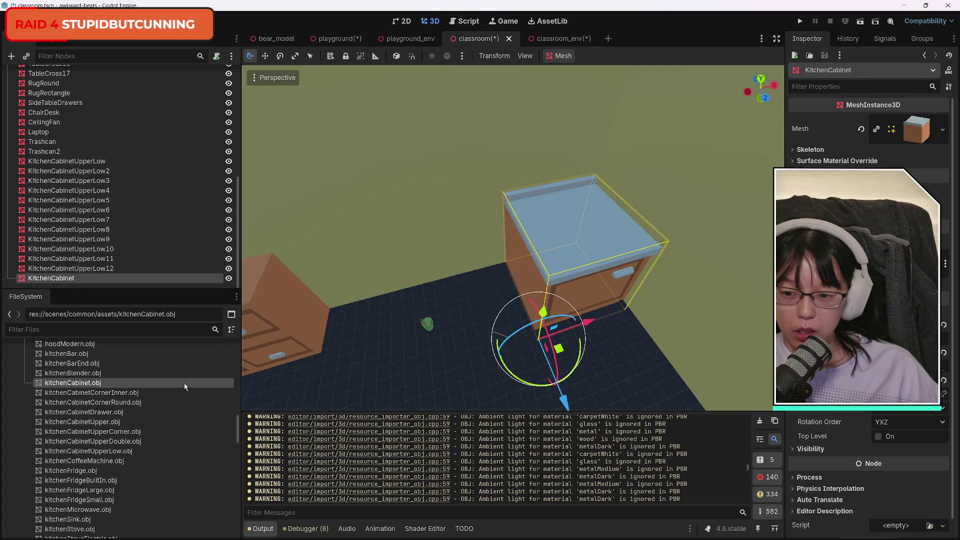
pyautogui.scroll(2, 160, 420)
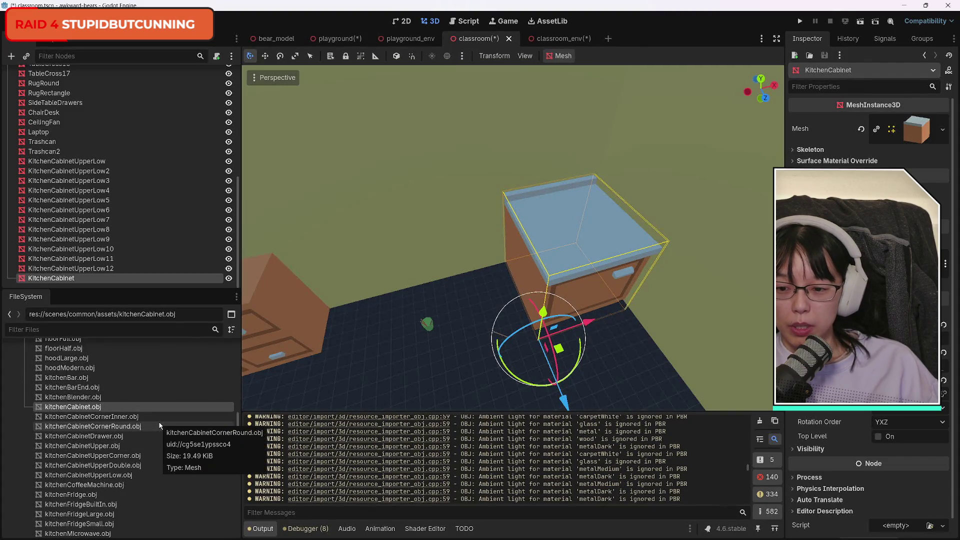
pyautogui.scroll(-2, 159, 427)
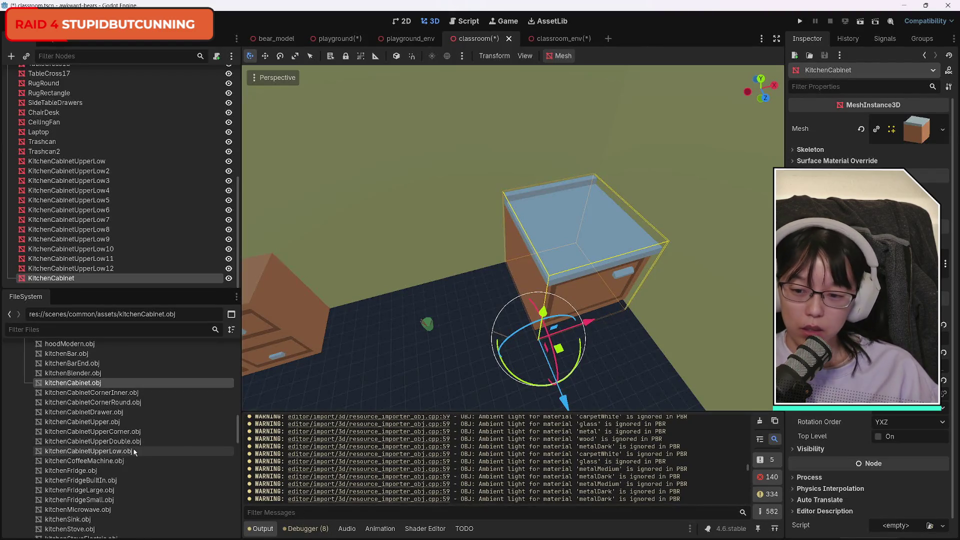
pyautogui.scroll(-4, 152, 453)
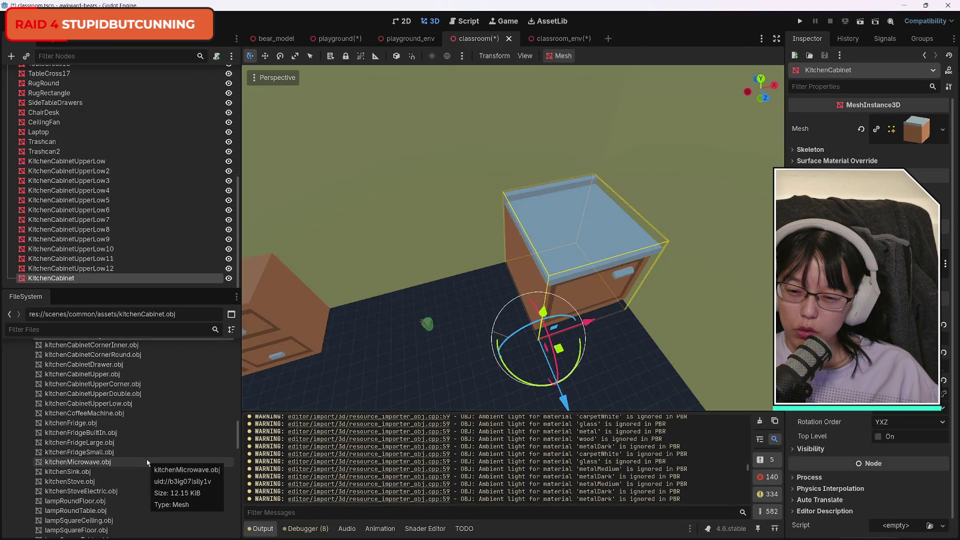
pyautogui.moveTo(67, 472); pyautogui.dragTo(464, 383)
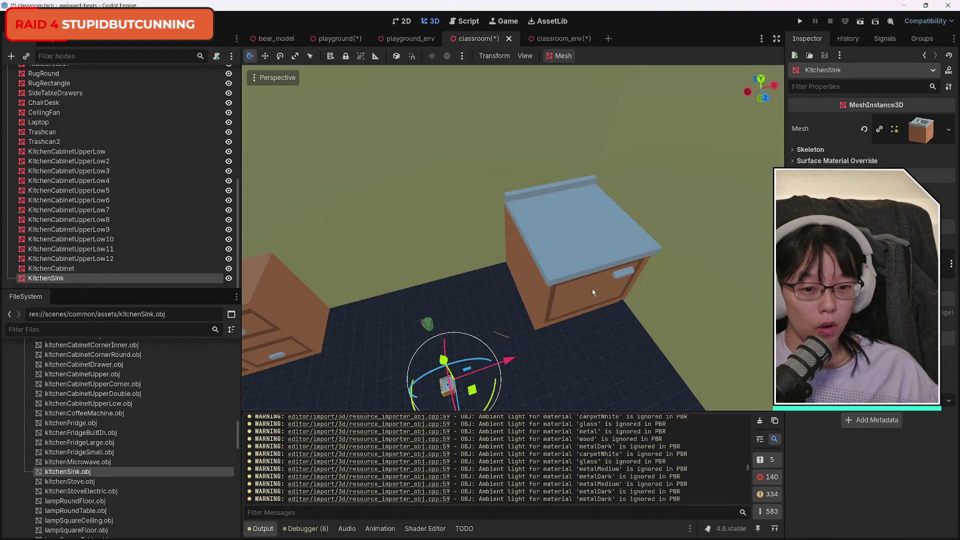
# Select the KitchenSink and turn it around on its vertical axis
pyautogui.click(593, 290)
pyautogui.click(448, 385)
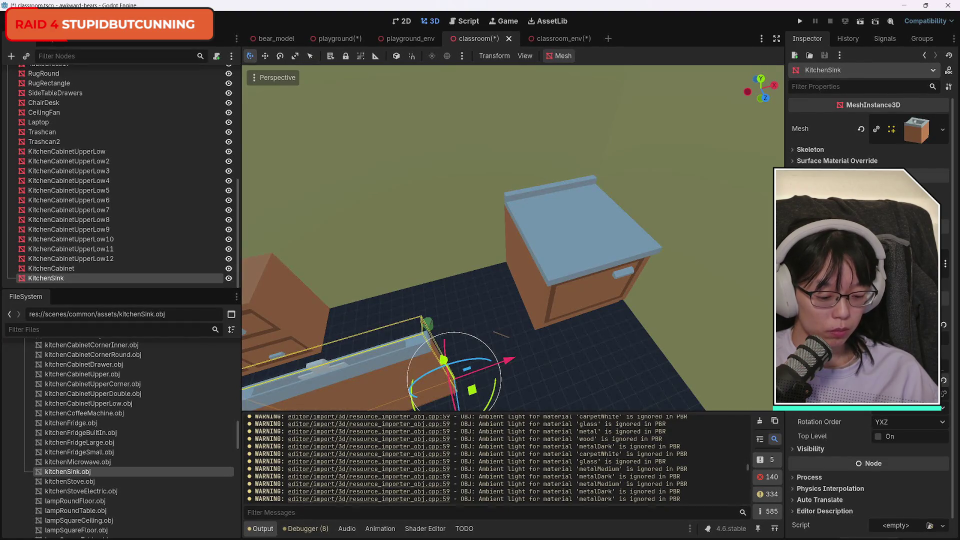
pyautogui.press('f')
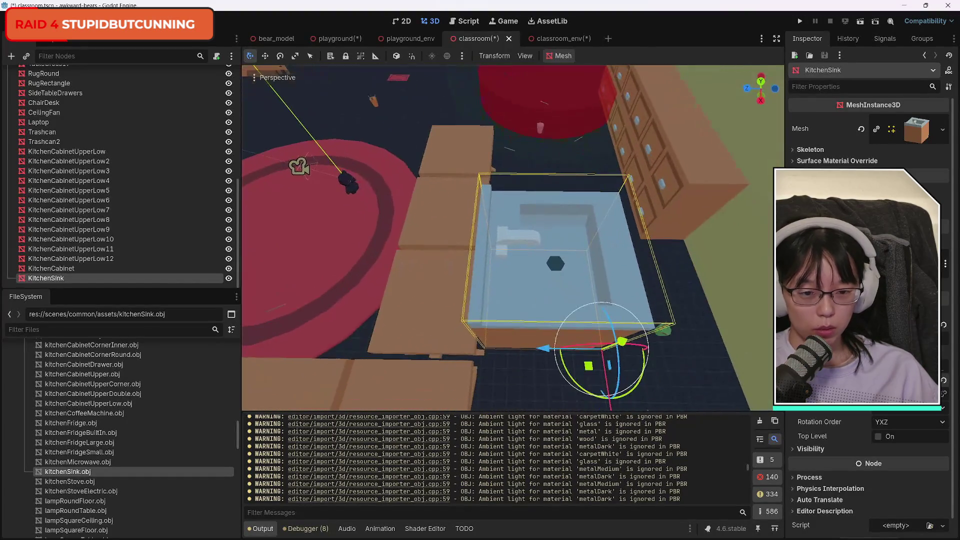
pyautogui.moveTo(631, 386)
pyautogui.mouseDown()
pyautogui.moveTo(585, 393)
pyautogui.moveTo(544, 366)
pyautogui.moveTo(567, 316)
pyautogui.mouseUp()
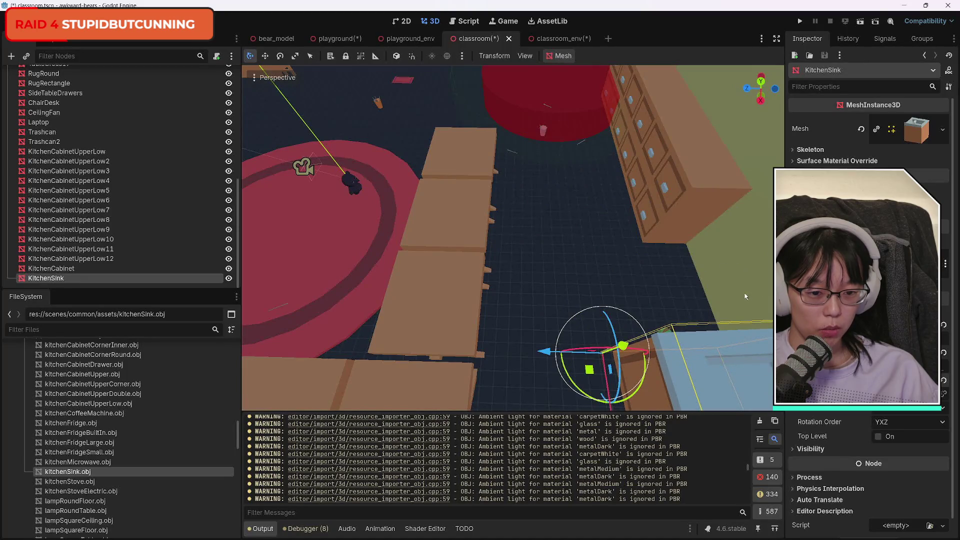
pyautogui.press('f')
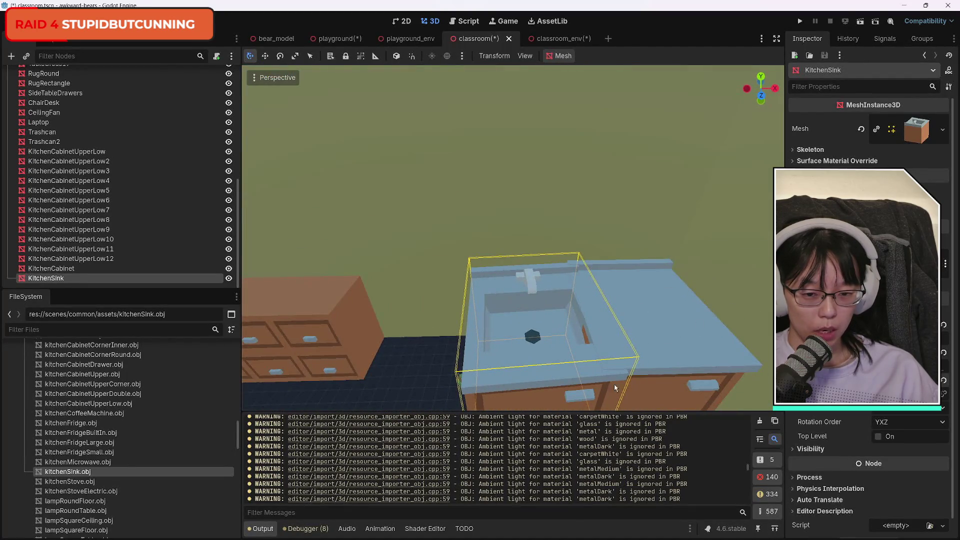
pyautogui.scroll(-5, 607, 384)
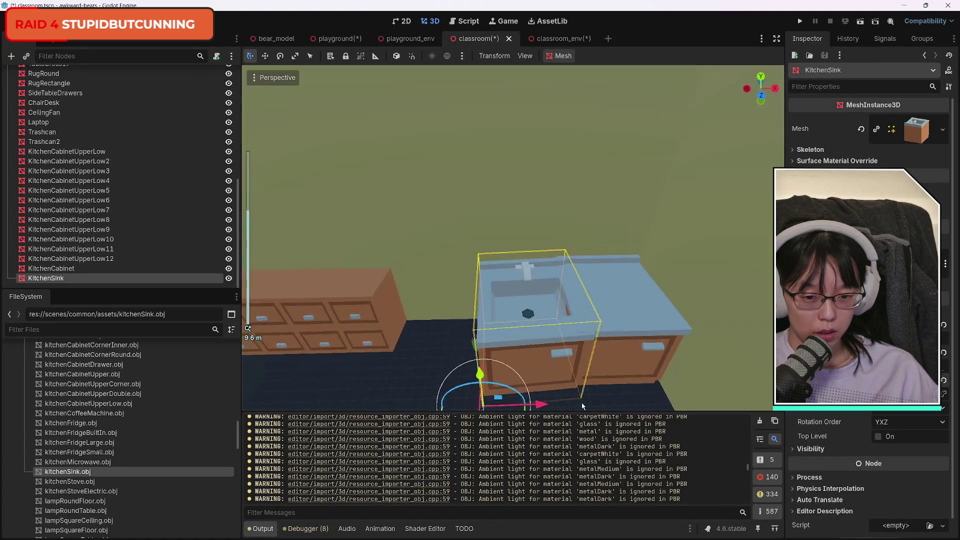
pyautogui.moveTo(597, 384)
pyautogui.mouseDown()
pyautogui.moveTo(530, 350)
pyautogui.moveTo(497, 349)
pyautogui.moveTo(505, 344)
pyautogui.mouseUp()
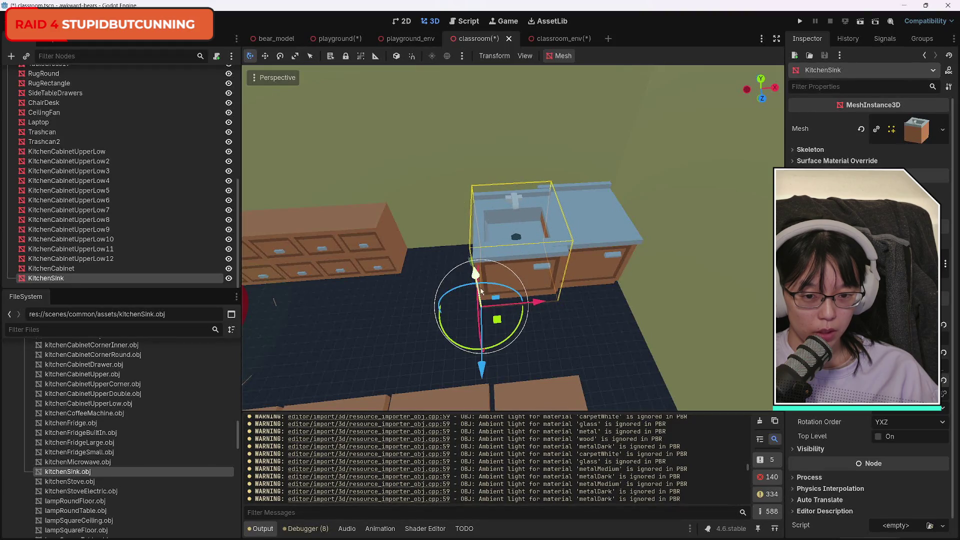
# Slide the sink left and along Z so it lines up beside the cabinet
pyautogui.moveTo(538, 305); pyautogui.dragTo(511, 299)
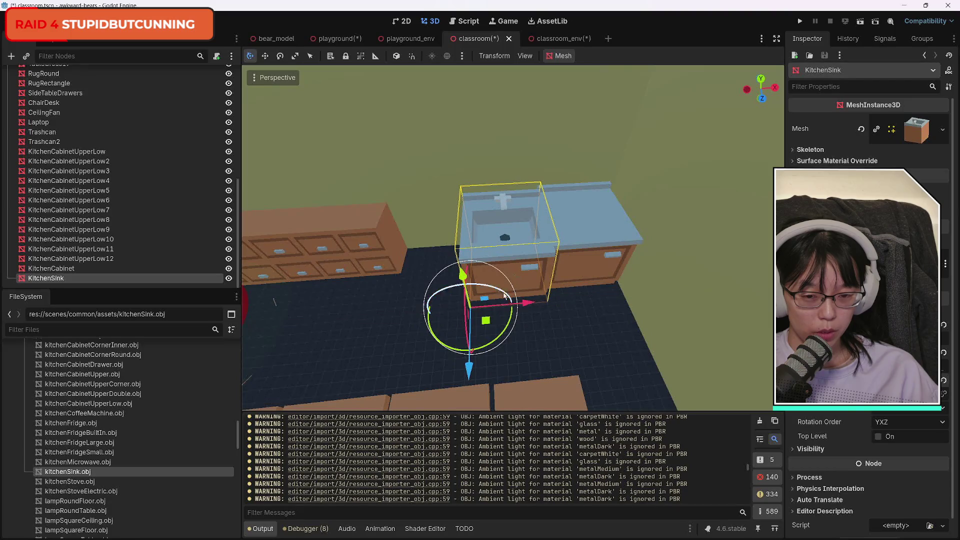
pyautogui.moveTo(469, 372); pyautogui.dragTo(470, 364)
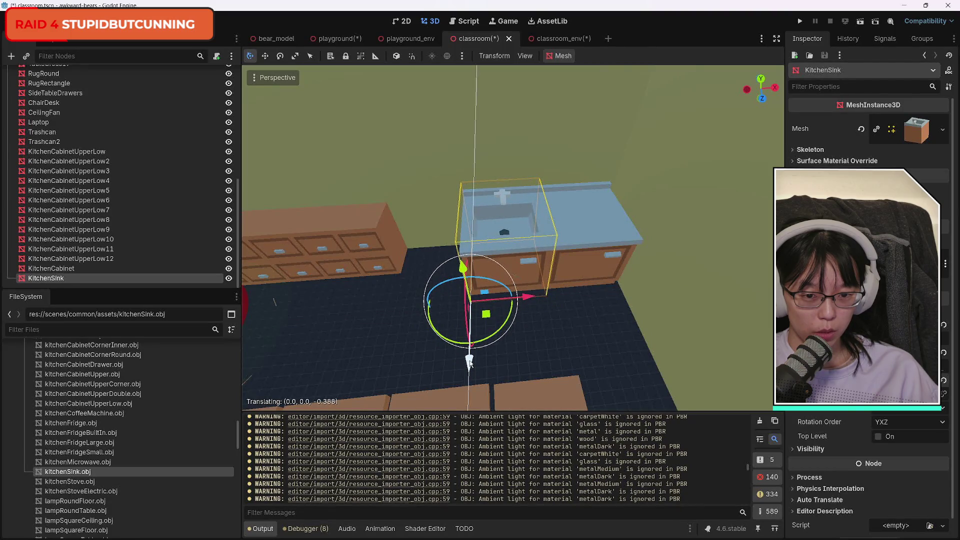
pyautogui.click(749, 126)
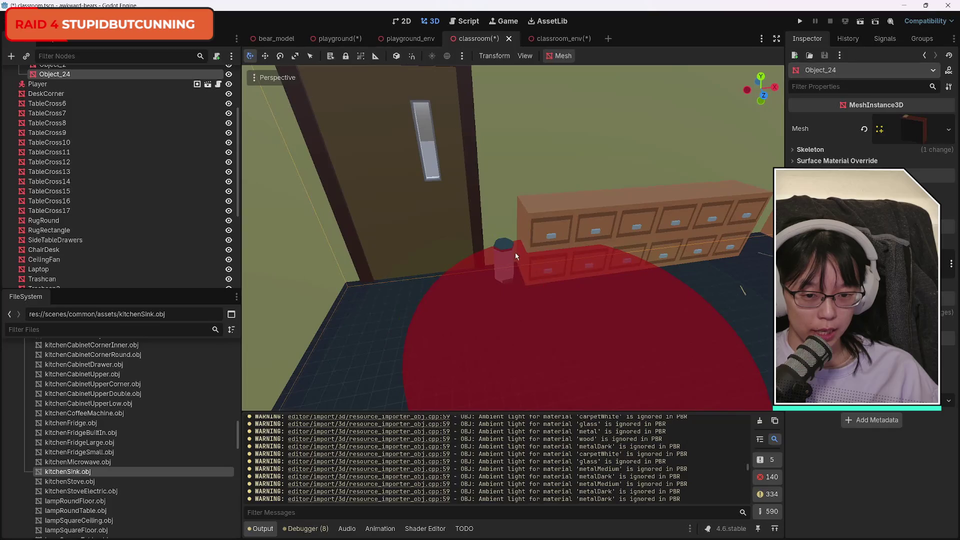
# Slide the Trashcan about 1.85 units along Z so it stands beside the sink cabinet
pyautogui.click(504, 248)
pyautogui.moveTo(538, 299); pyautogui.dragTo(770, 265)
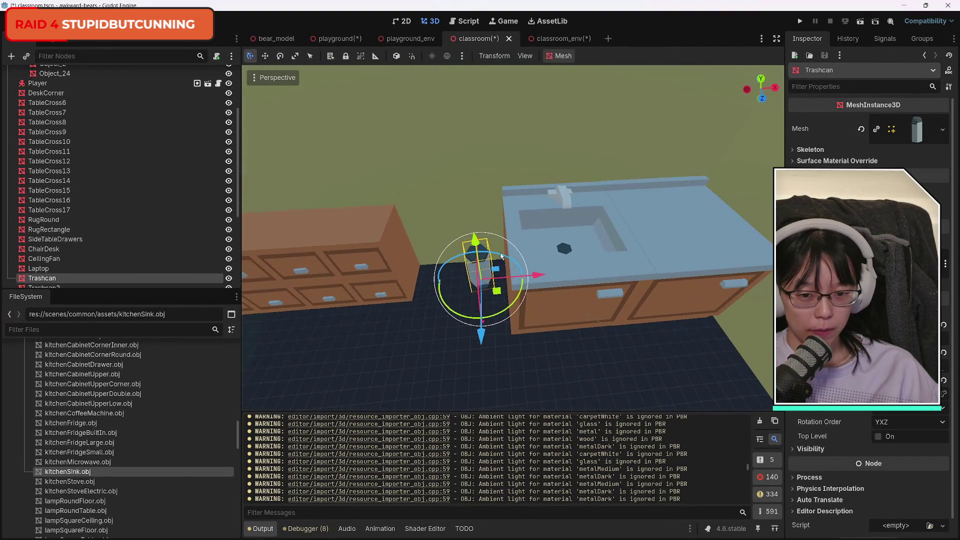
pyautogui.moveTo(483, 333); pyautogui.dragTo(479, 370)
pyautogui.moveTo(530, 313); pyautogui.dragTo(537, 311)
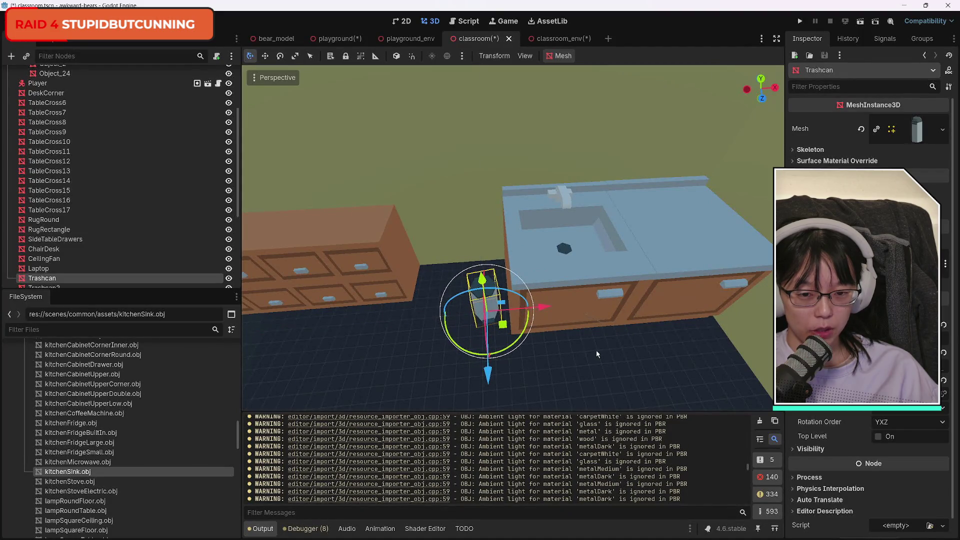
pyautogui.rightClick(538, 310)
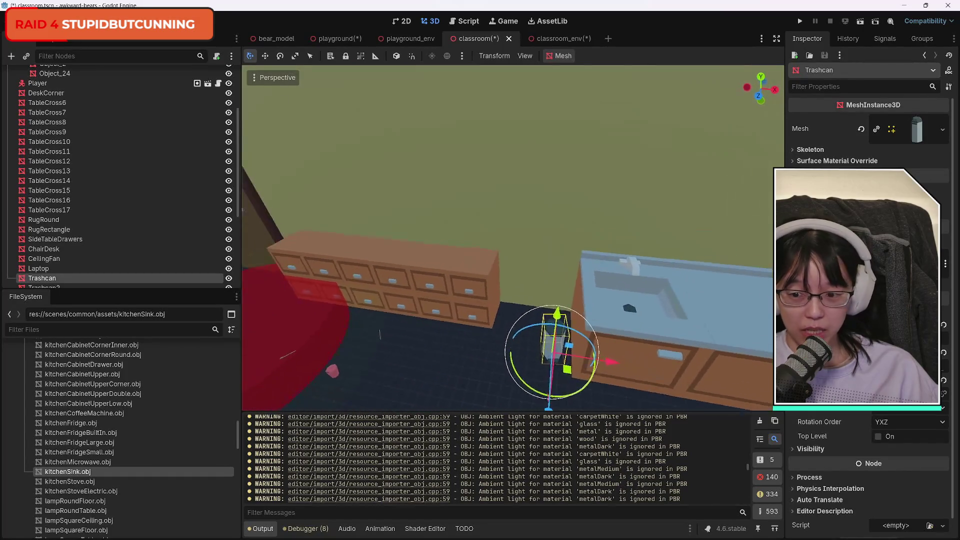
pyautogui.press('w')
pyautogui.scroll(1, 202, 425)
# Browse the FileSystem furniture assets, then fly over to the red rugs and select the rectangular rug
pyautogui.scroll(5, 201, 423)
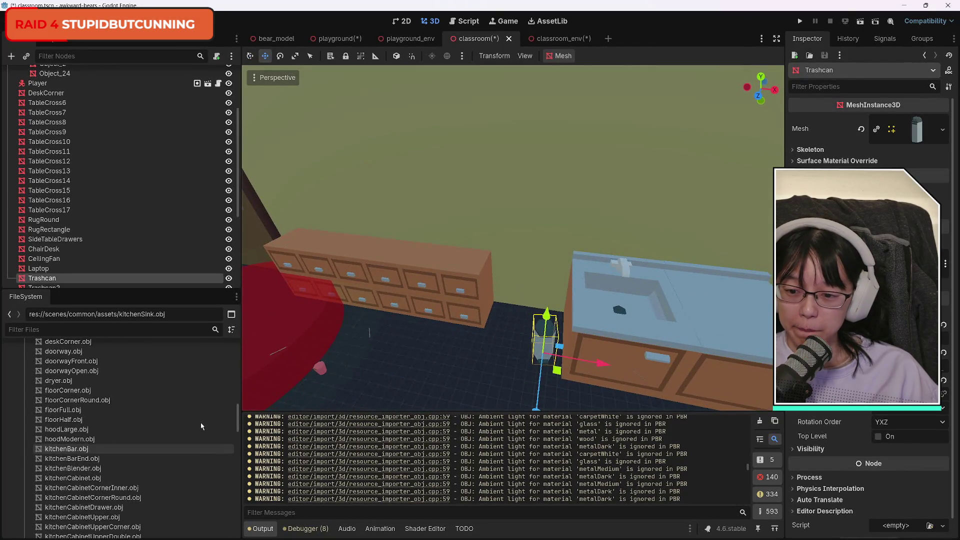
pyautogui.scroll(-8, 198, 429)
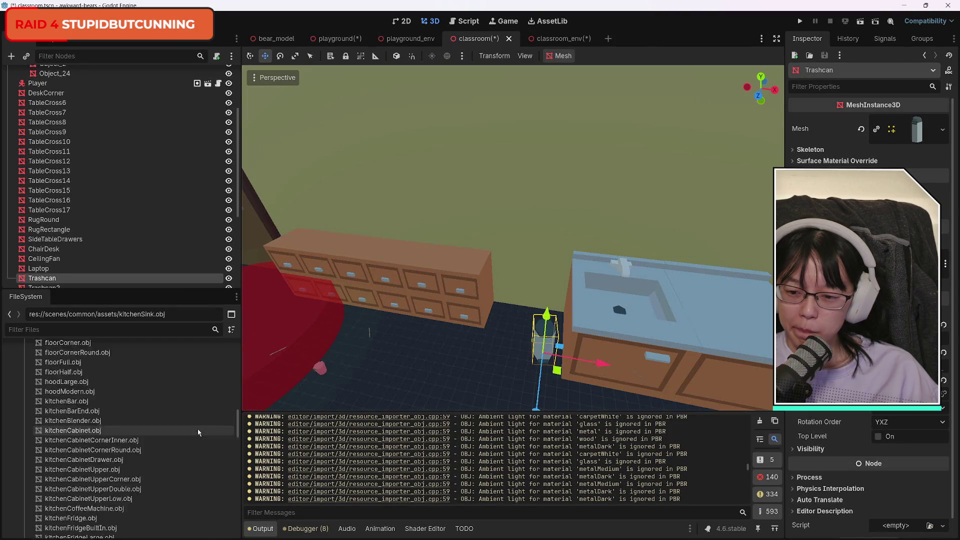
pyautogui.scroll(-1, 198, 433)
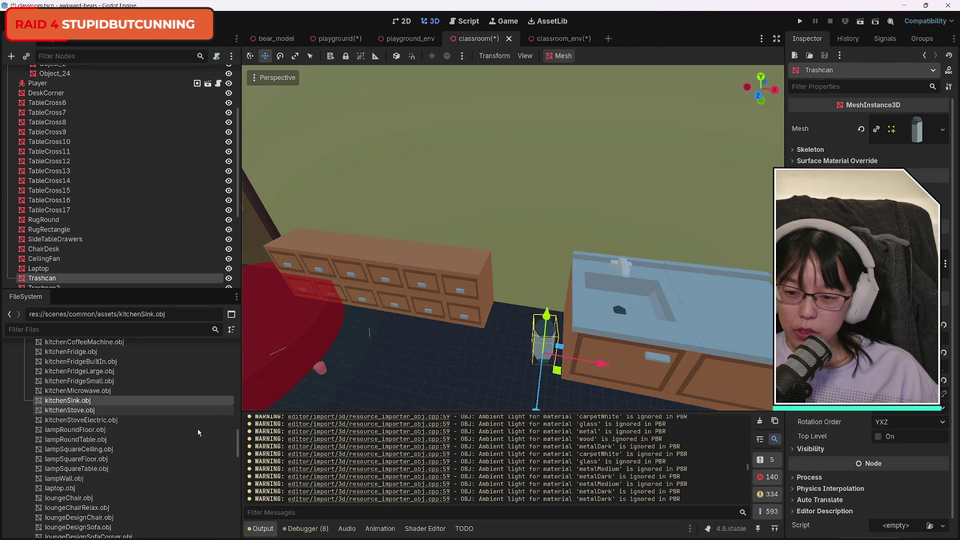
pyautogui.scroll(-1, 198, 429)
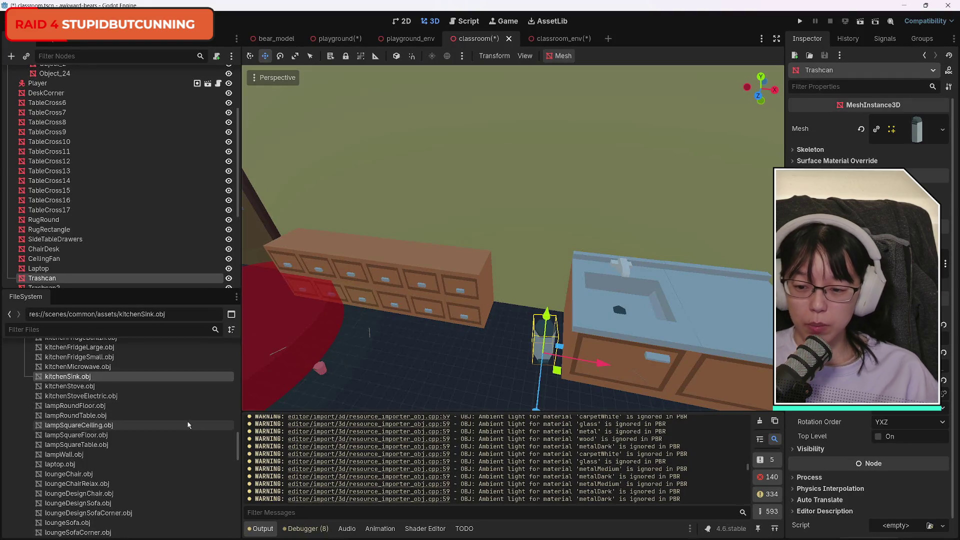
pyautogui.scroll(-3, 184, 430)
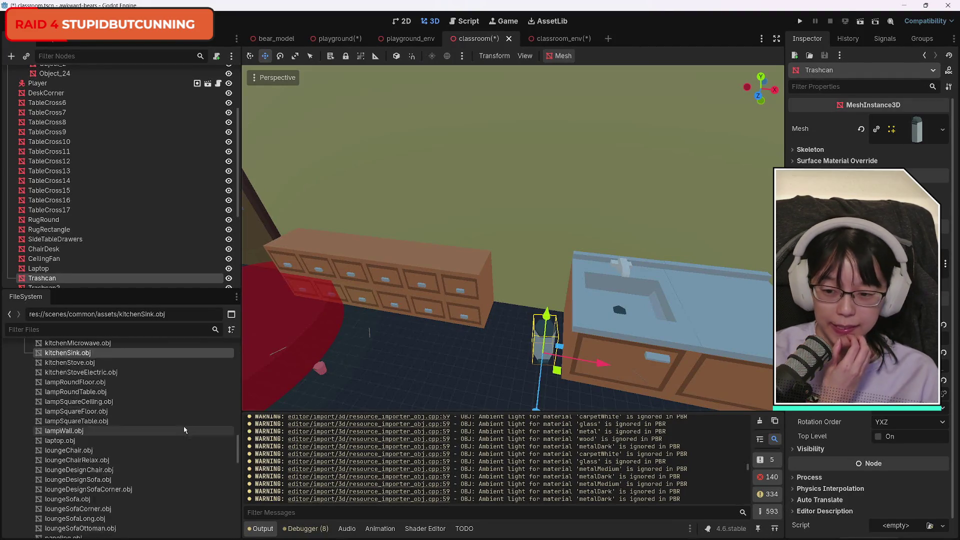
pyautogui.scroll(-4, 180, 435)
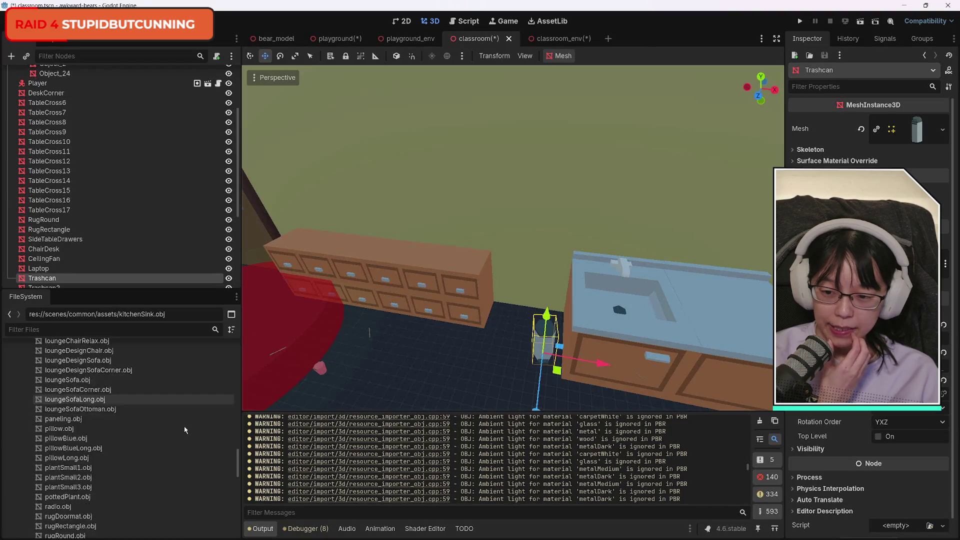
pyautogui.scroll(-3, 175, 443)
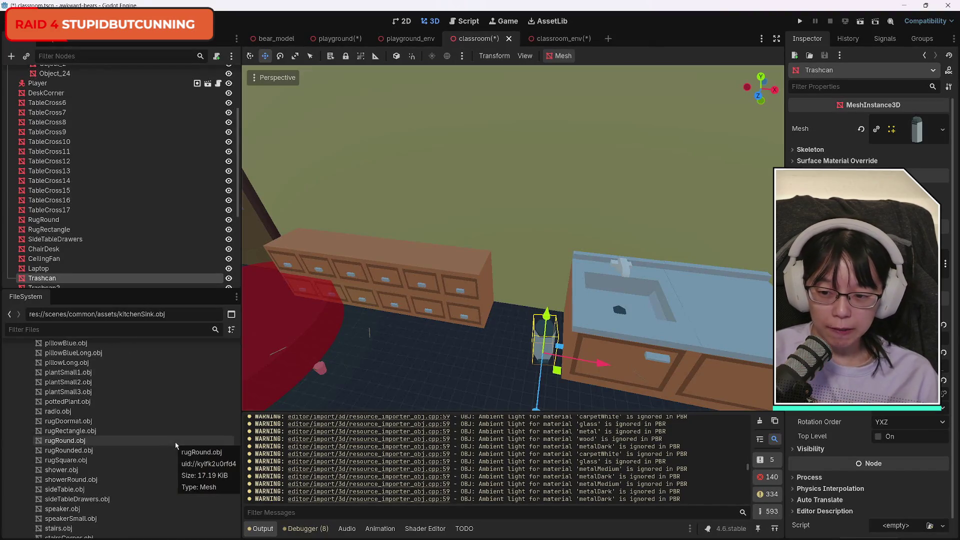
pyautogui.press('s')
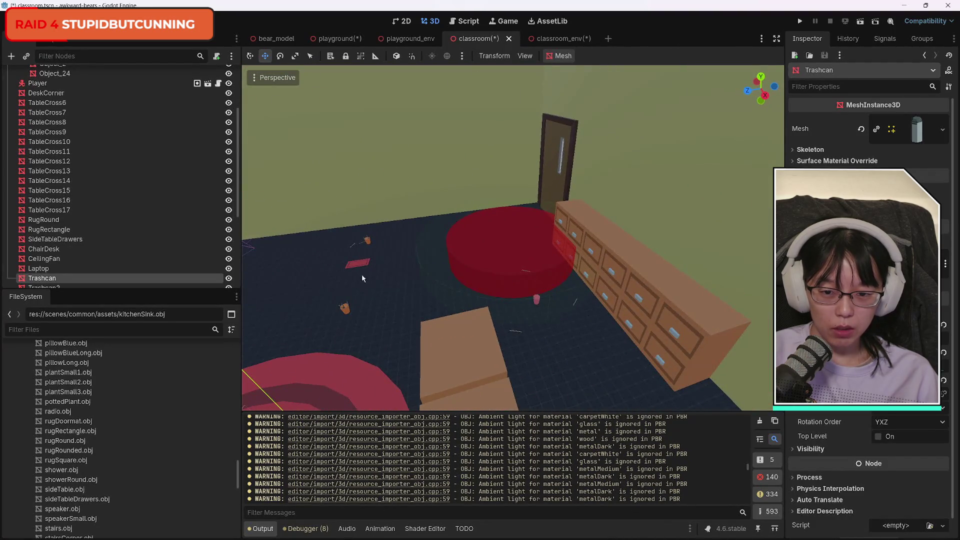
pyautogui.click(357, 265)
# Move the rectangular rug onto the round rug and rotate it about 83 degrees
pyautogui.moveTo(331, 290)
pyautogui.mouseDown()
pyautogui.moveTo(300, 322)
pyautogui.moveTo(533, 307)
pyautogui.moveTo(675, 386)
pyautogui.moveTo(668, 375)
pyautogui.mouseUp()
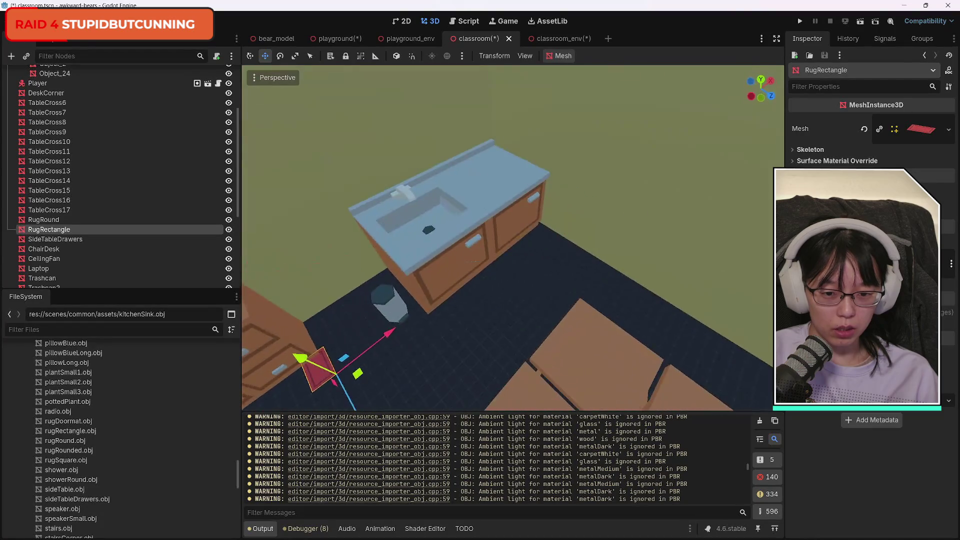
pyautogui.moveTo(371, 300); pyautogui.dragTo(373, 321)
pyautogui.hotkey('ctrl', 'z')
pyautogui.moveTo(396, 361); pyautogui.dragTo(413, 367)
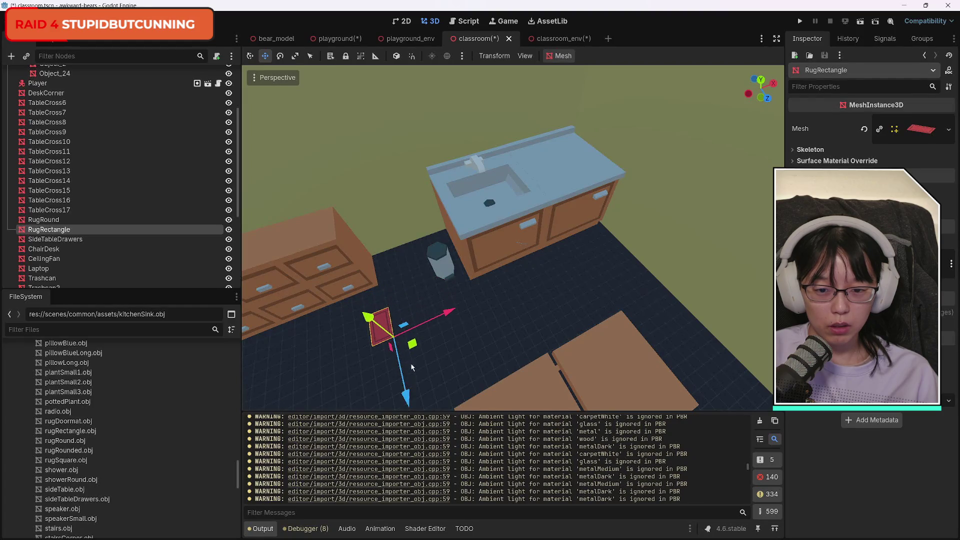
pyautogui.click(280, 55)
pyautogui.moveTo(430, 353)
pyautogui.mouseDown()
pyautogui.moveTo(405, 377)
pyautogui.moveTo(370, 379)
pyautogui.mouseUp()
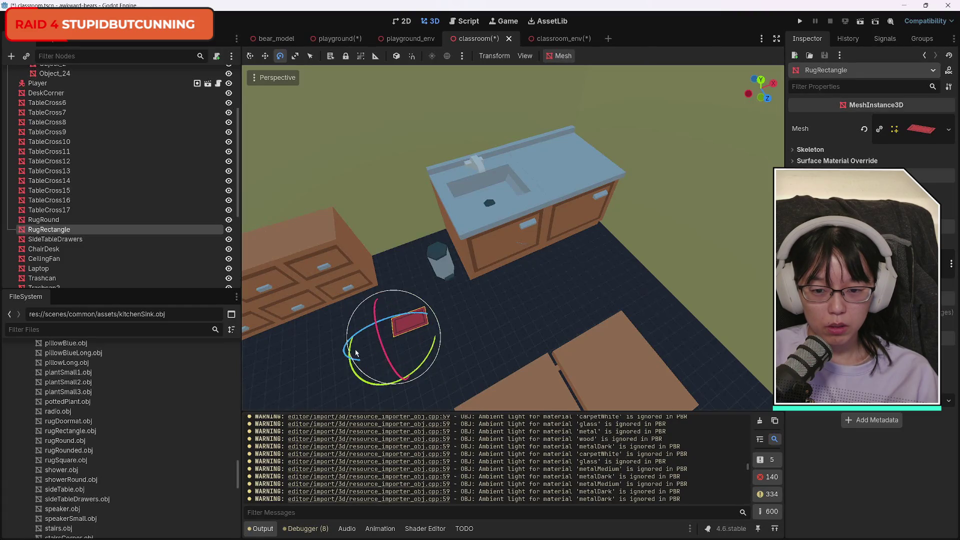
# Slide the rug left along X and fine-tune its rotation by about 4 degrees
pyautogui.click(250, 56)
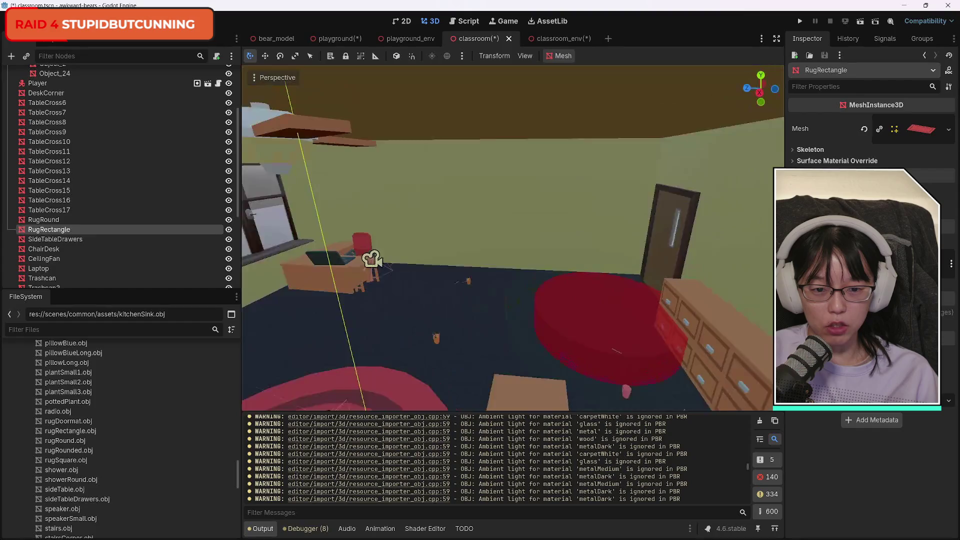
pyautogui.press('w')
pyautogui.moveTo(640, 253); pyautogui.dragTo(529, 262)
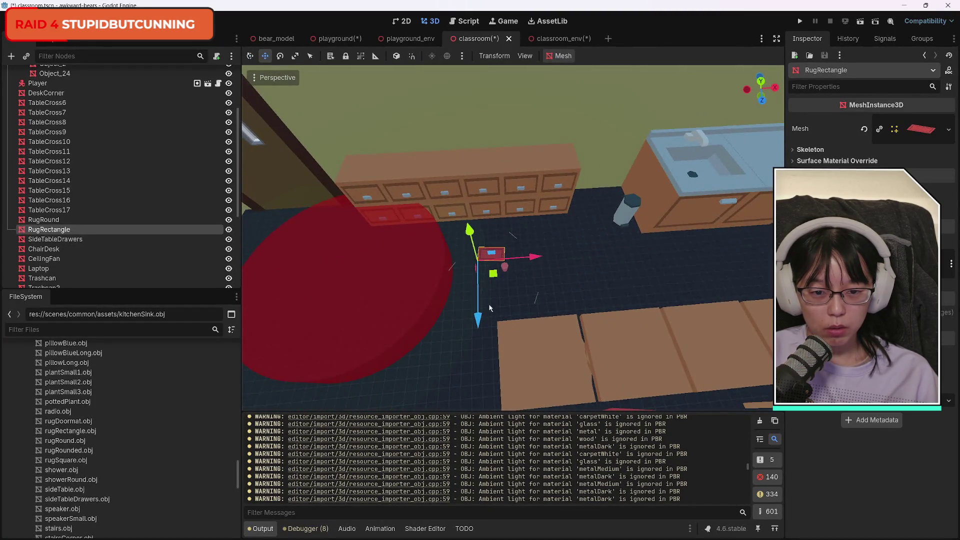
pyautogui.press('e')
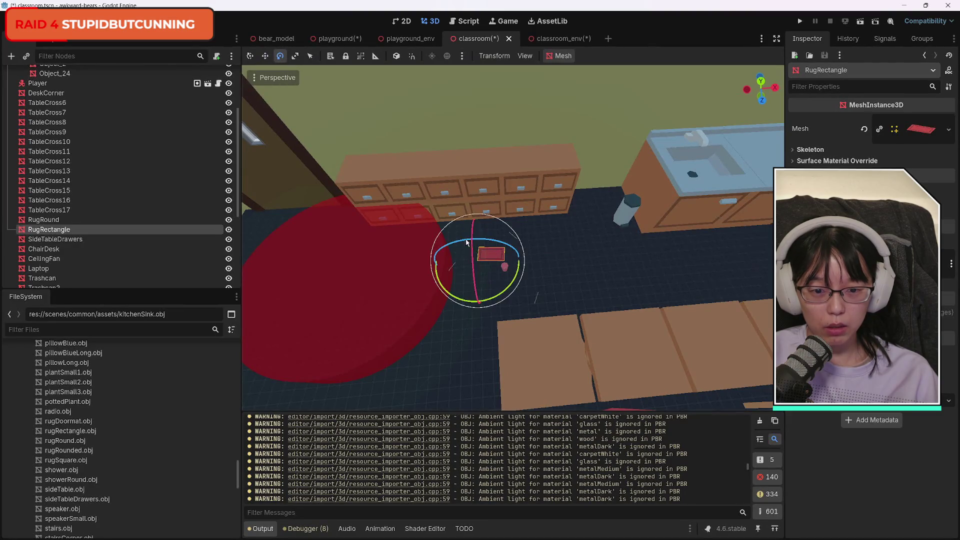
pyautogui.moveTo(497, 295); pyautogui.dragTo(497, 295)
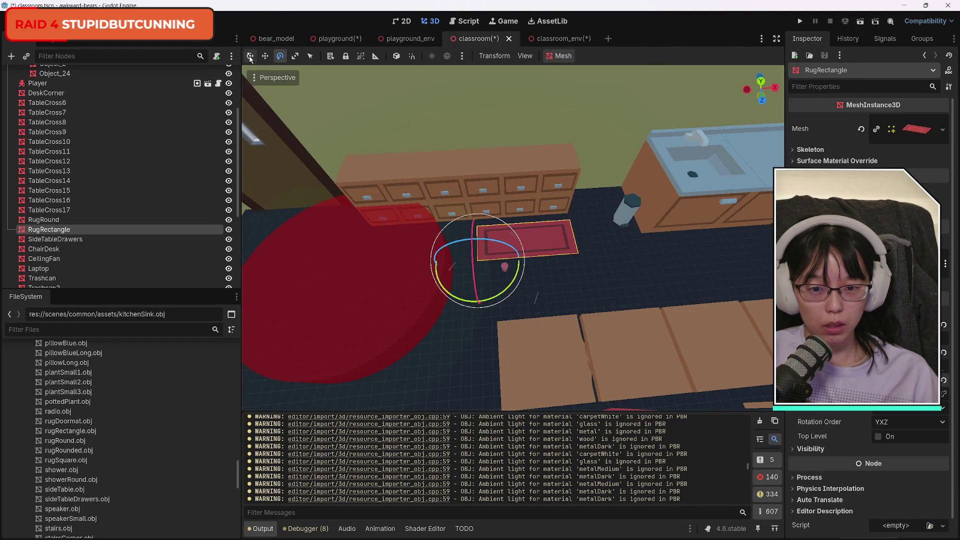
pyautogui.moveTo(533, 265)
pyautogui.mouseDown()
pyautogui.moveTo(385, 267)
pyautogui.moveTo(420, 268)
pyautogui.mouseUp()
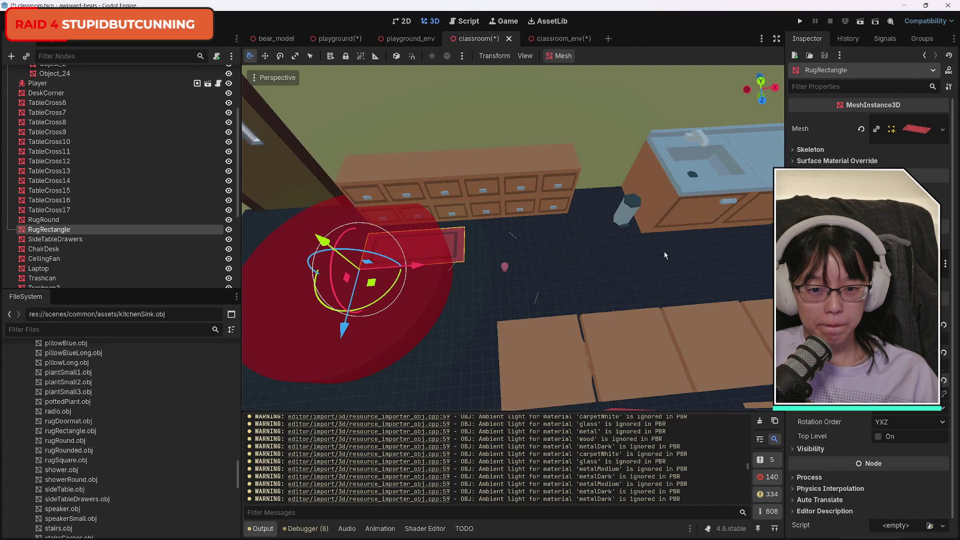
# Stretch the rug lengthwise into a long runner in front of the drawer cabinets
pyautogui.click(280, 56)
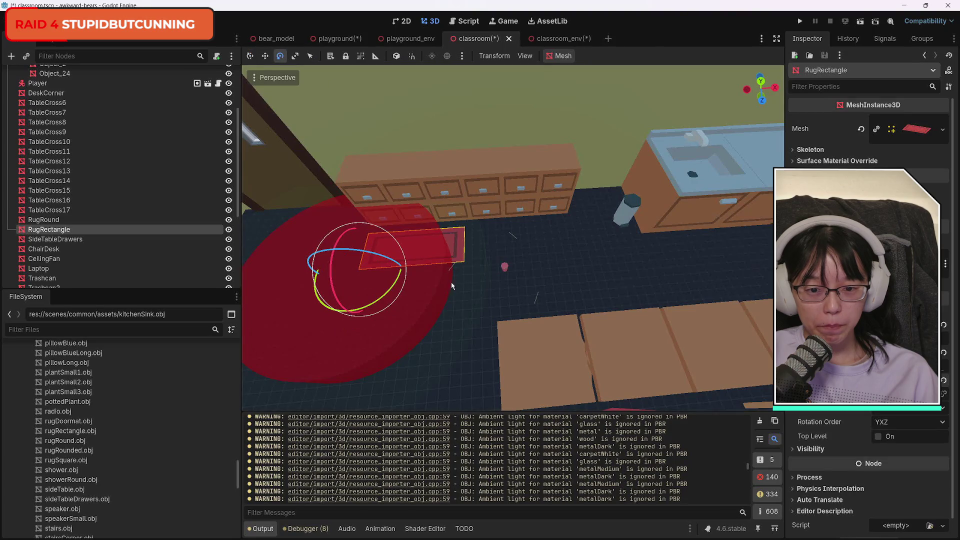
pyautogui.click(250, 55)
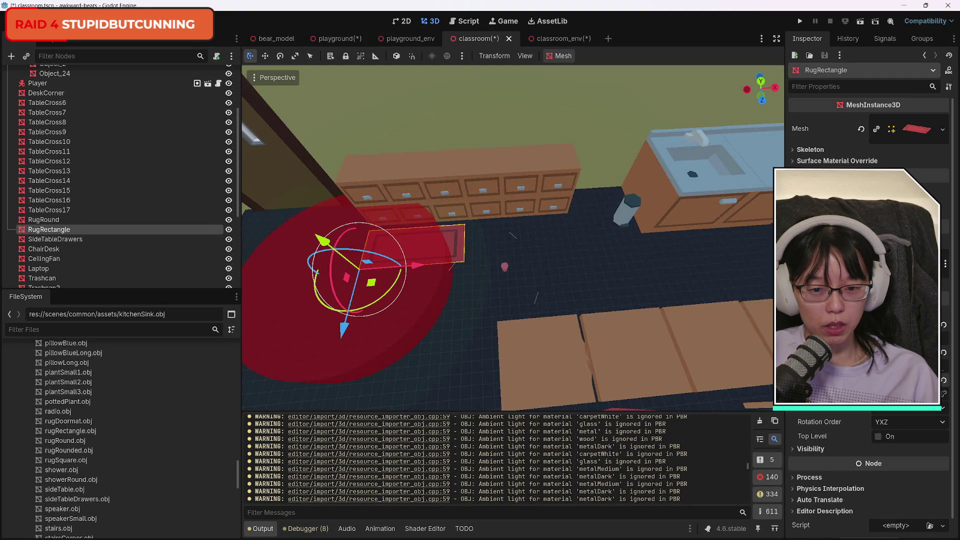
pyautogui.moveTo(400, 267); pyautogui.dragTo(447, 265)
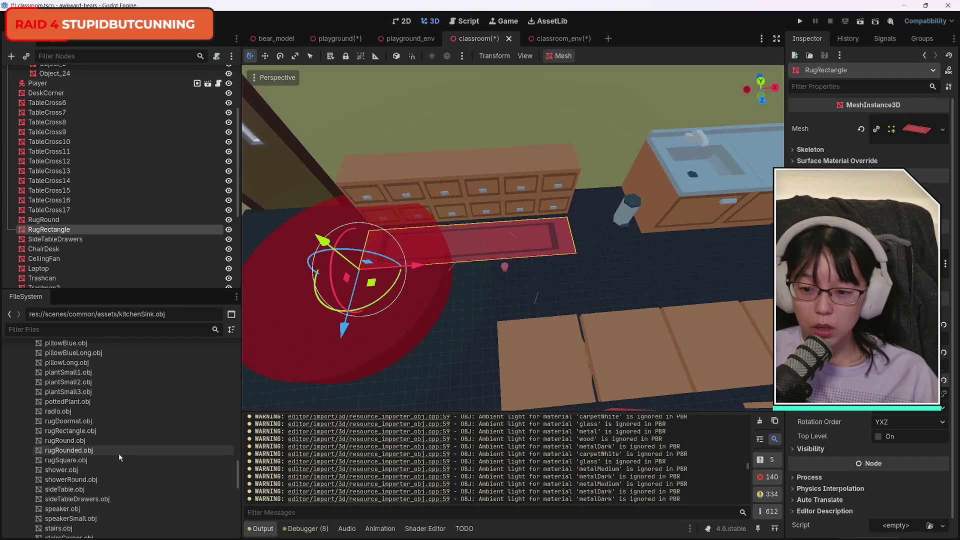
# Add rugRounded.obj to the scene as a RugRounded rug and select it
pyautogui.click(95, 441)
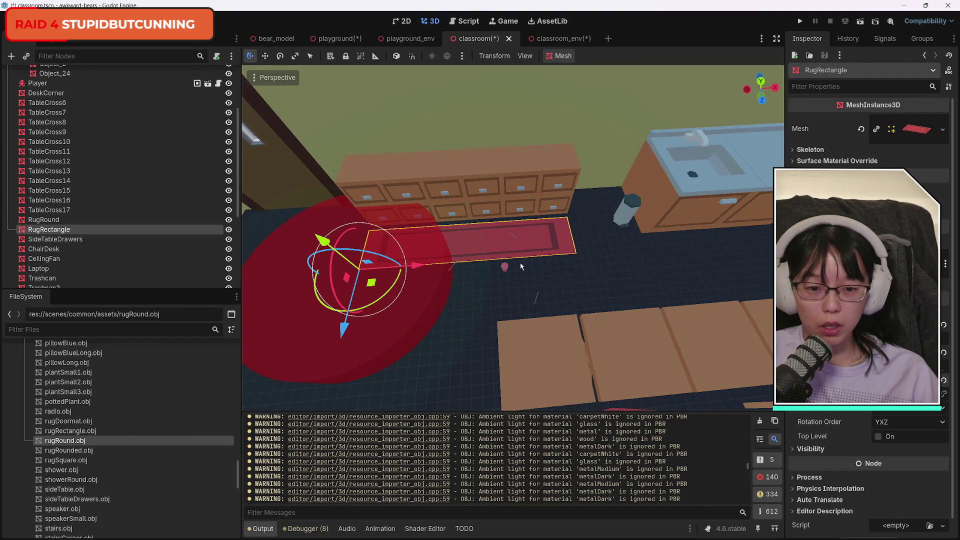
pyautogui.moveTo(519, 287)
pyautogui.mouseDown()
pyautogui.moveTo(713, 278)
pyautogui.moveTo(693, 264)
pyautogui.mouseUp()
pyautogui.hotkey('ctrl', 'z')
pyautogui.moveTo(69, 451); pyautogui.dragTo(681, 275)
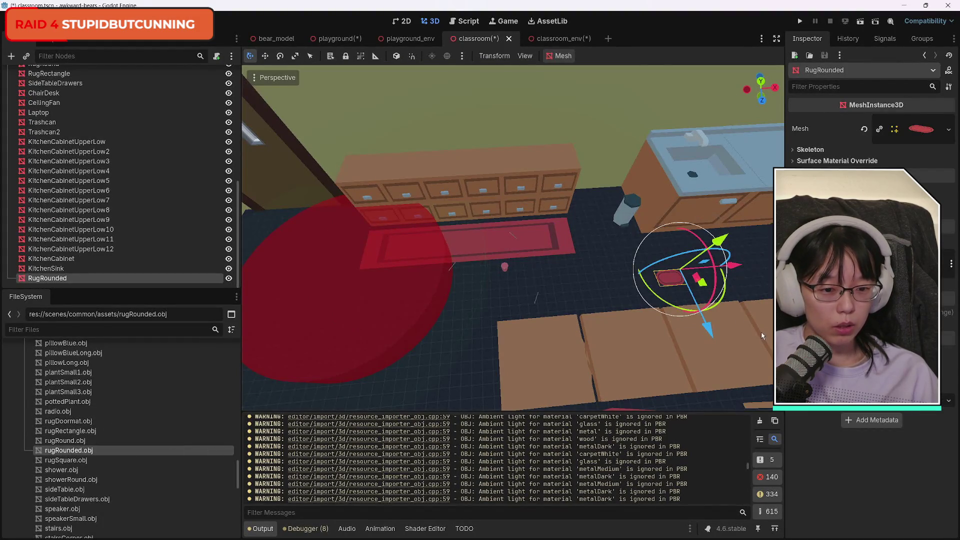
pyautogui.moveTo(745, 355)
pyautogui.mouseDown()
pyautogui.moveTo(710, 345)
pyautogui.moveTo(690, 320)
pyautogui.moveTo(737, 349)
pyautogui.moveTo(575, 310)
pyautogui.moveTo(545, 340)
pyautogui.moveTo(502, 313)
pyautogui.mouseUp()
pyautogui.click(598, 304)
pyautogui.click(493, 312)
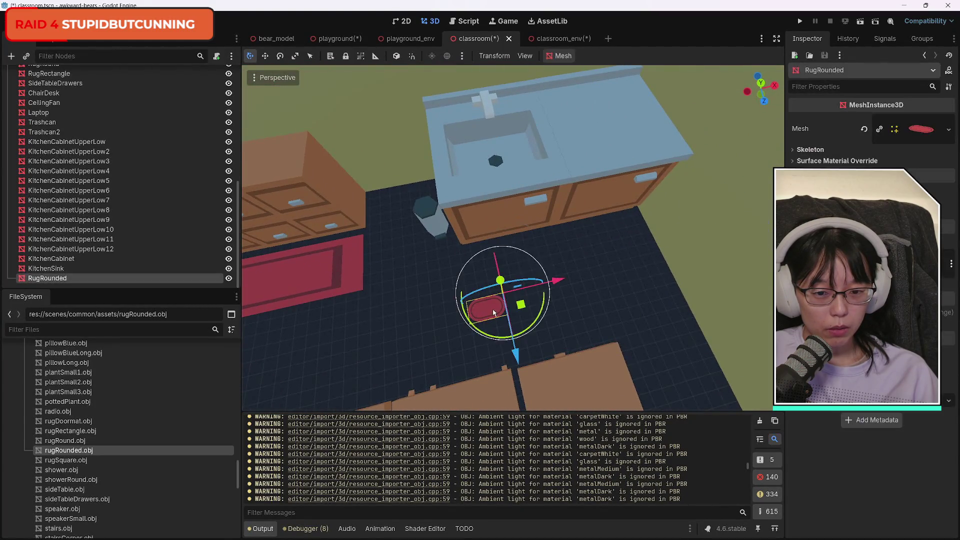
# Enlarge the rounded rug into a large oval via its Inspector Scale and move it toward the sink cabinet
pyautogui.click(820, 305)
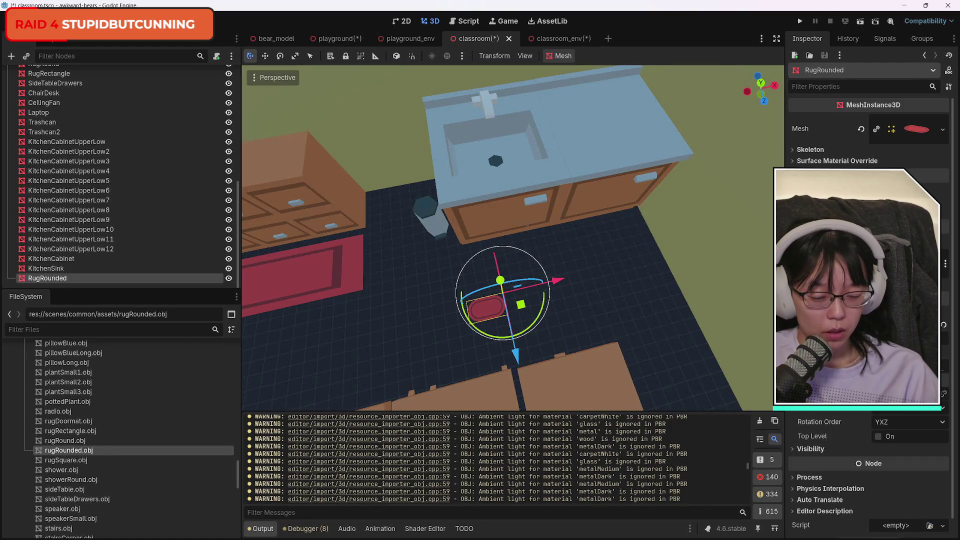
pyautogui.press('Return')
pyautogui.press('Return')
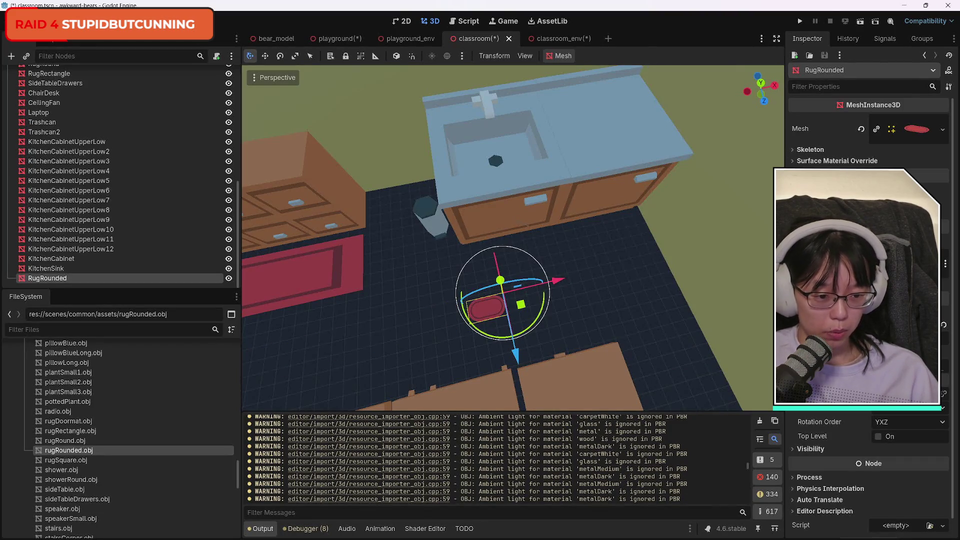
pyautogui.press('Return')
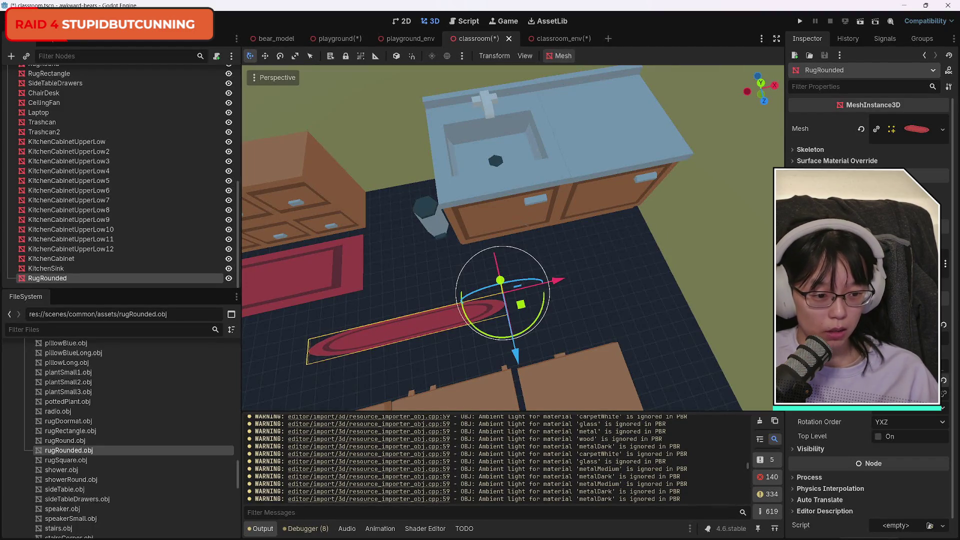
pyautogui.press('Return')
pyautogui.moveTo(539, 285)
pyautogui.mouseDown()
pyautogui.moveTo(663, 274)
pyautogui.moveTo(646, 270)
pyautogui.mouseUp()
pyautogui.moveTo(627, 331)
pyautogui.mouseDown()
pyautogui.moveTo(598, 278)
pyautogui.moveTo(575, 260)
pyautogui.moveTo(500, 235)
pyautogui.moveTo(625, 260)
pyautogui.mouseUp()
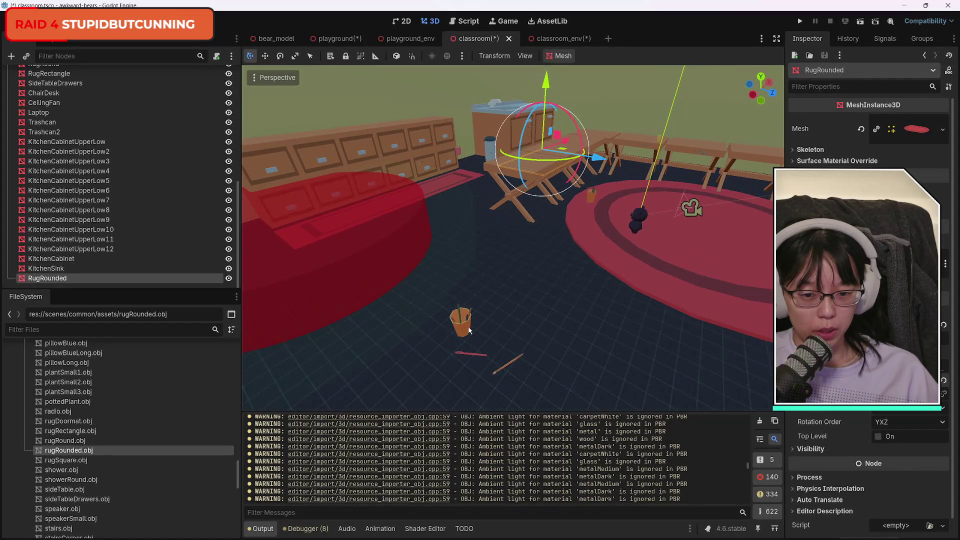
pyautogui.click(460, 331)
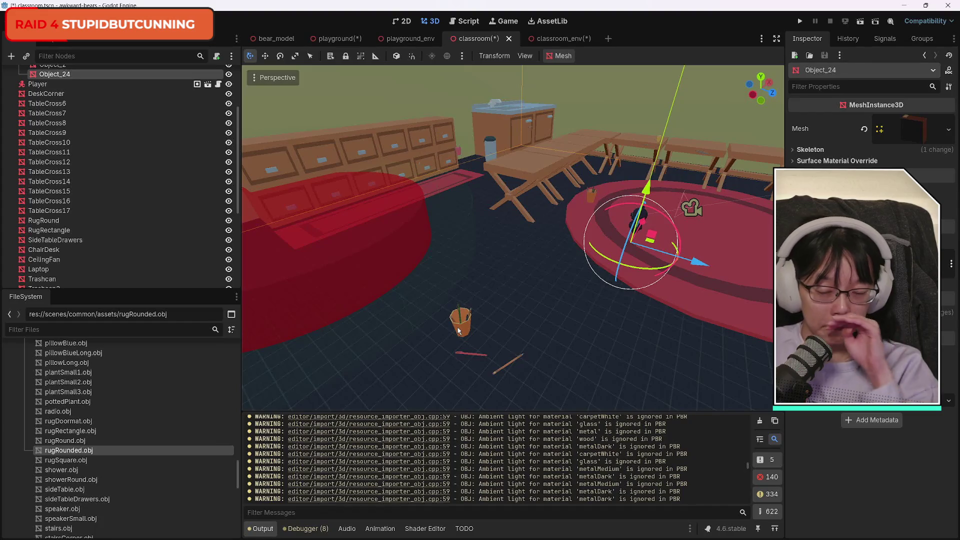